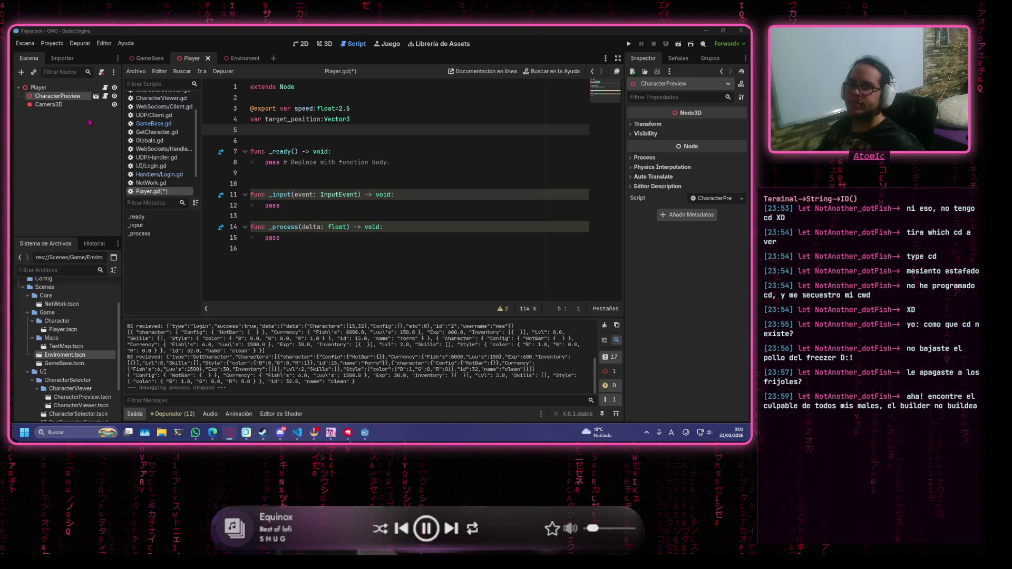
Add a NavigationAgent3D child node to Player by searching 'Agent', then view the scene in 3D
left_click(39, 87)
right_click(49, 89)
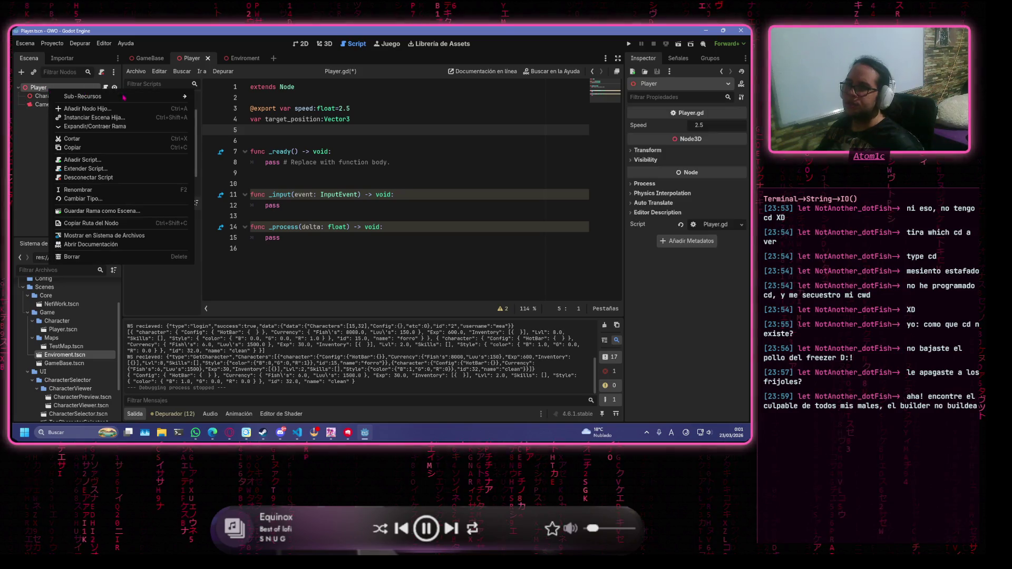
key("Escape")
key("ctrl+a")
type("Age")
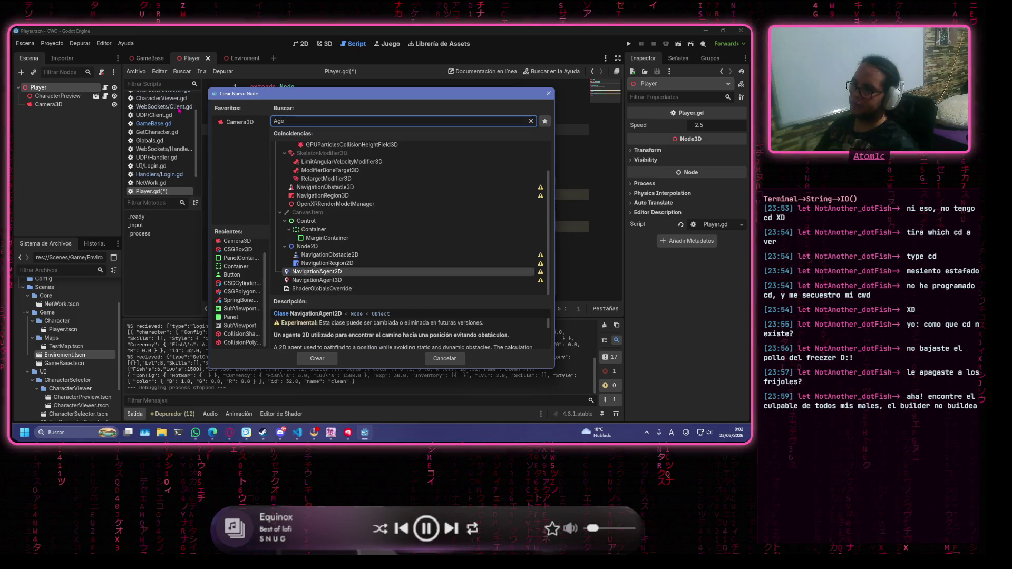
type("nt")
left_click(317, 164)
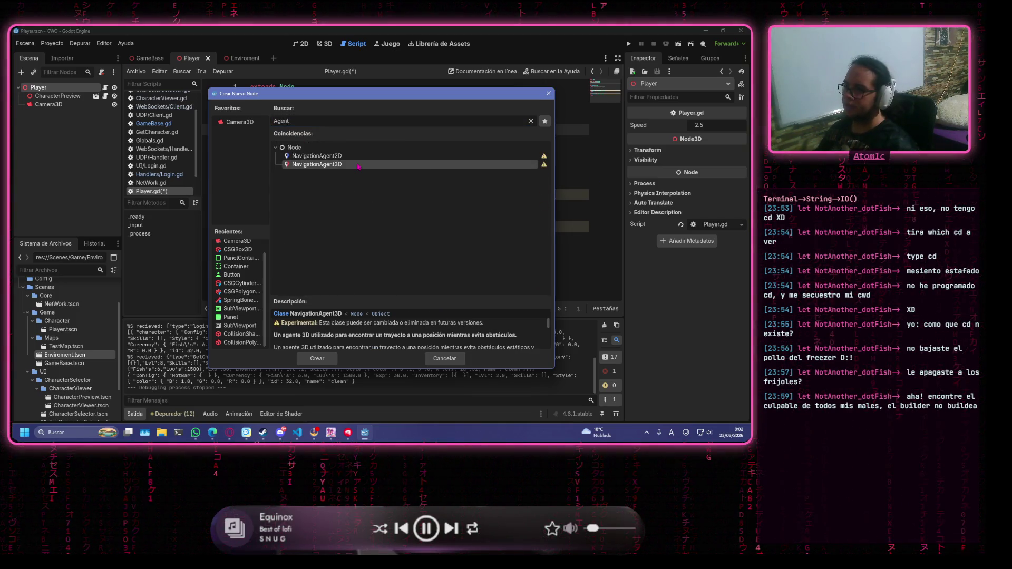
left_click(322, 359)
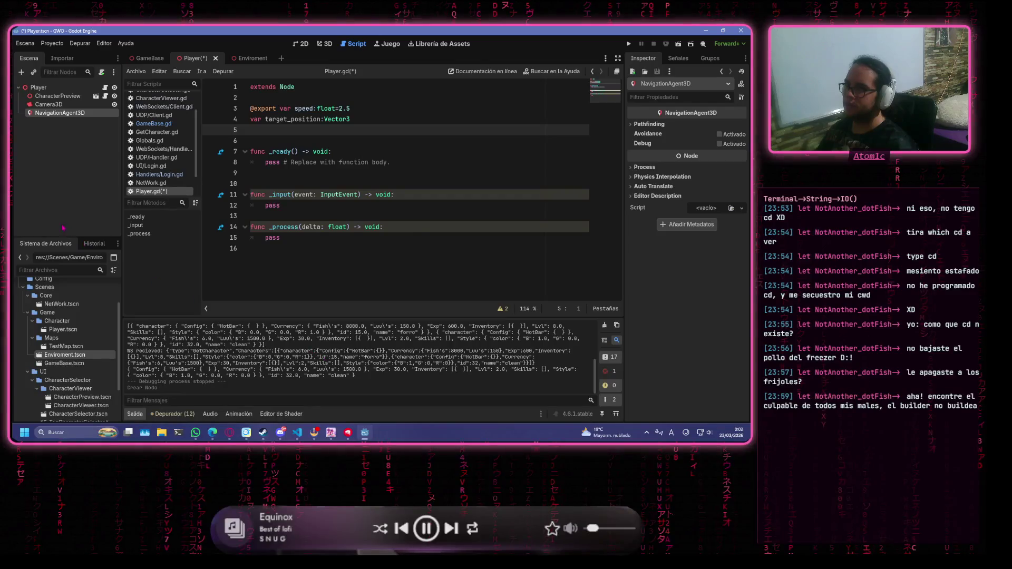
left_click(324, 44)
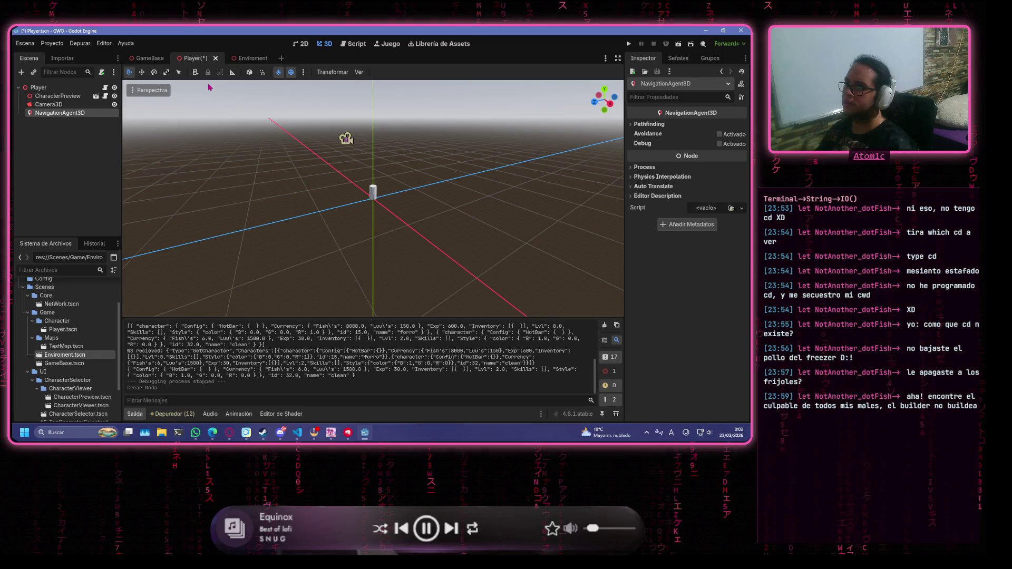
Save the Player scene after checking NavigationAgent3D's Pathfinding settings, then return to Player.gd
key("ctrl+s")
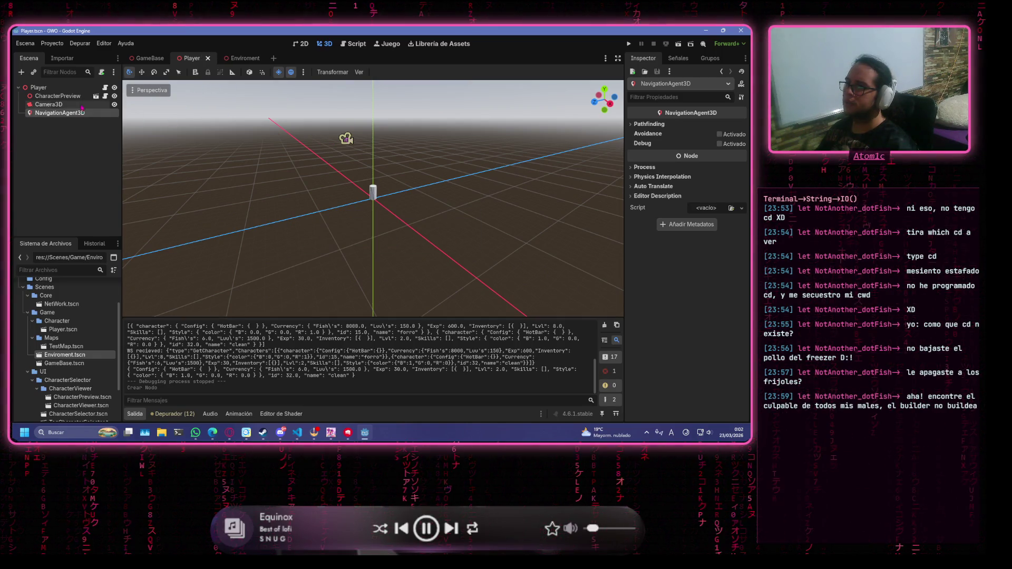
left_click(58, 96)
left_click(49, 105)
left_click(70, 114)
left_click(650, 125)
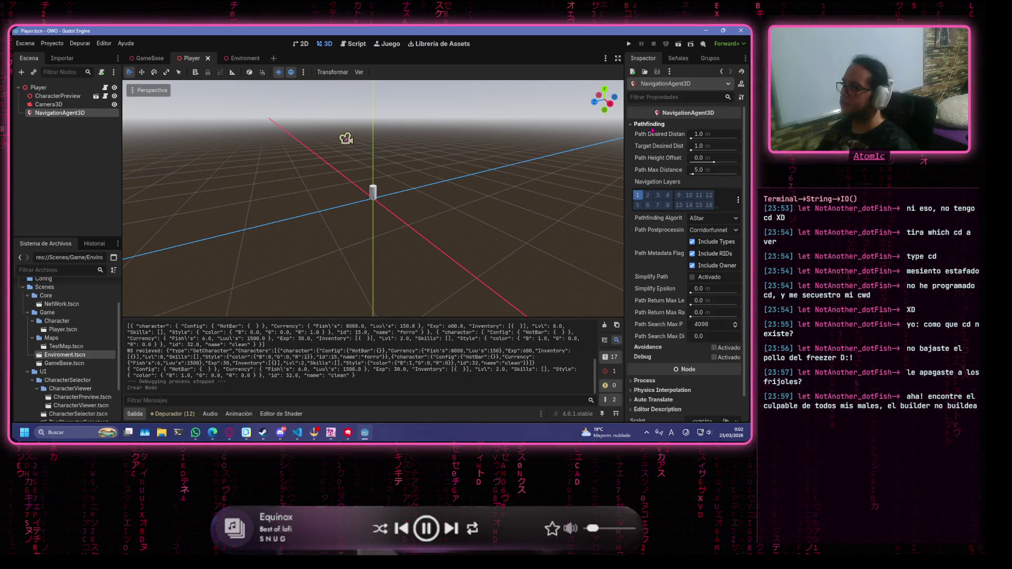
left_click(650, 125)
key("ctrl+s")
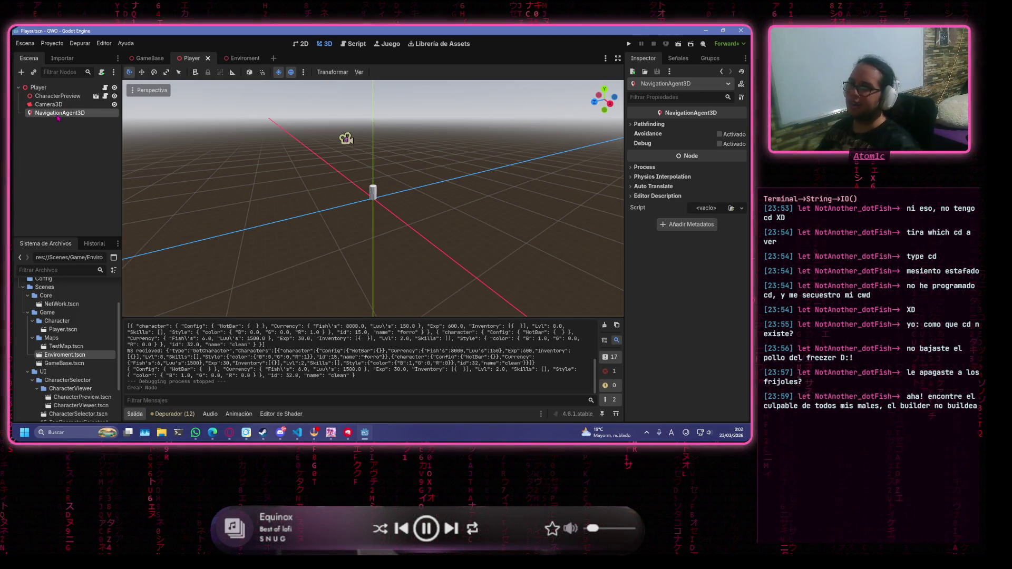
left_click(353, 44)
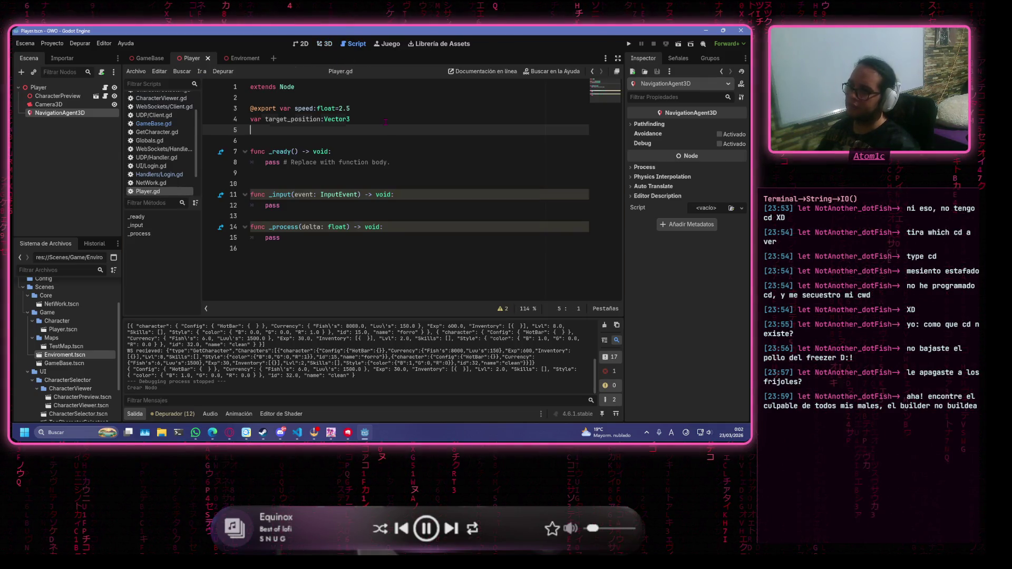
Change line 4's type to NavigationAgent3D = $NavigationAgent3D via autocomplete and save
double_click(385, 122)
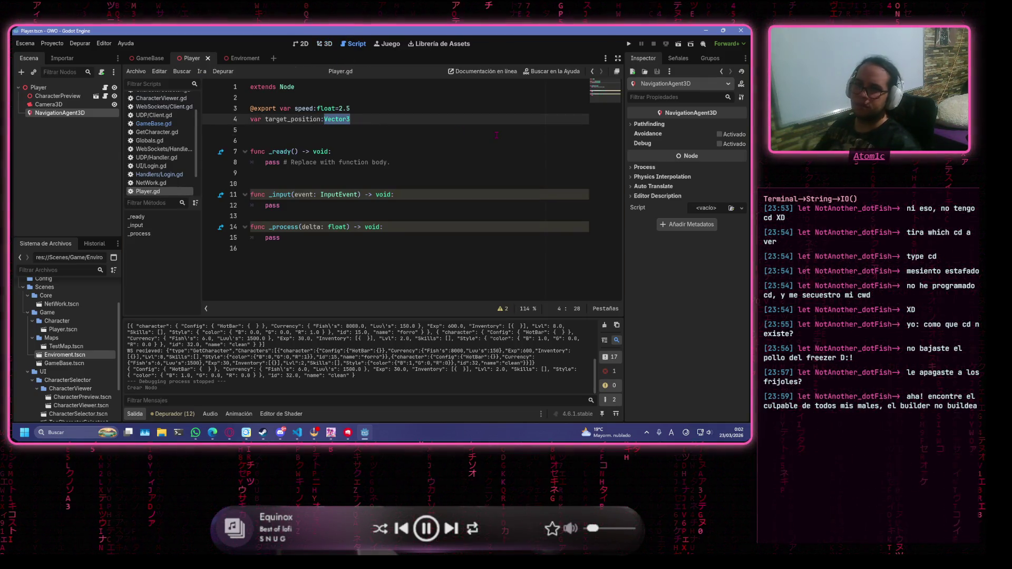
key("Home")
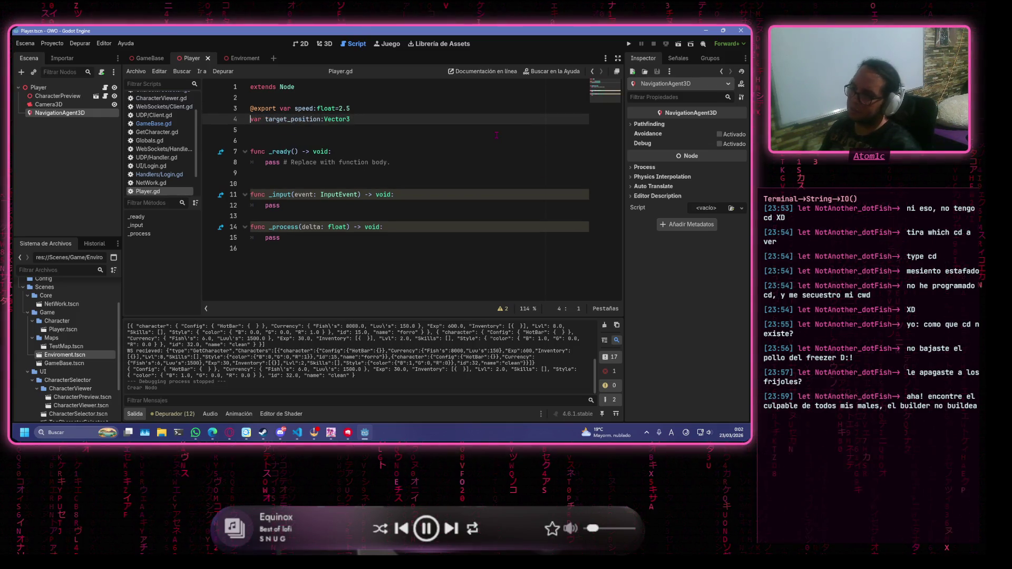
key("End")
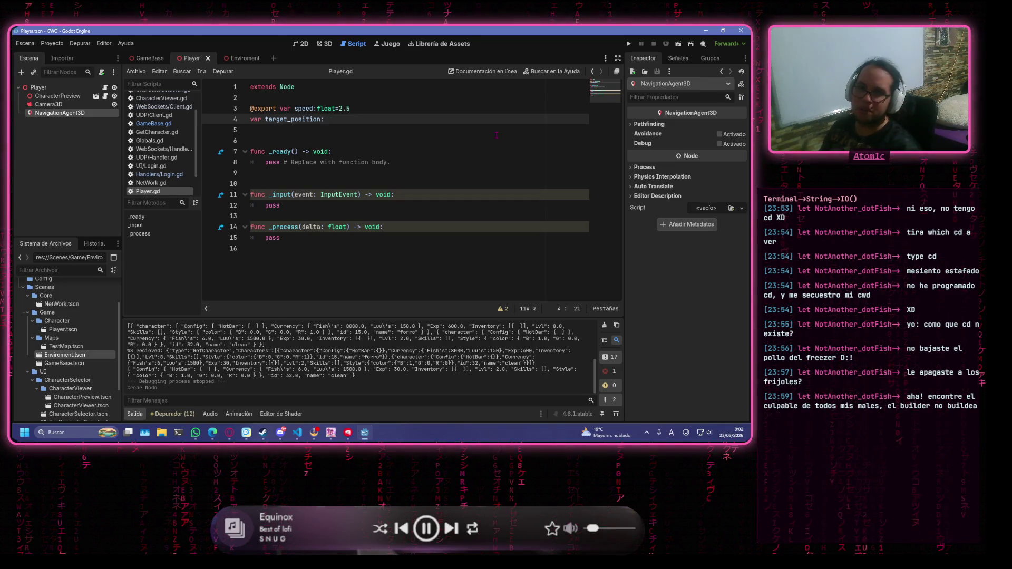
type("Nav")
key("Down")
key("Return")
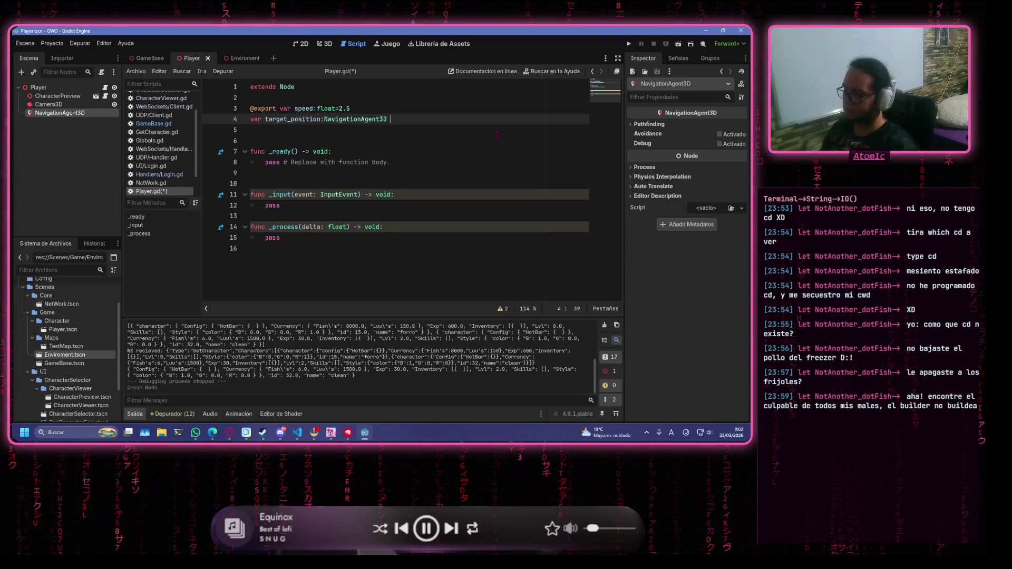
type("=$")
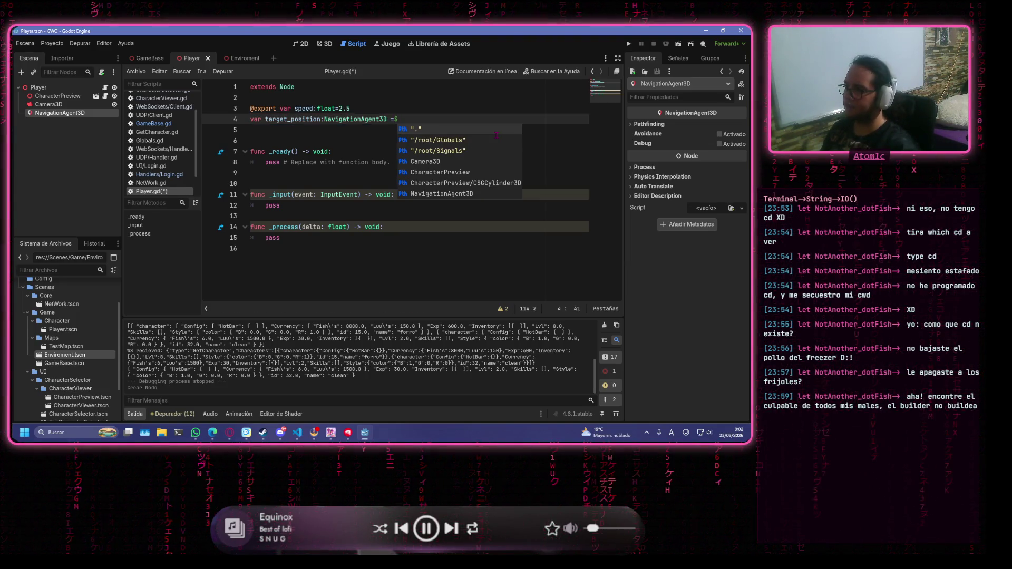
key("Down")
key("Down")
key("Down")
key("Return")
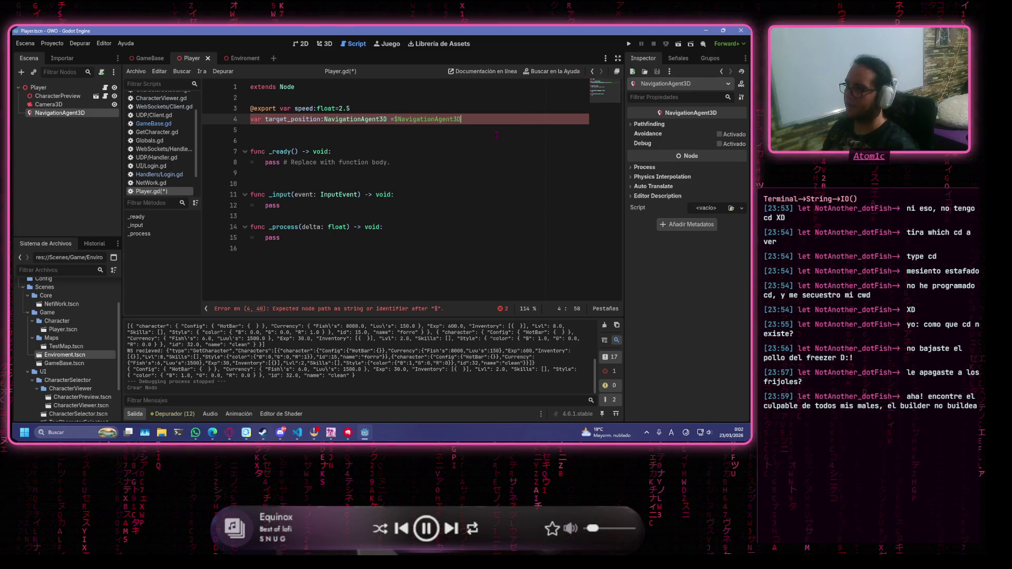
key("ctrl+s")
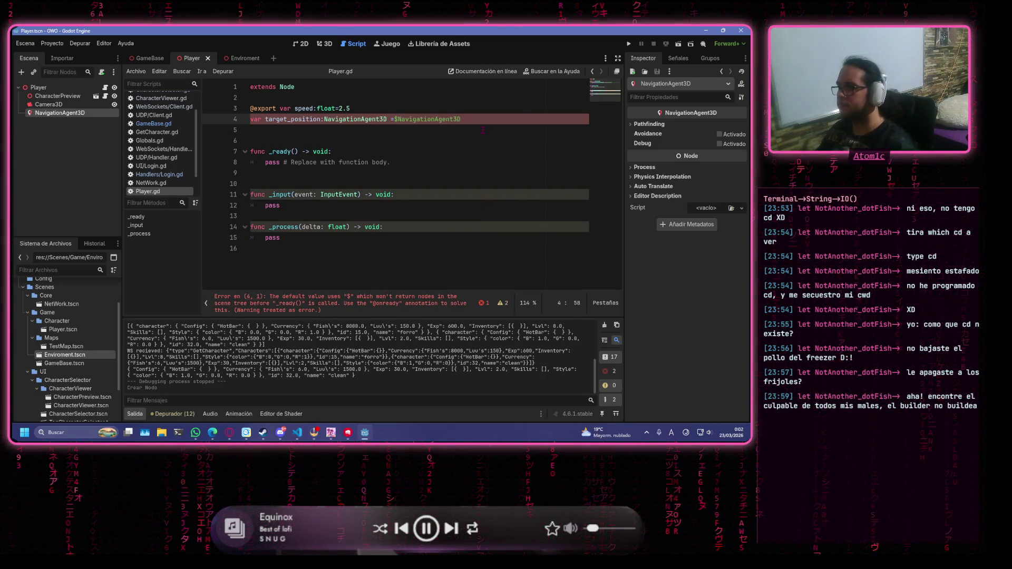
left_click(483, 130)
left_click(437, 164)
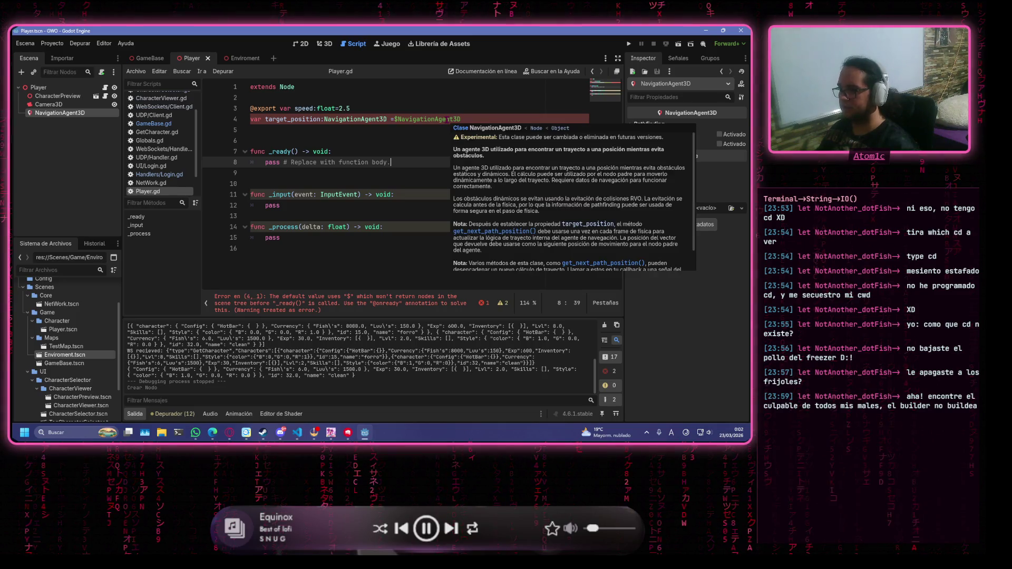
left_click(407, 150)
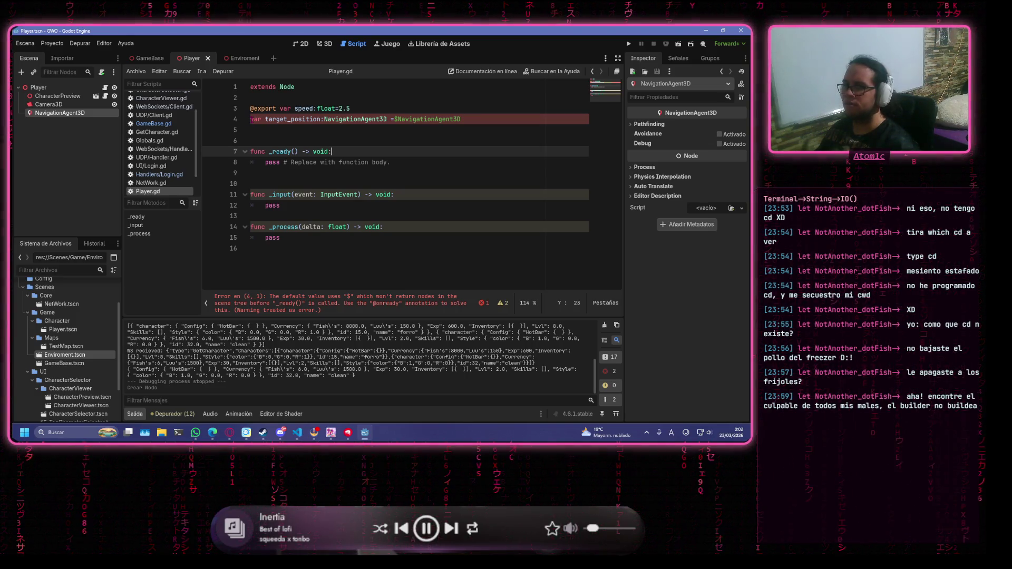
left_click(251, 119)
key("Delete")
key("Delete")
key("Delete")
type("@onready")
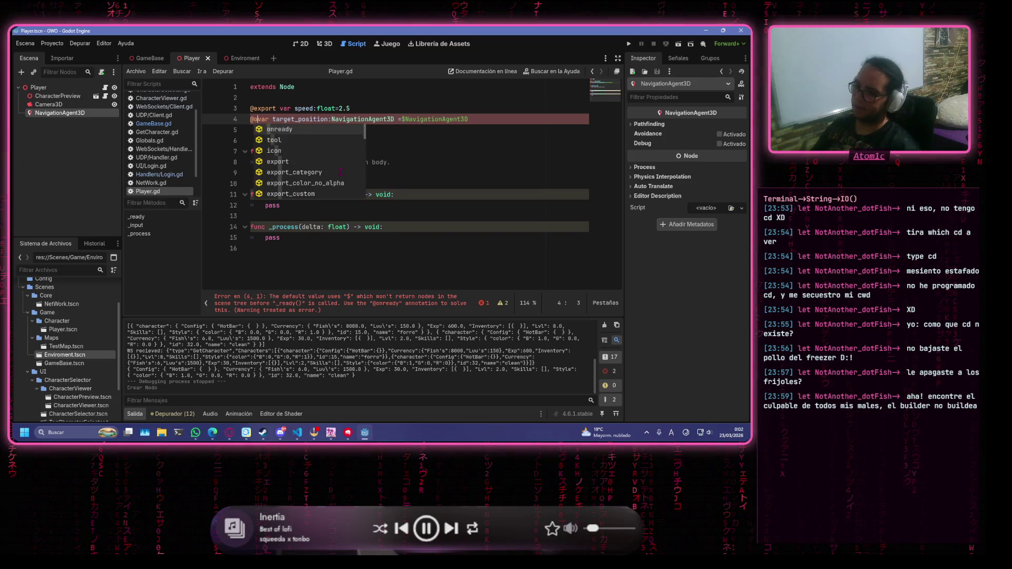
type(" var")
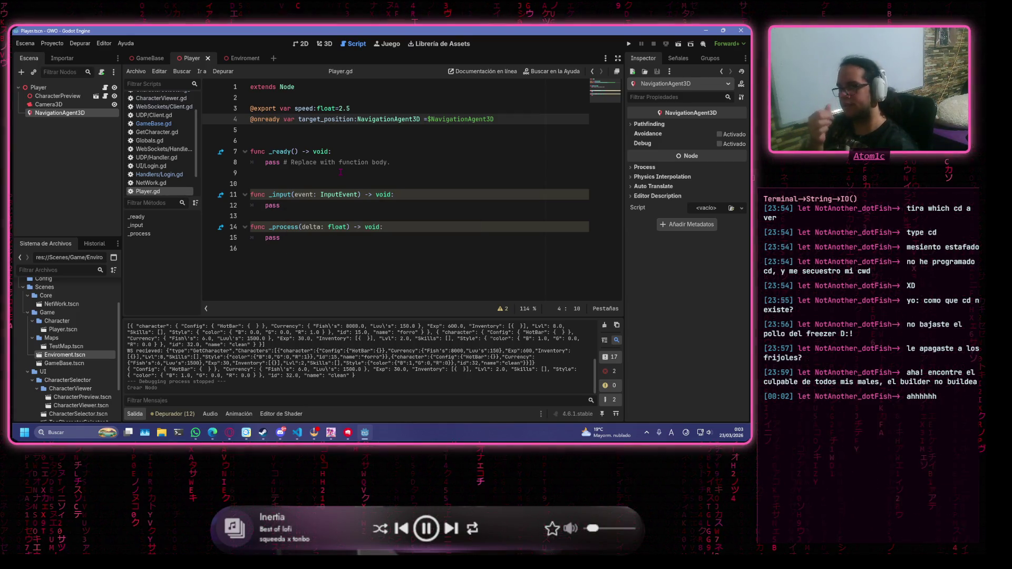
left_click(342, 151)
left_click(343, 140)
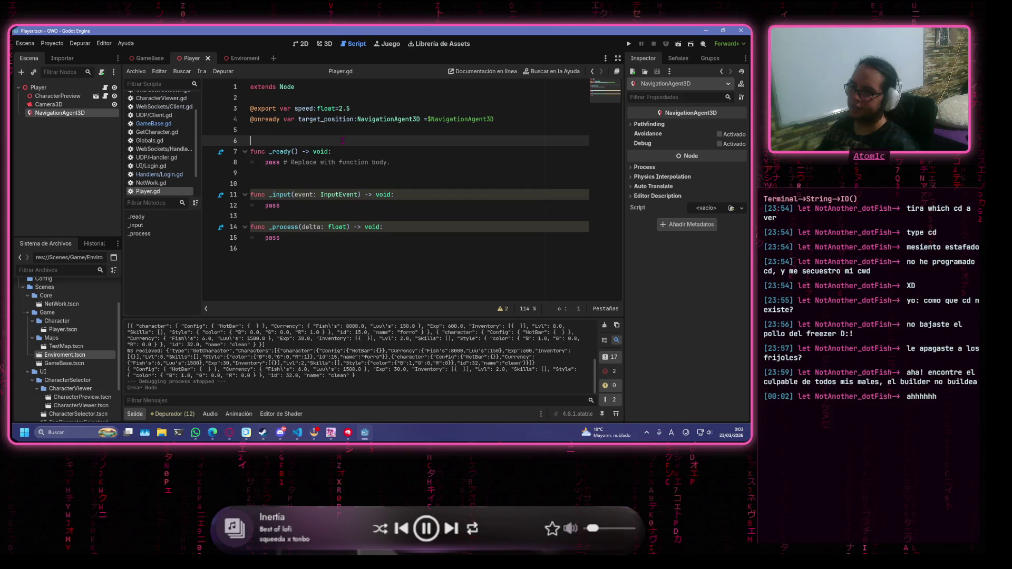
Add 'var moving:bool=false' after a blank line below the variables and save
key("BackSpace")
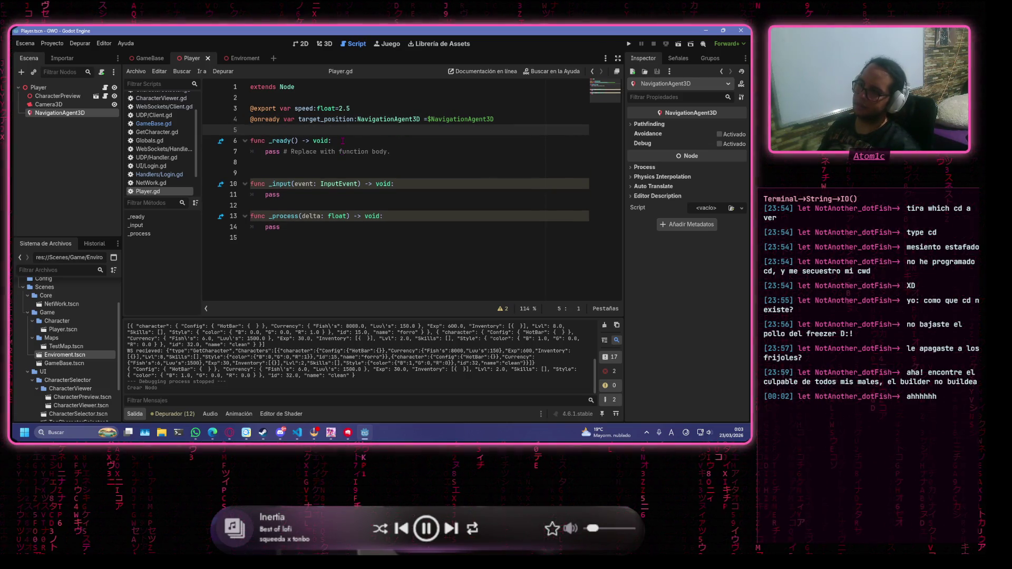
key("Return")
key("Return")
key("Up")
key("BackSpace")
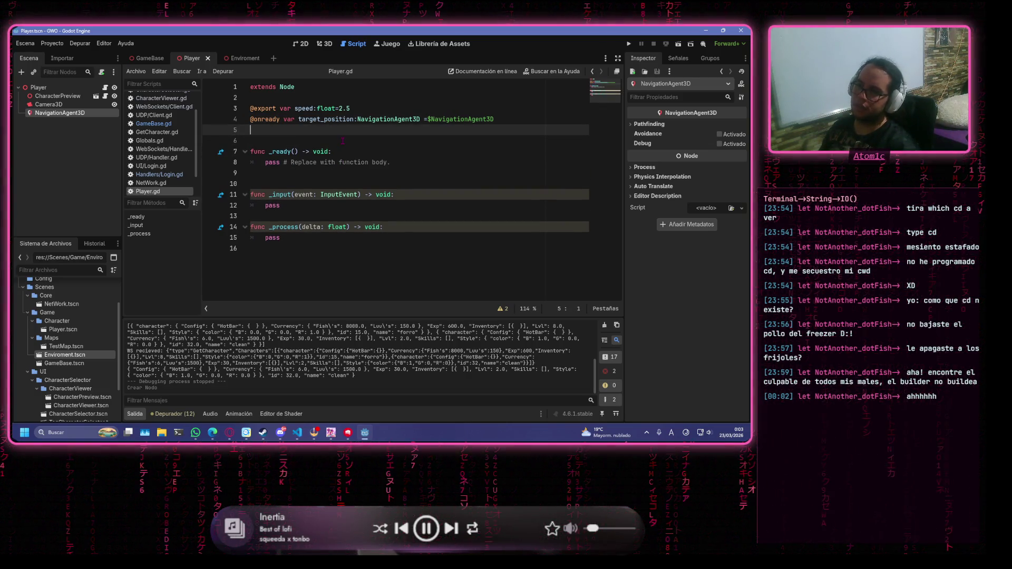
key("Return")
type("va")
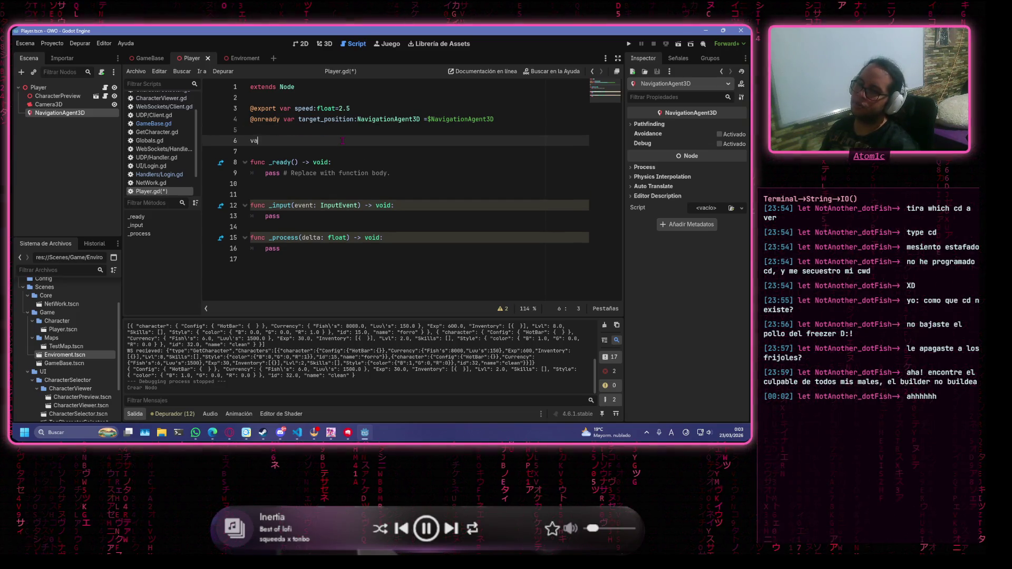
type("r movi")
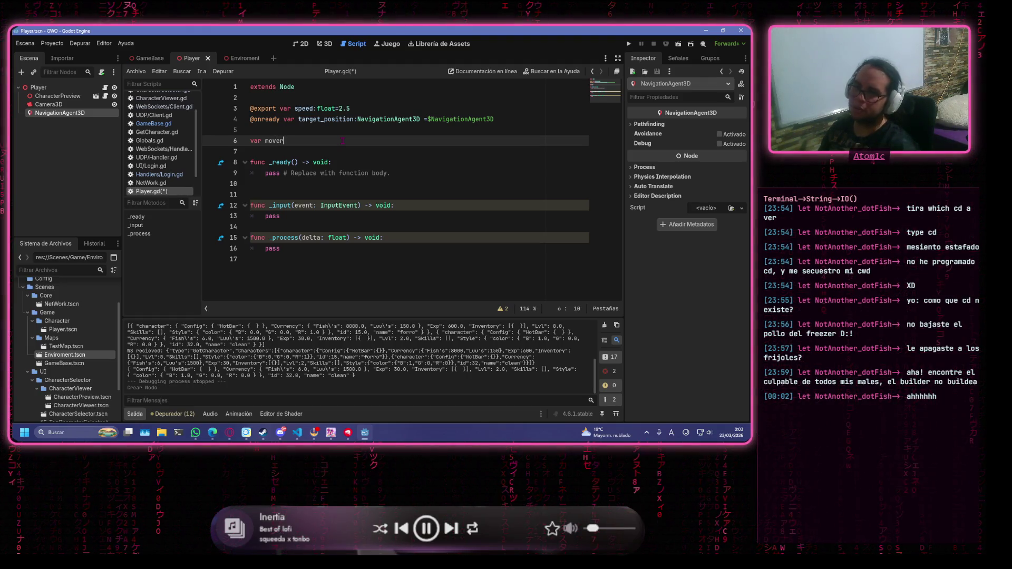
type("ng:")
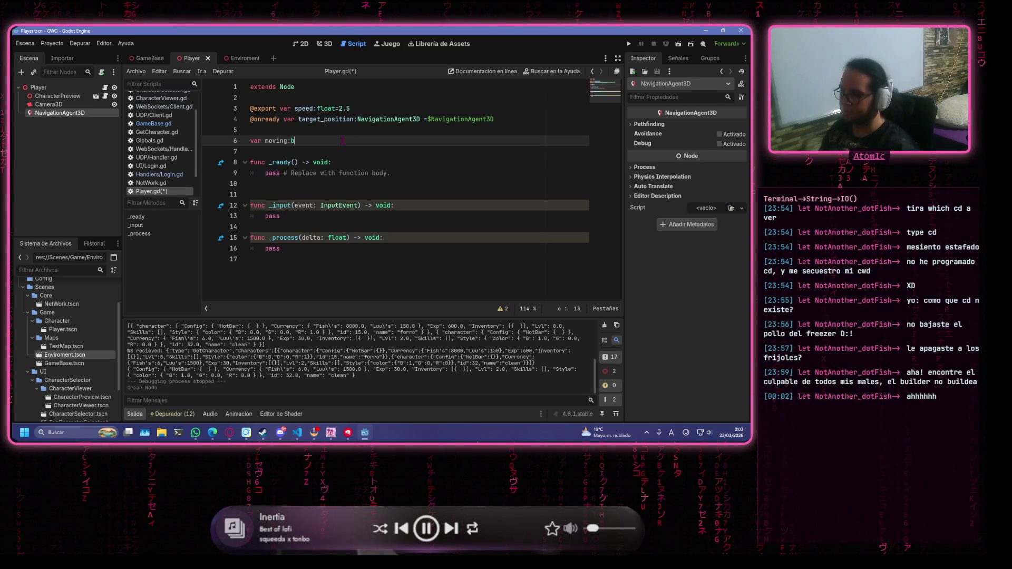
type("bool=false")
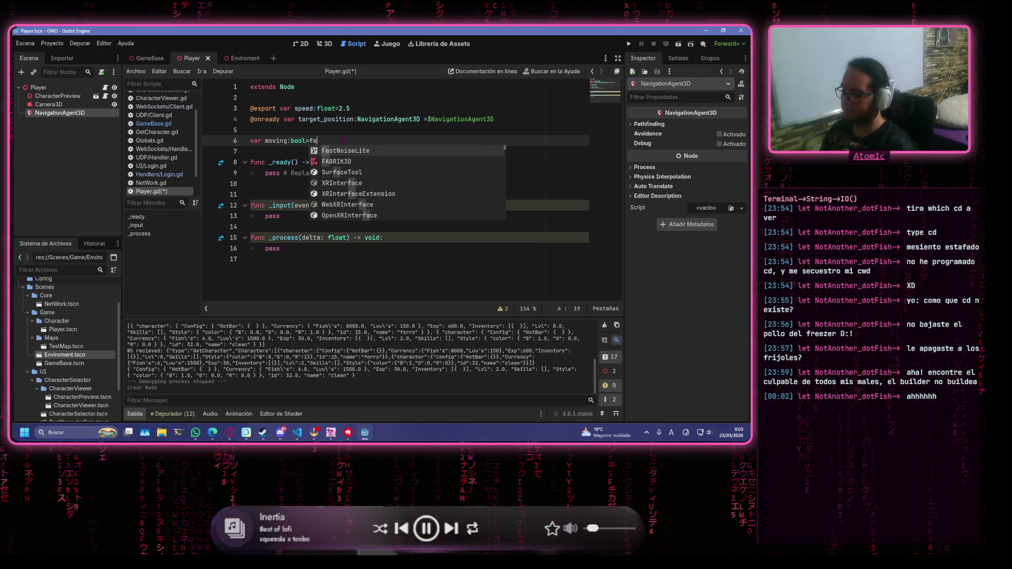
key("ctrl+s")
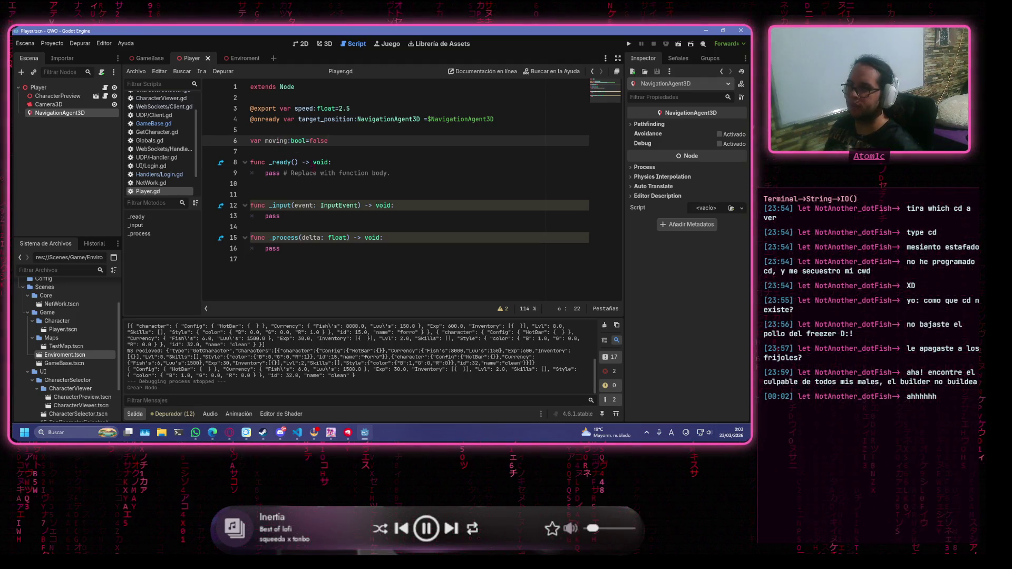
left_click(422, 217)
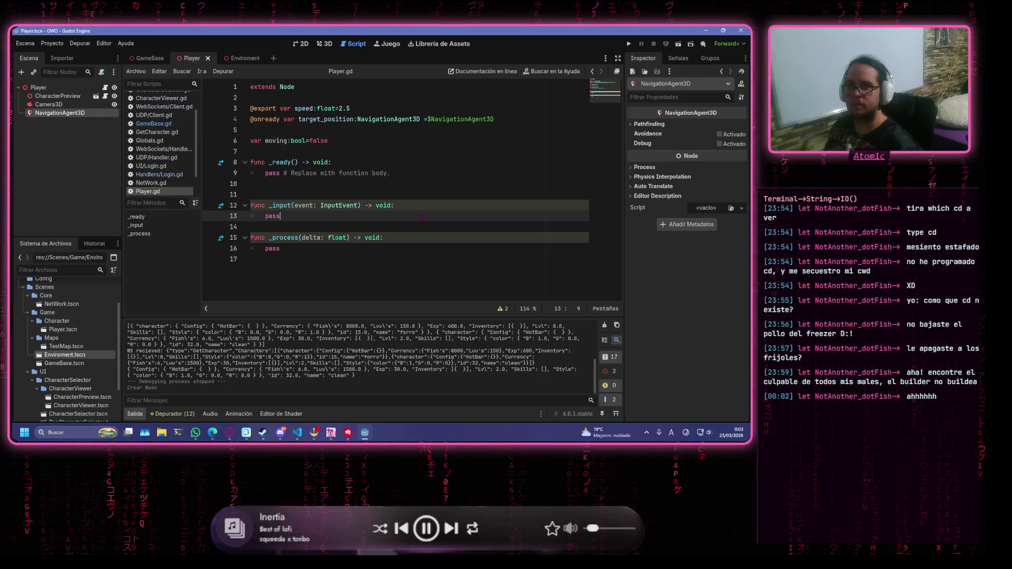
Replace pass in _input with if event.is_action_pressed("RightClick"):
key("BackSpace")
key("BackSpace")
key("BackSpace")
type("if")
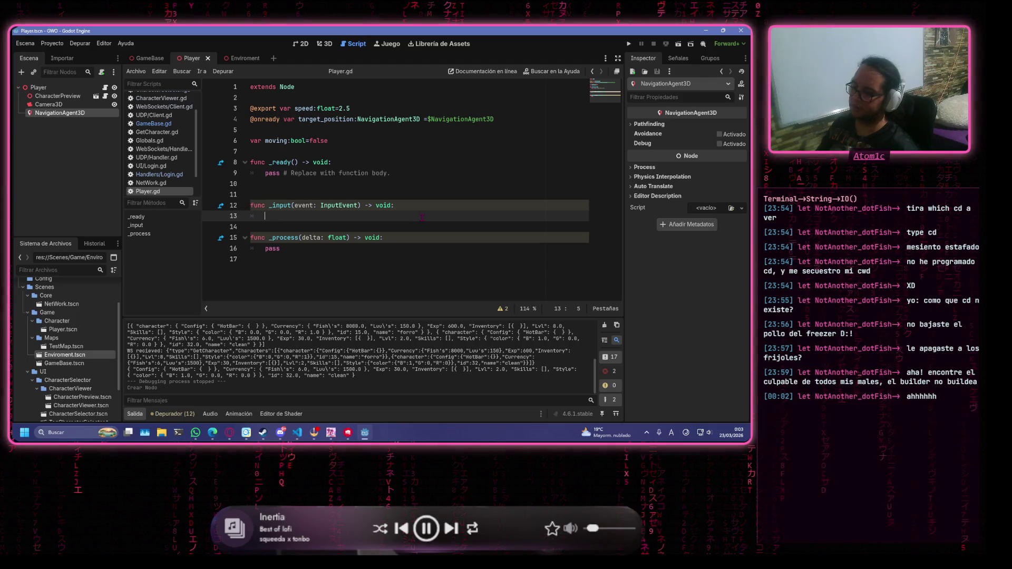
type(" e")
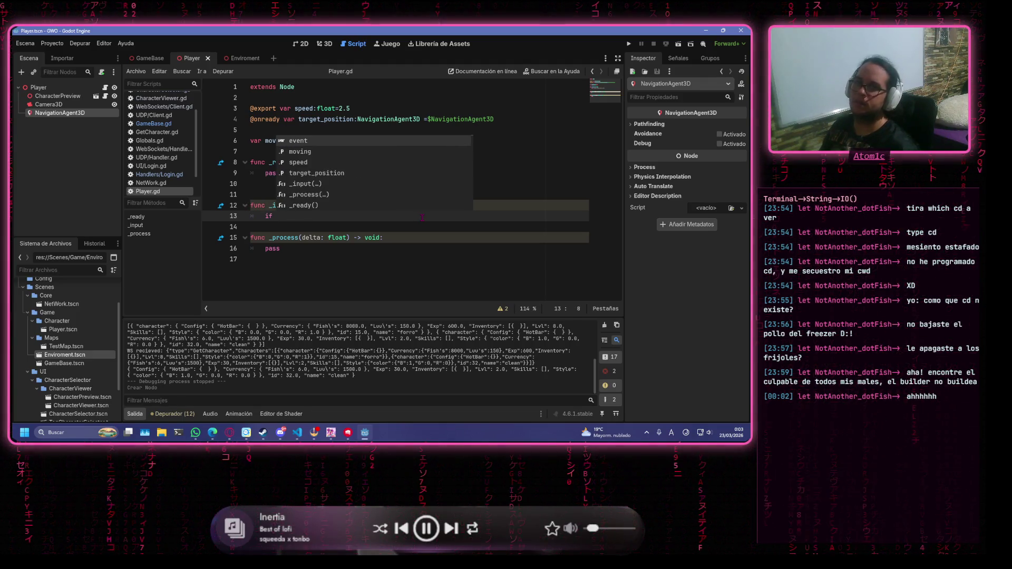
type("vent")
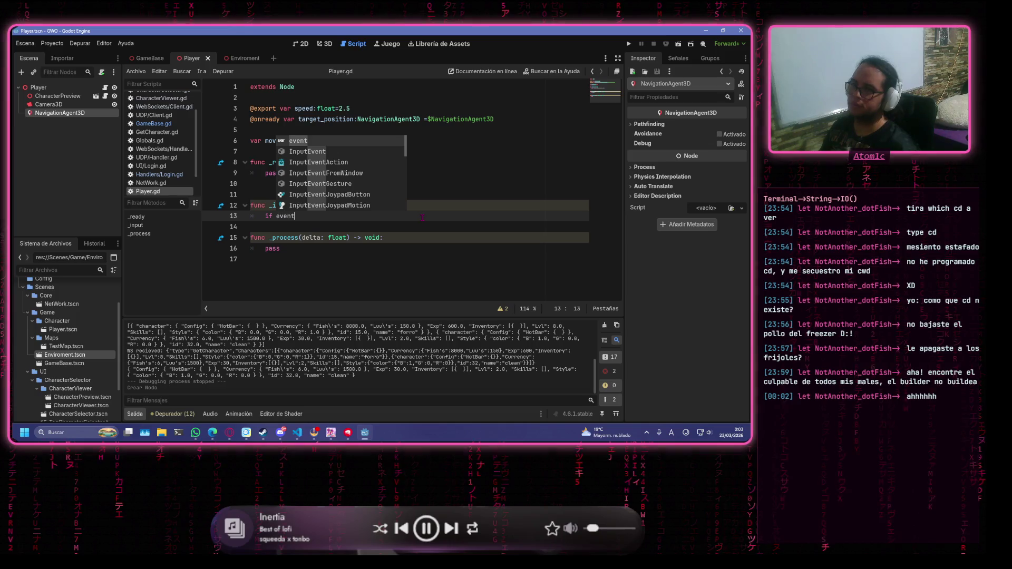
type(".is")
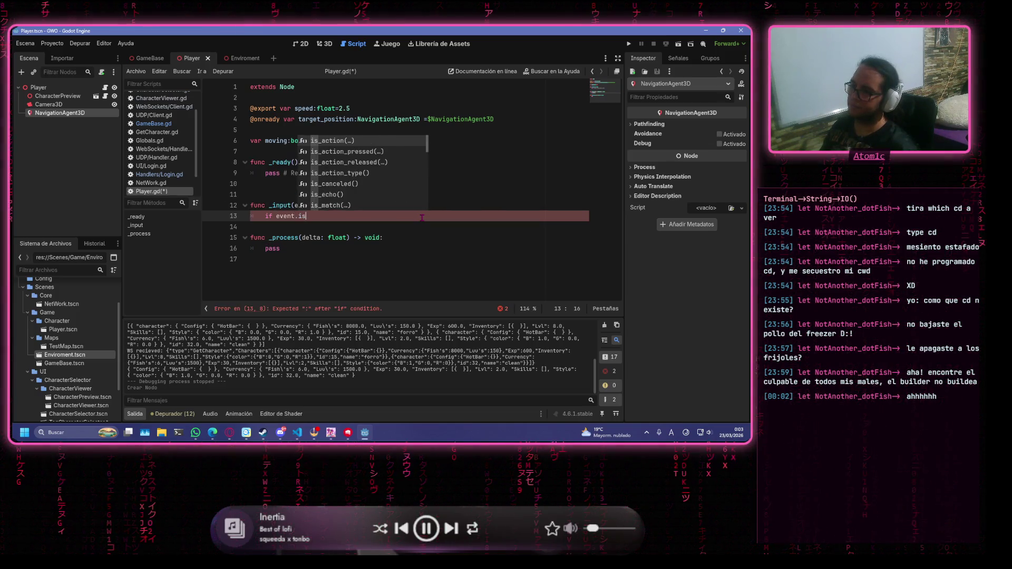
key("Down")
key("Return")
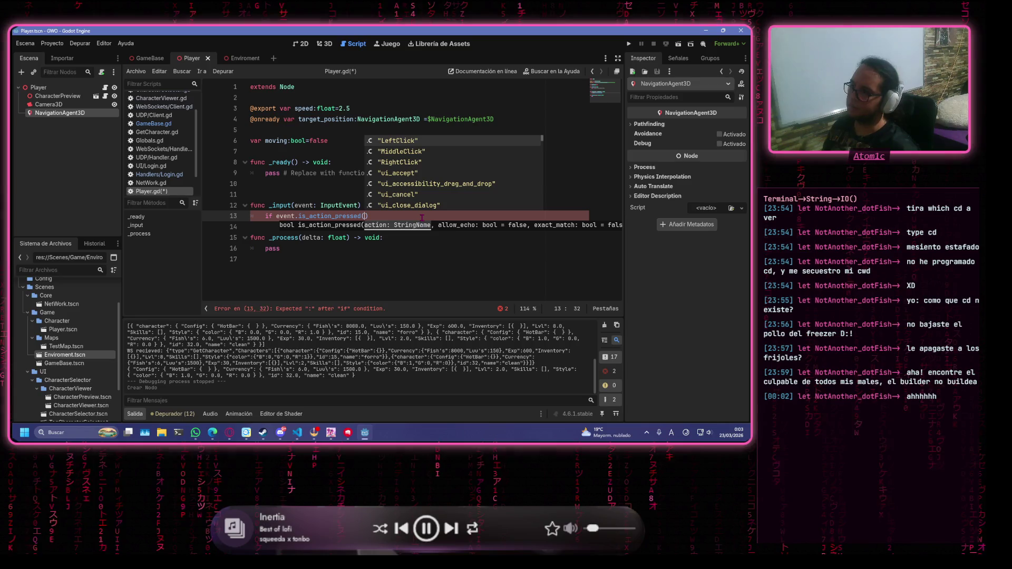
key("Down")
key("Down")
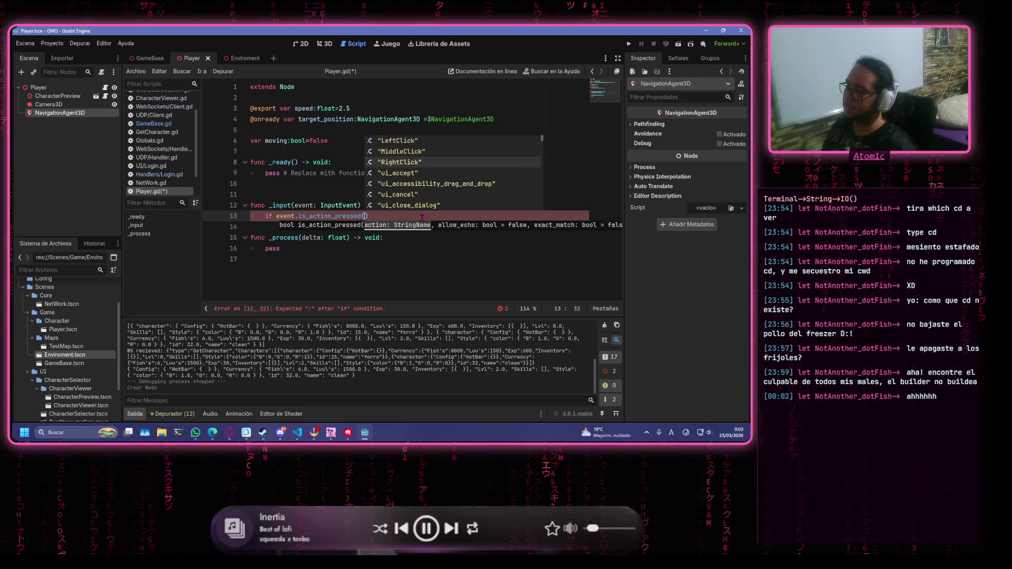
key("Return")
key("Right")
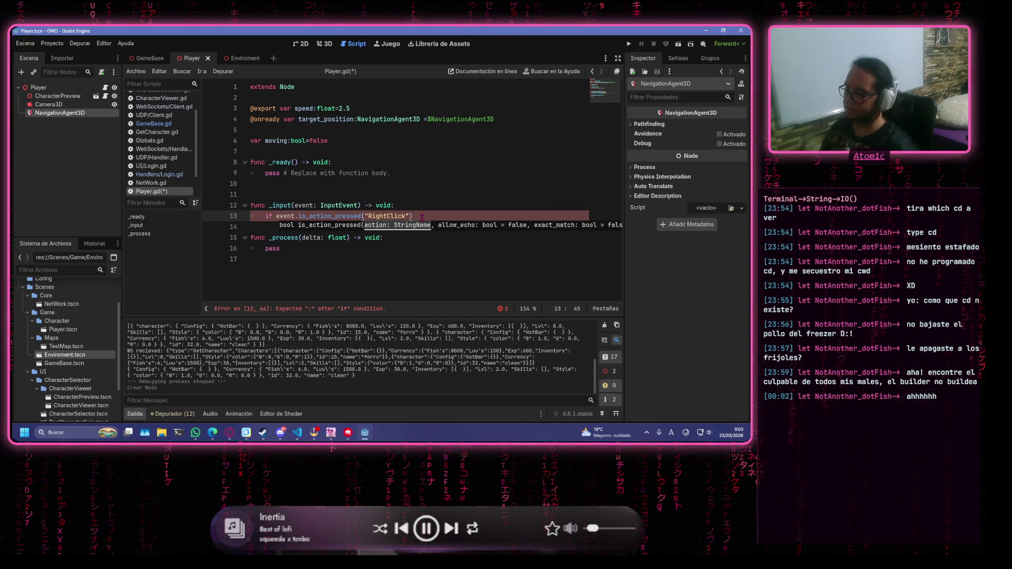
type(":")
key("Return")
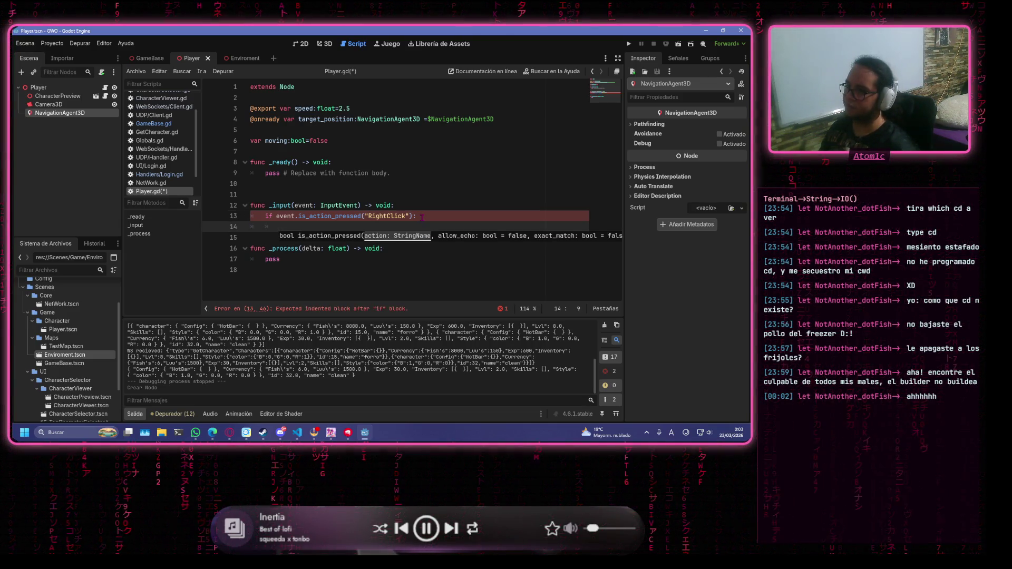
type("var")
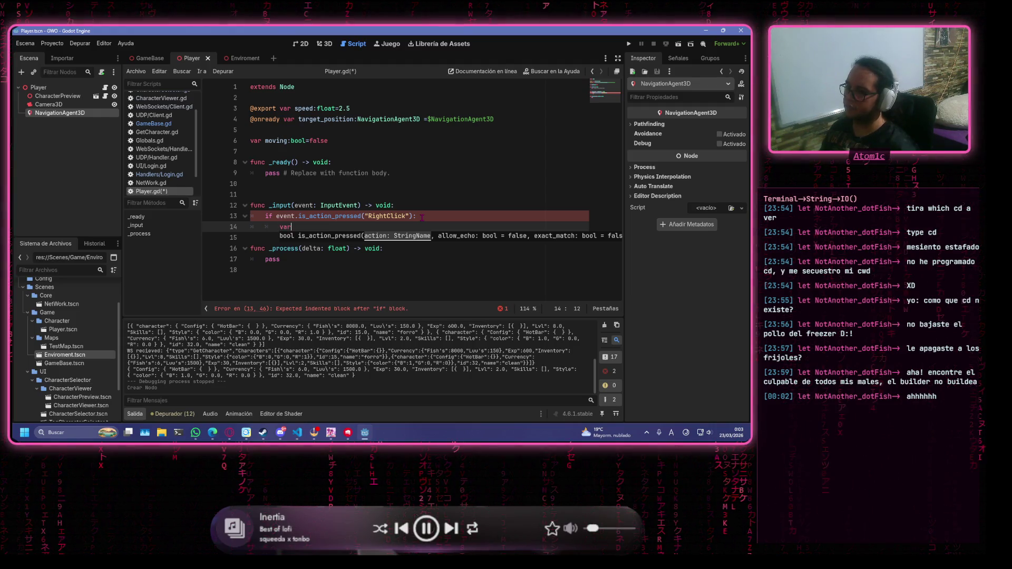
Inside the if, write camera=get_viewport().get_camera_3d() and save
type(" camera")
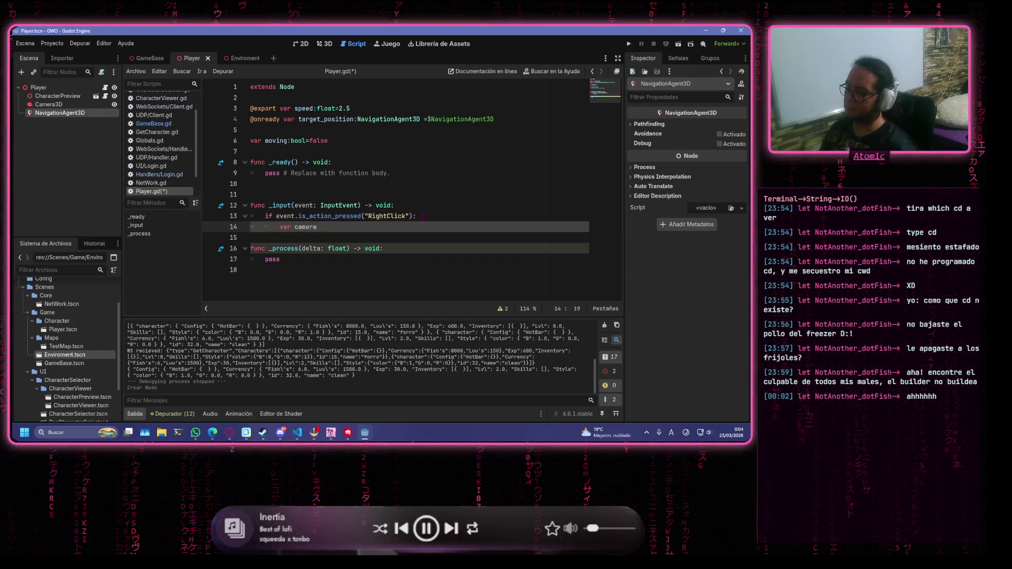
type("=get_vi")
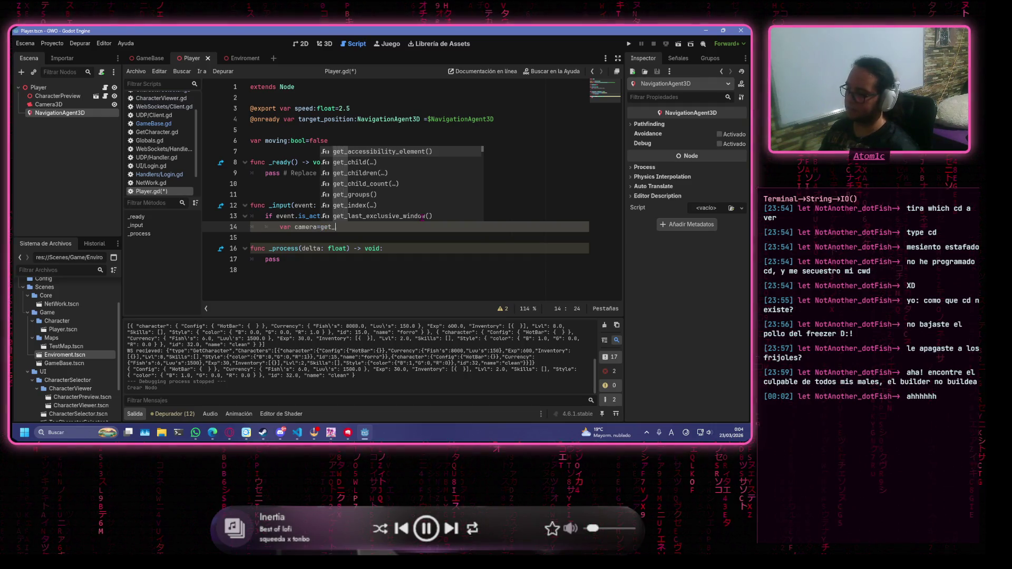
key("Return")
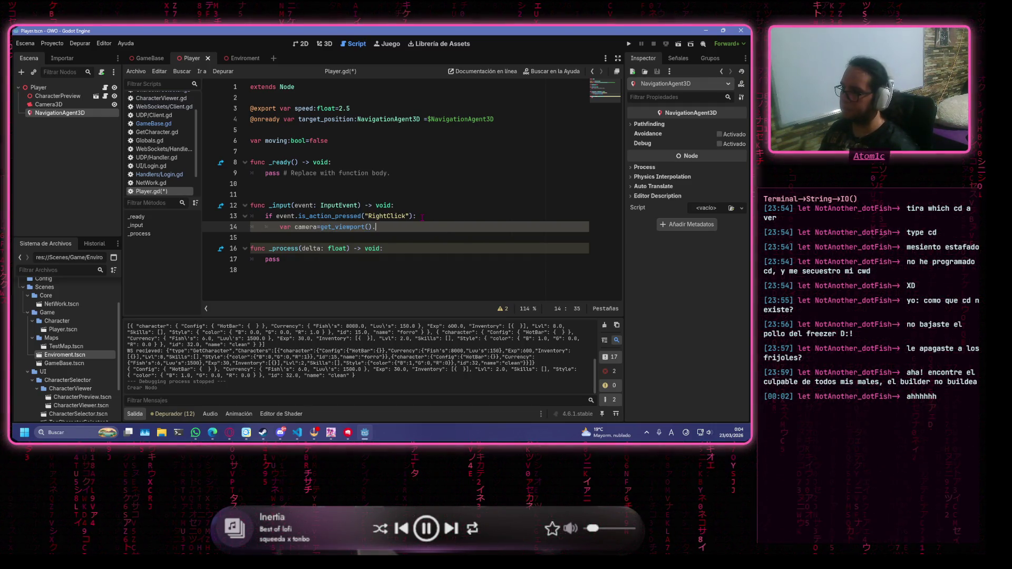
type(".get_cam")
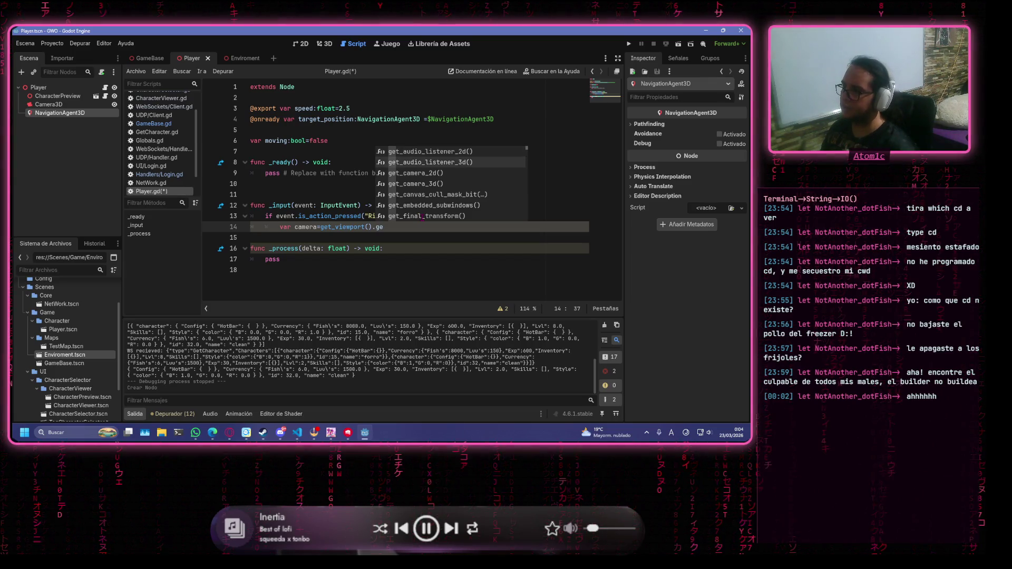
key("Down")
key("Return")
key("ctrl+s")
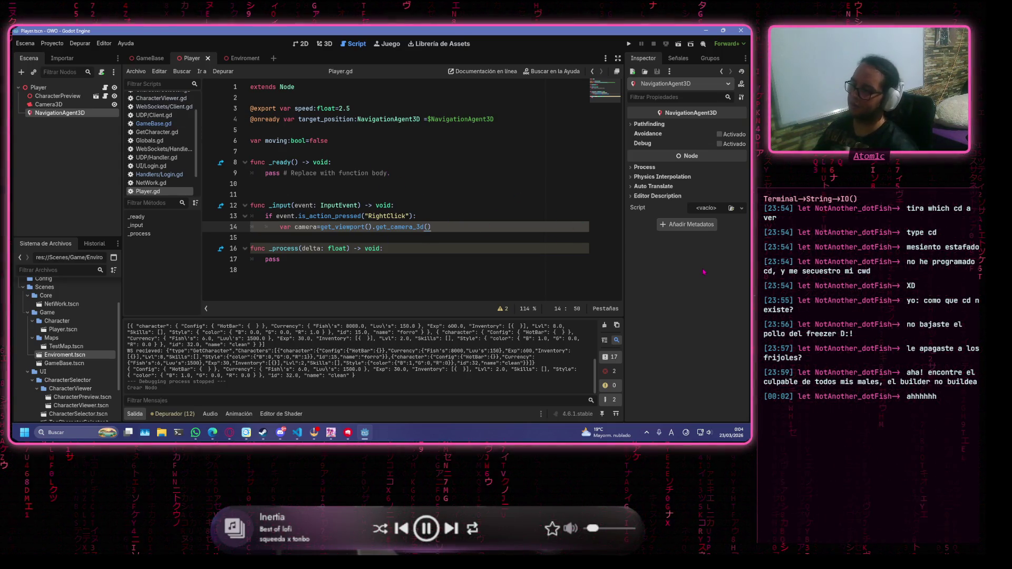
Add 'if camera:' with var from=camera.project_ray_normal(event.position)*100 inside it
key("Return")
type("if ")
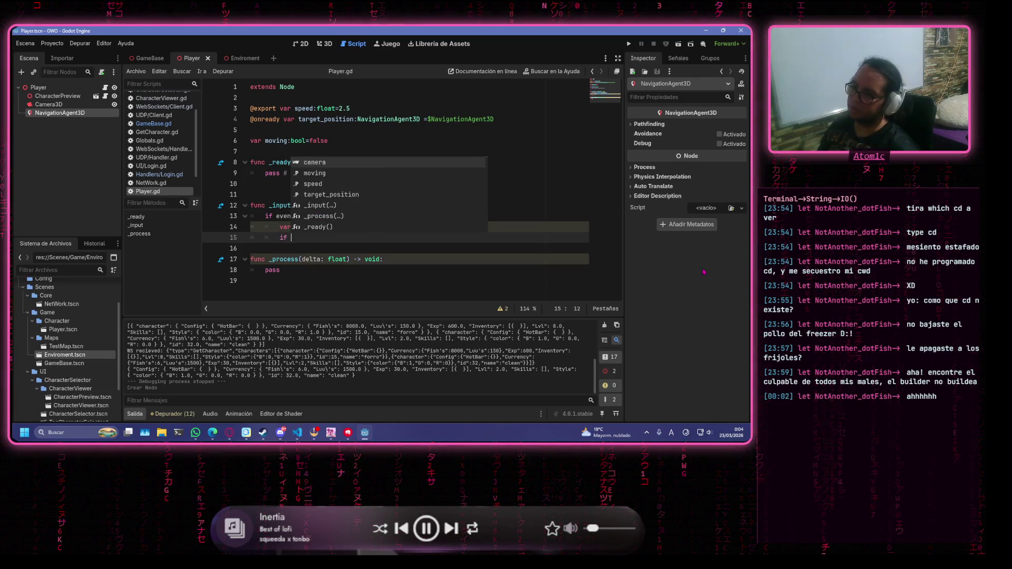
type("camera:")
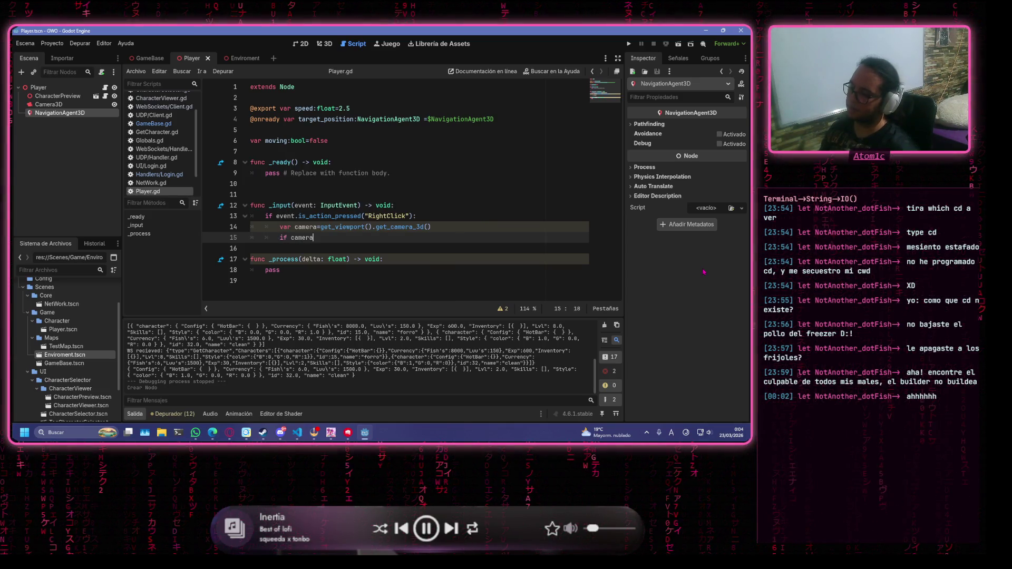
key("Return")
type("v")
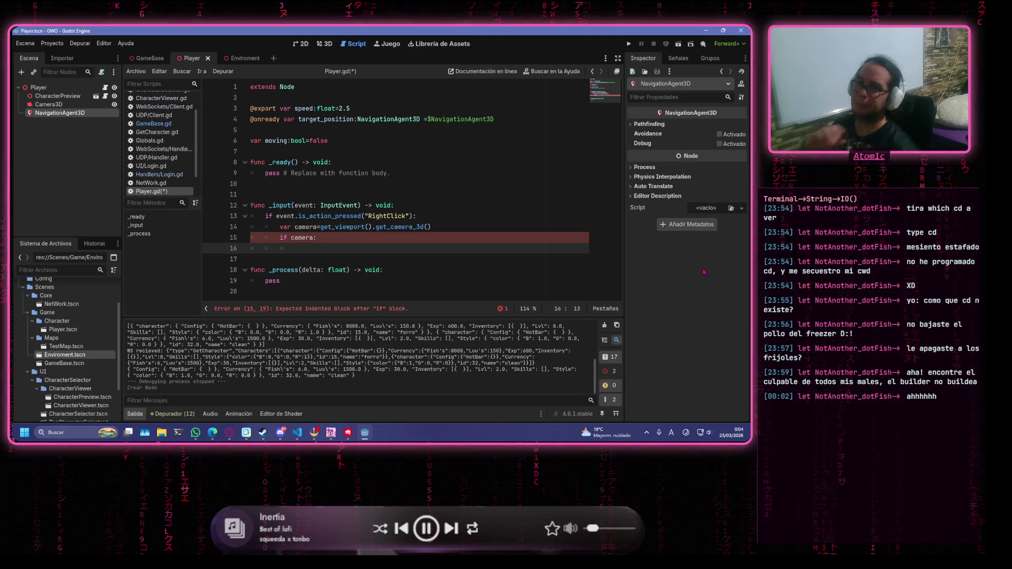
type("ar")
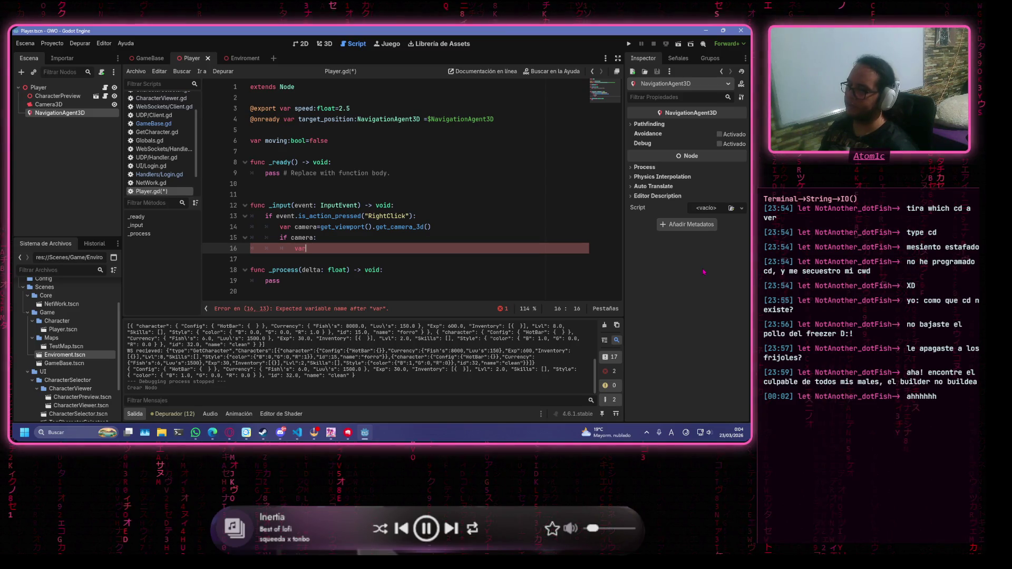
type(" fr")
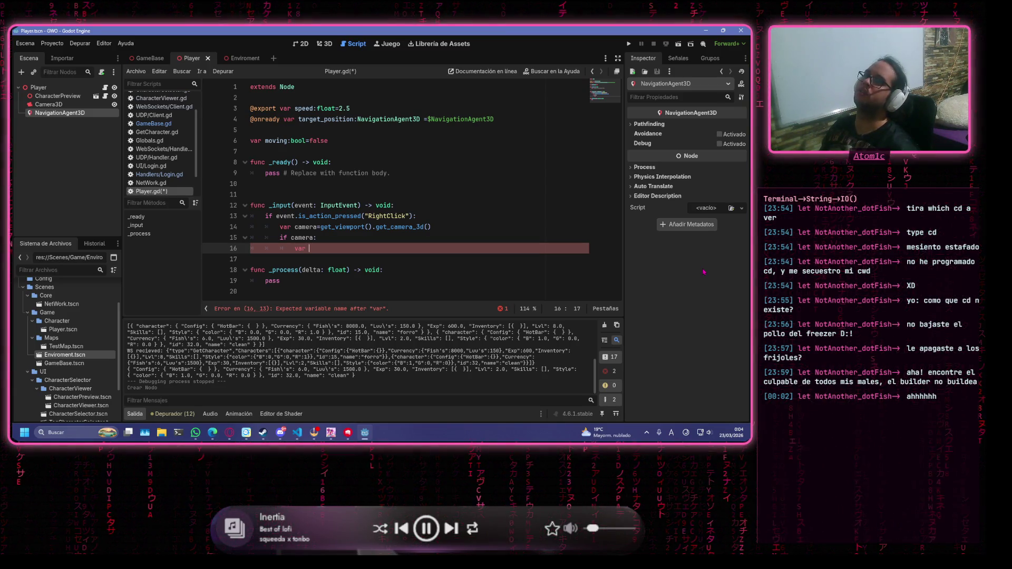
type("om")
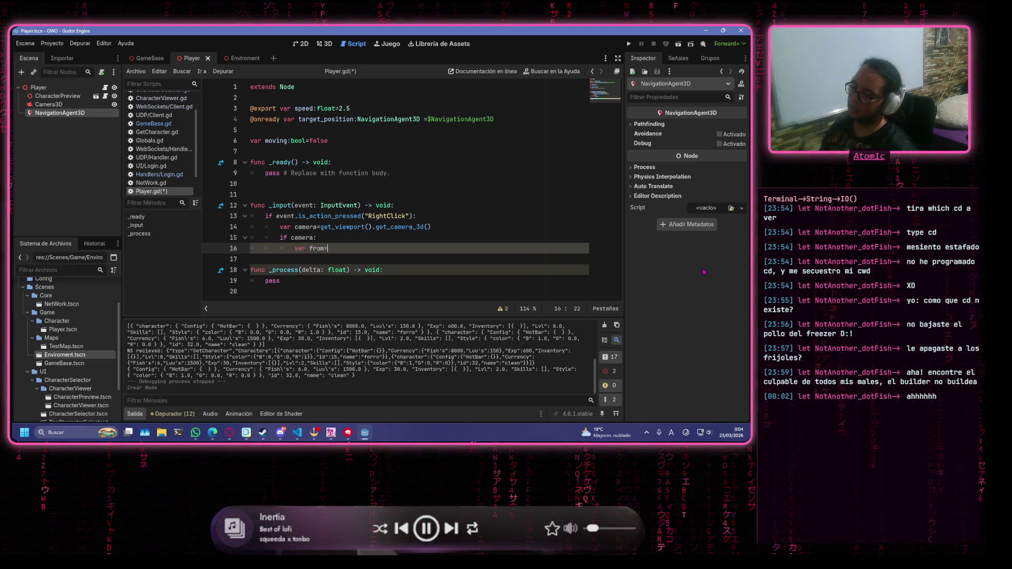
type("=c")
type("mera.")
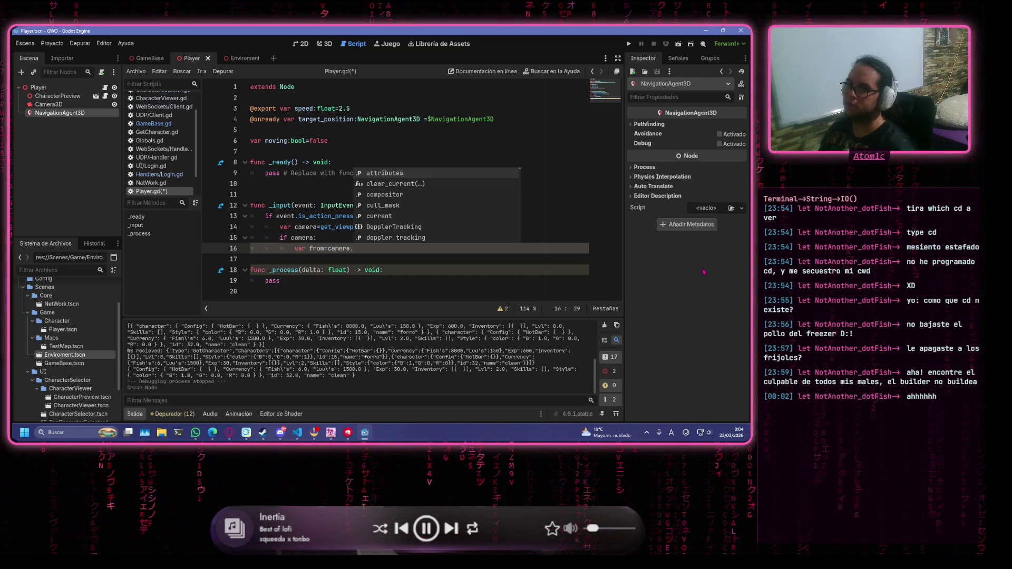
type("pro")
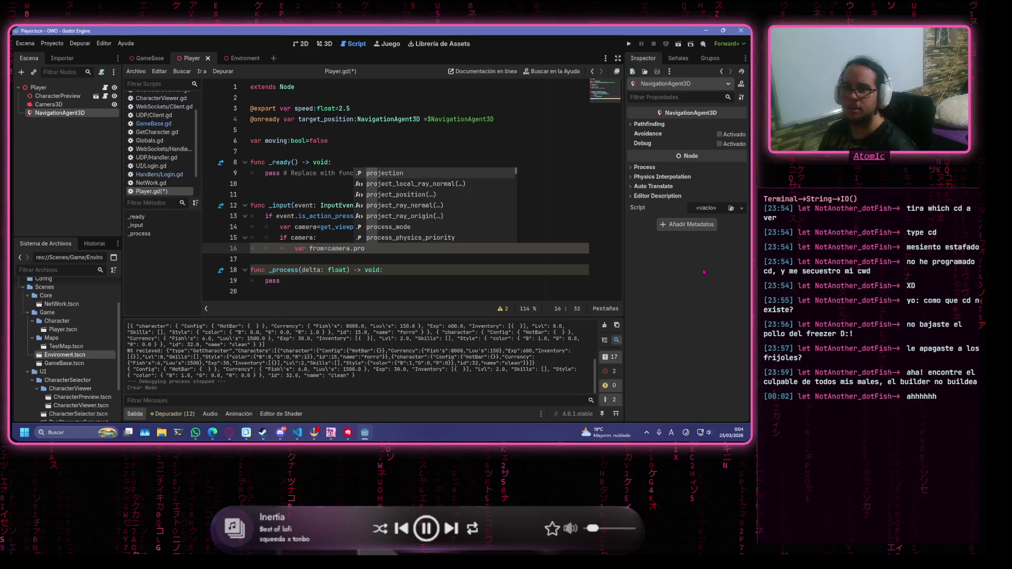
key("Down")
key("Down")
key("Down")
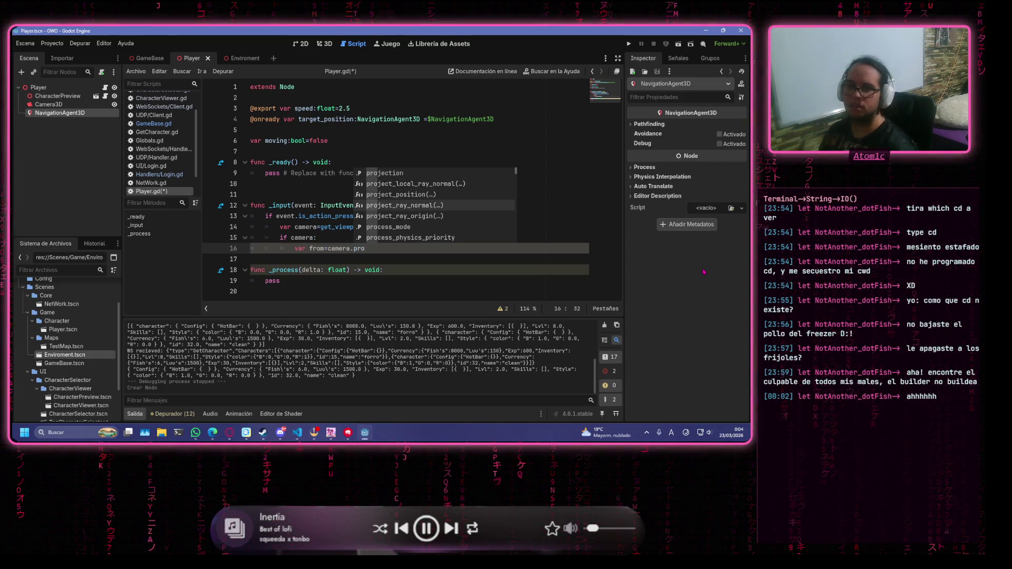
key("Return")
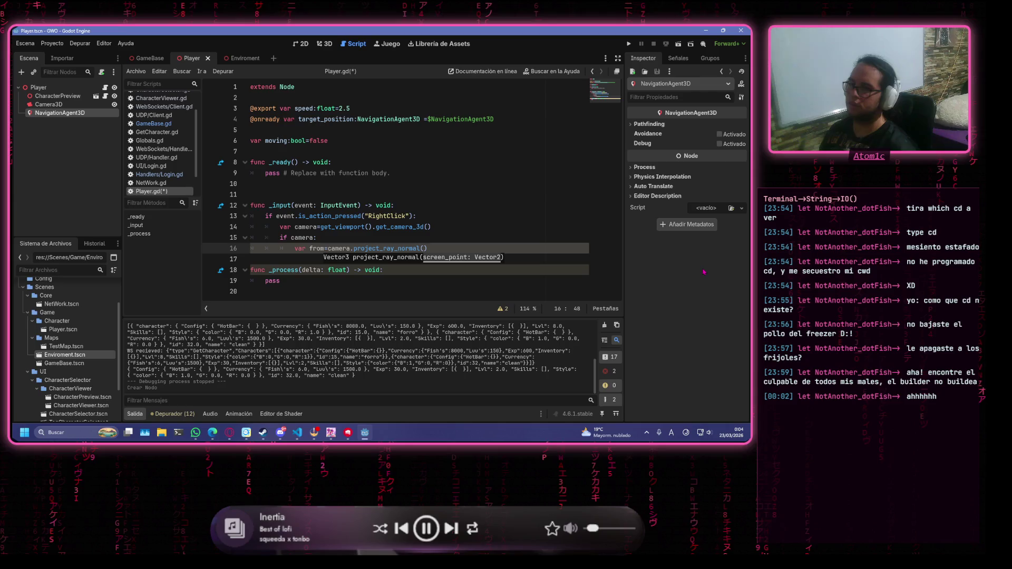
type("even")
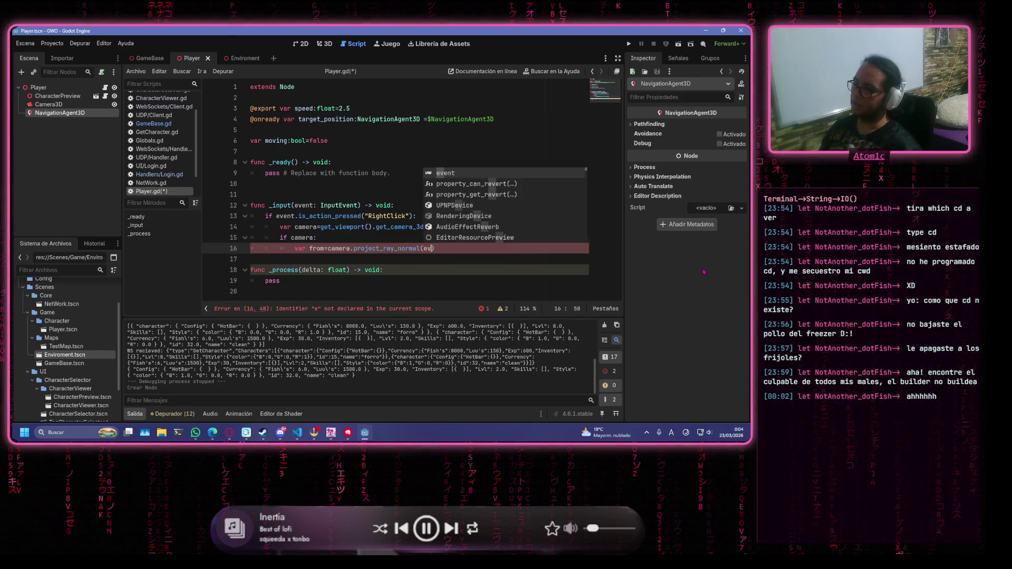
type("t.posi")
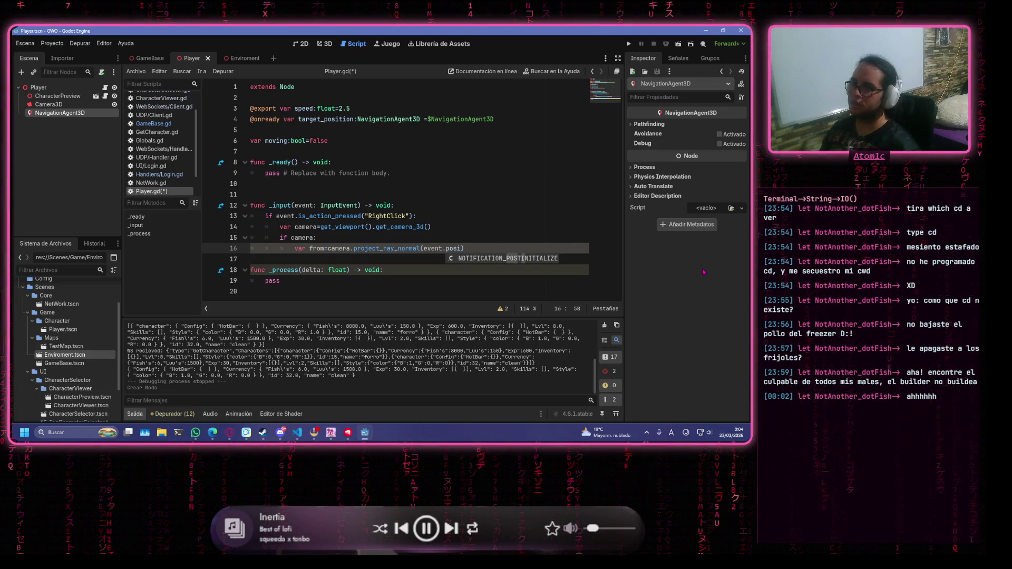
type("tion)*")
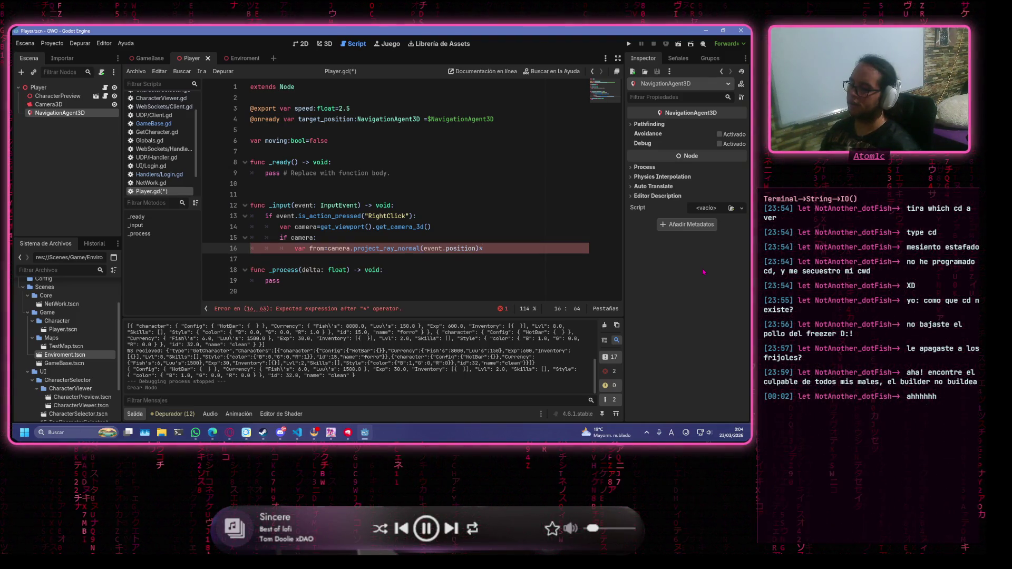
type("100")
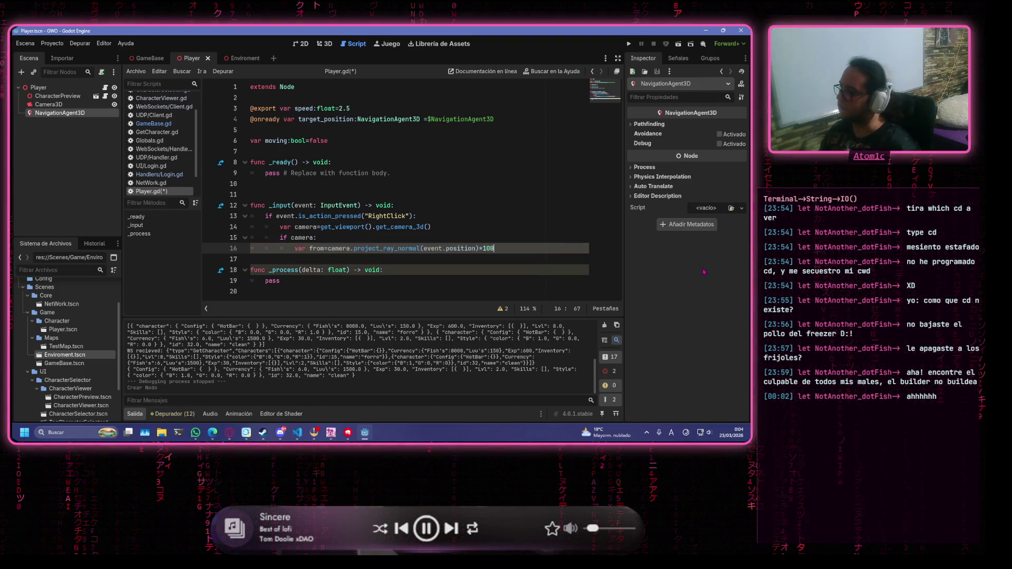
key("Return")
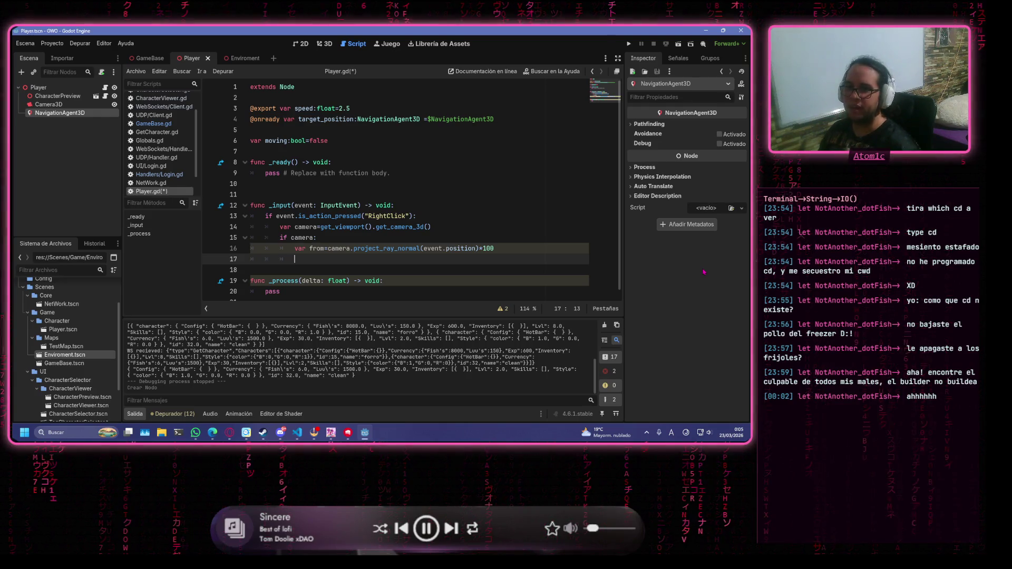
Write line 17 as var to=from + camera.project_ray_normal(event.position)*100
type("var")
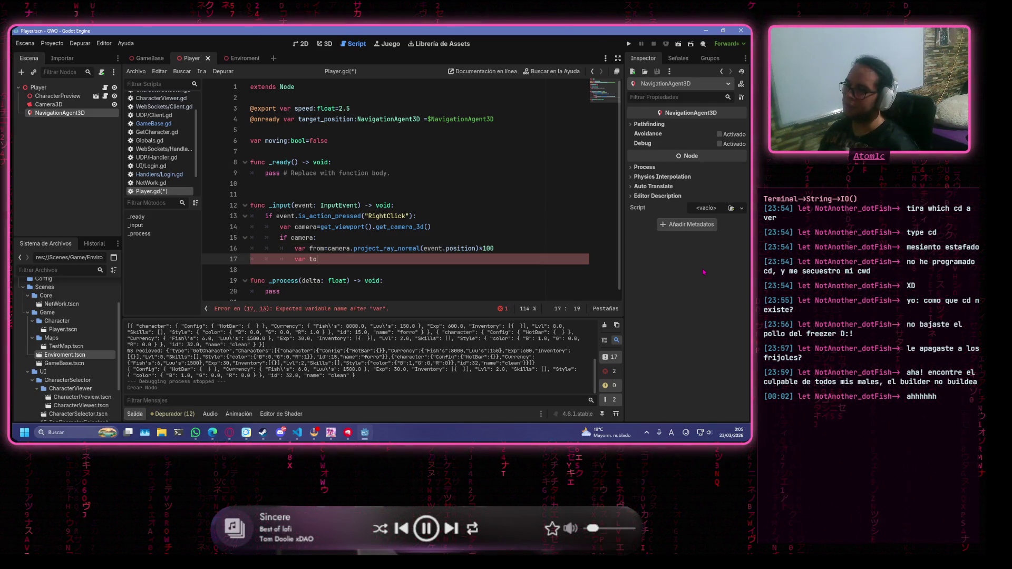
type(" to")
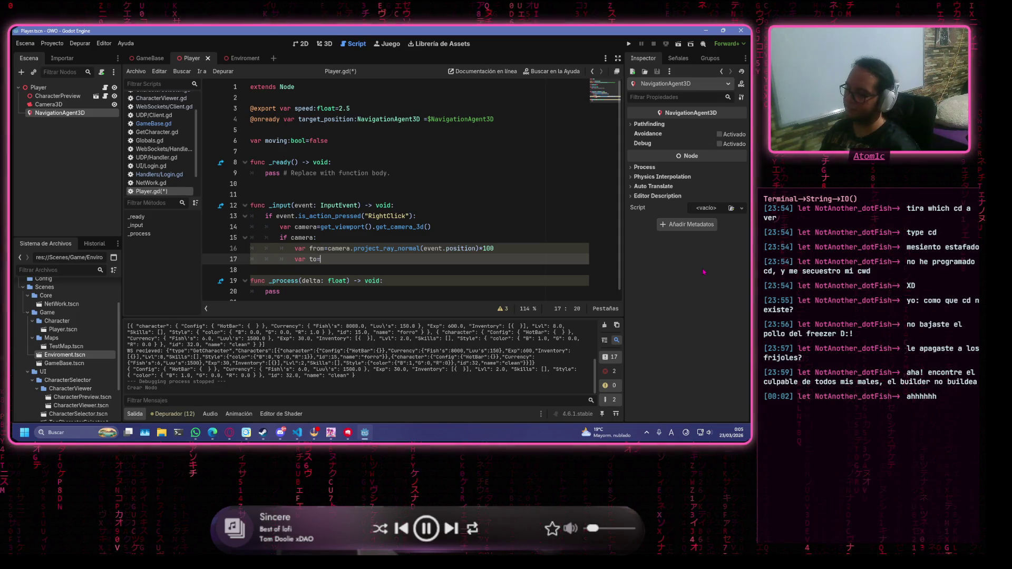
type("=from")
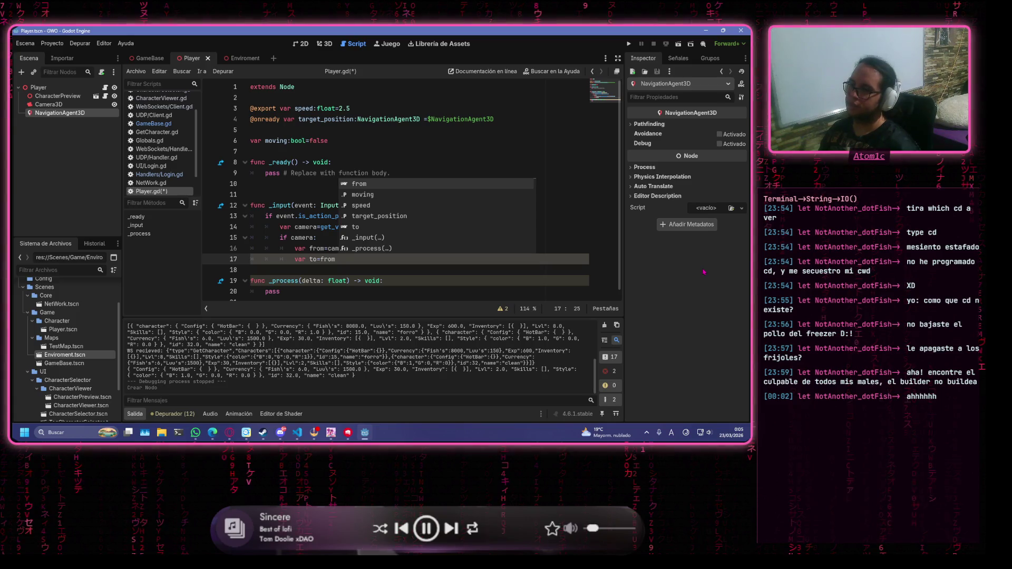
type(" +")
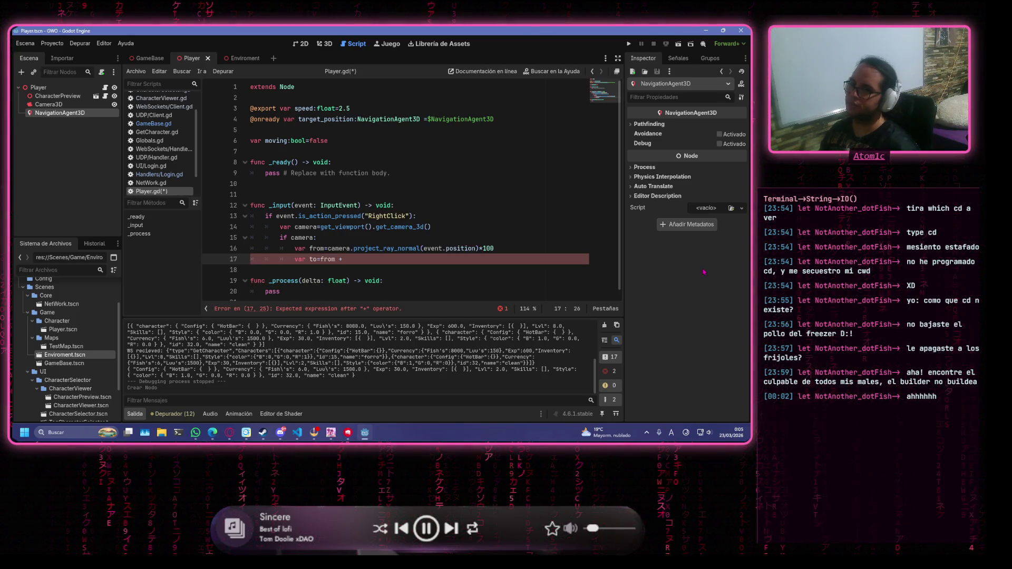
type(" ca")
key("Return")
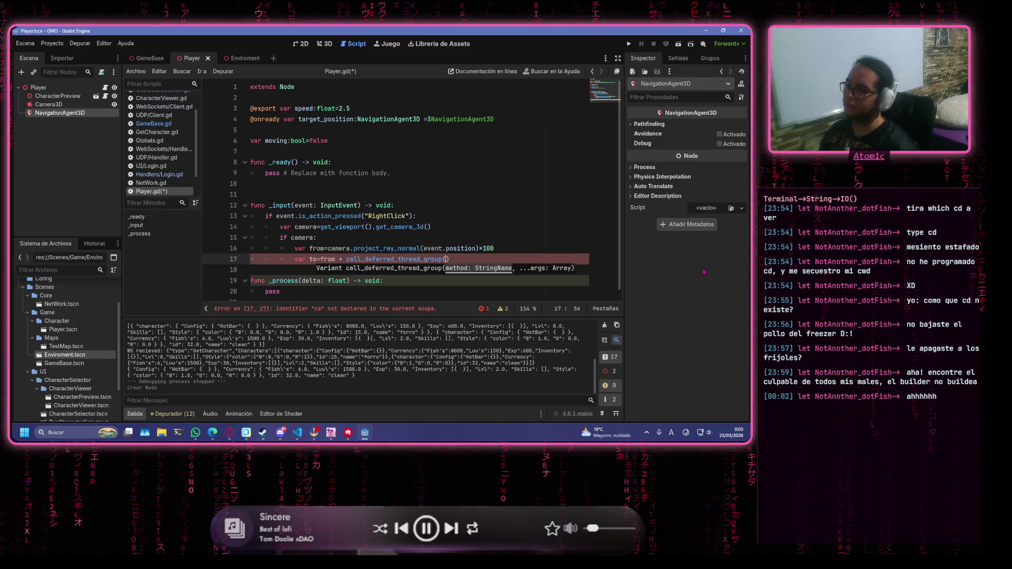
key("ctrl+z")
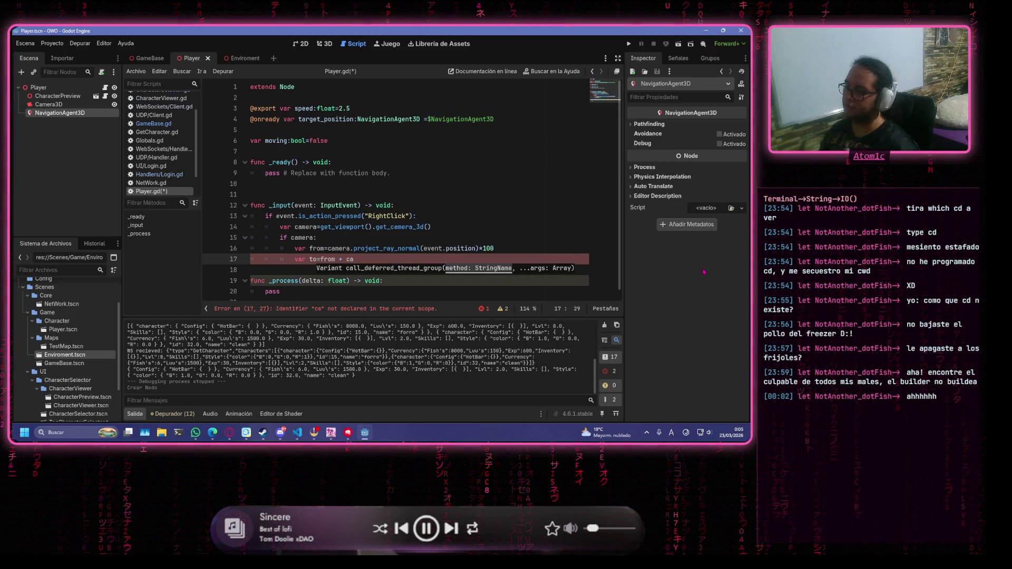
type("mera")
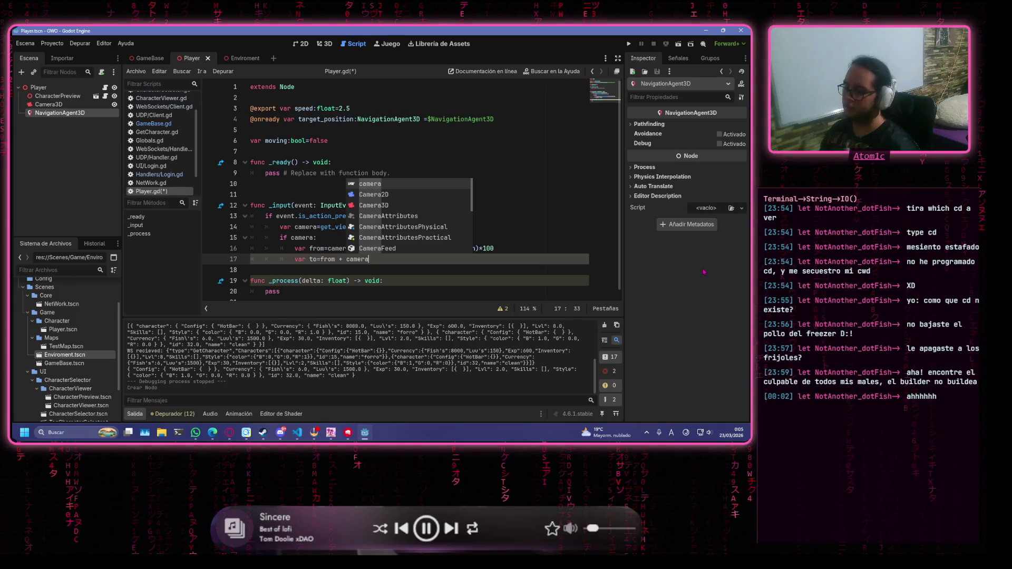
type(".p")
key("Down")
key("Down")
key("Down")
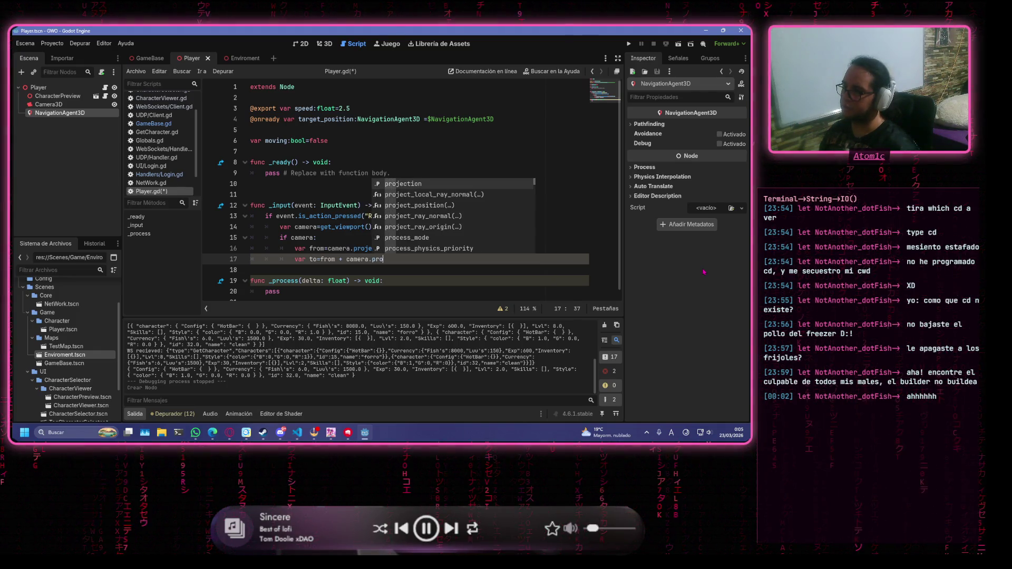
key("Return")
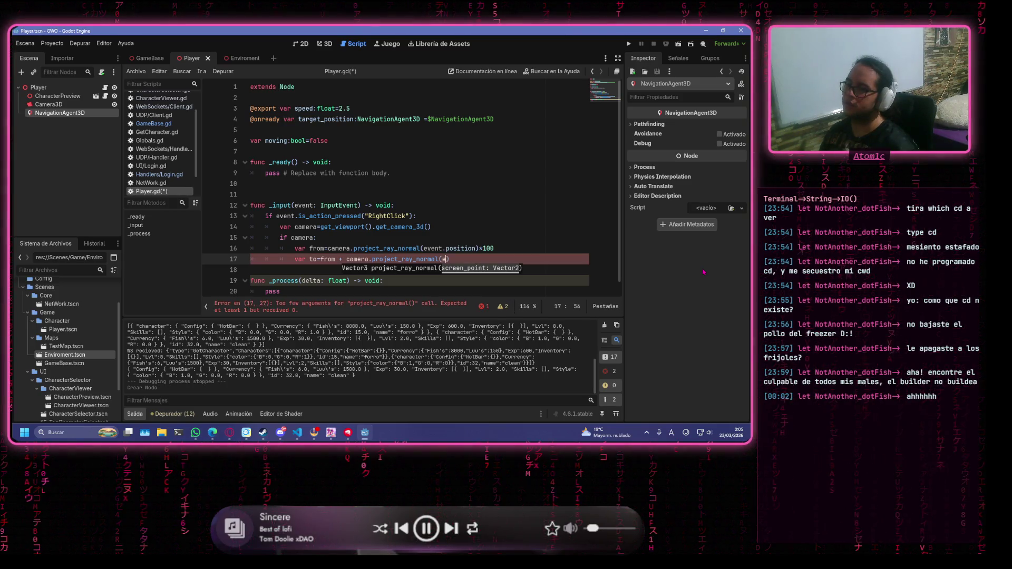
type("v")
key("Down")
key("Down")
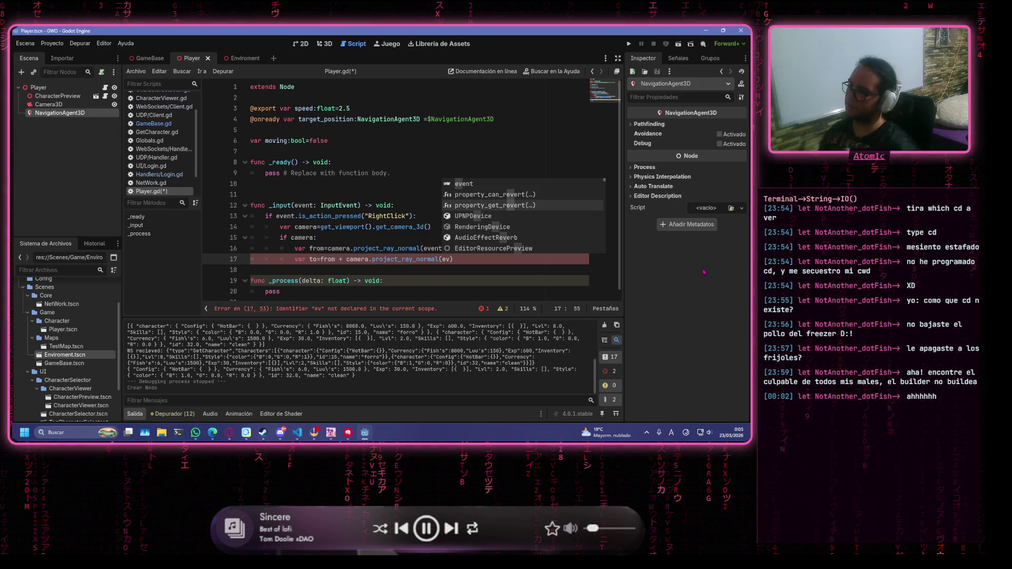
key("Up")
key("Up")
key("Return")
type(".positio")
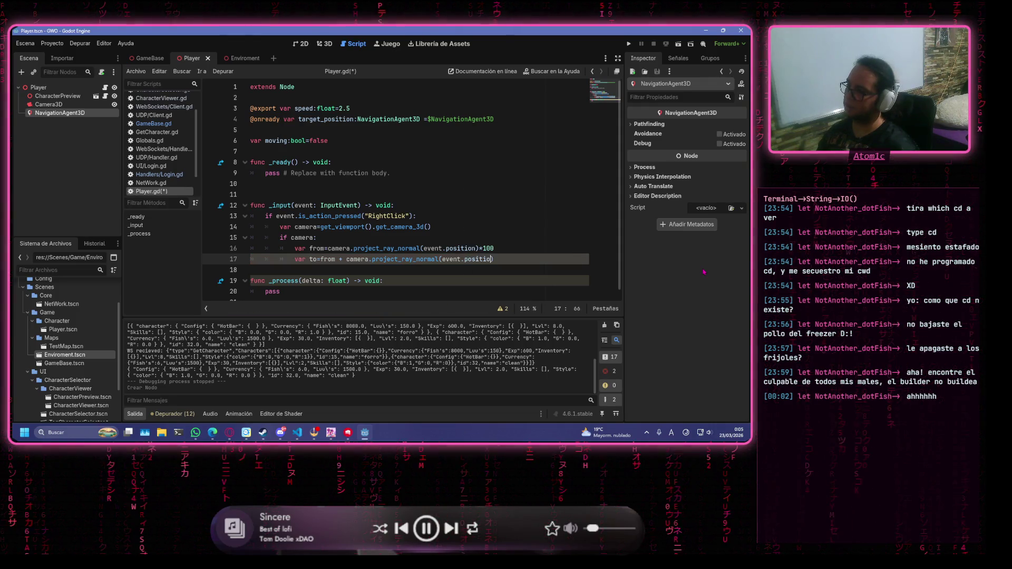
Remove *100 from the from line, save, and start a space_state line below
key("Up")
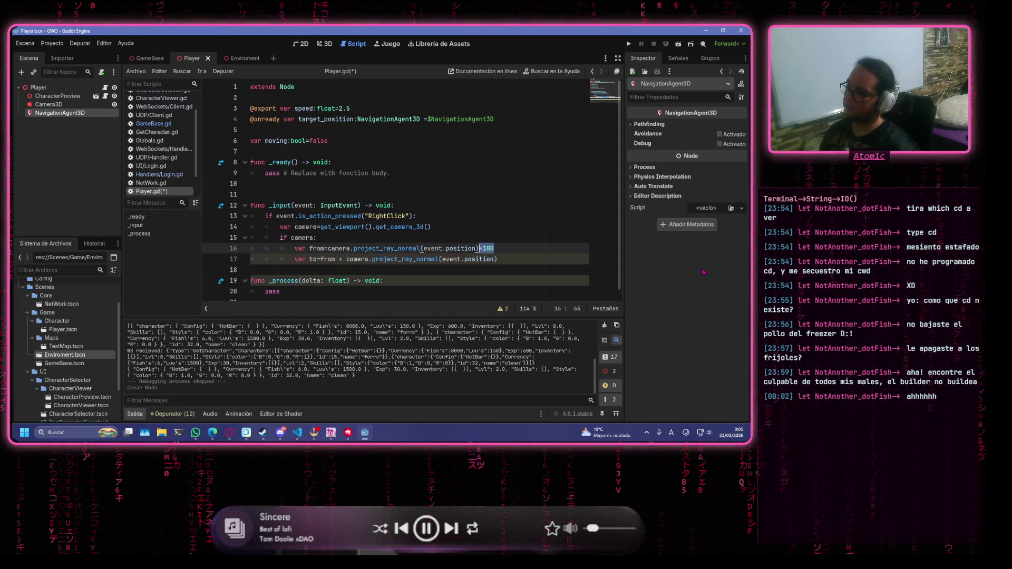
key("ctrl+z")
key("Down")
key("End")
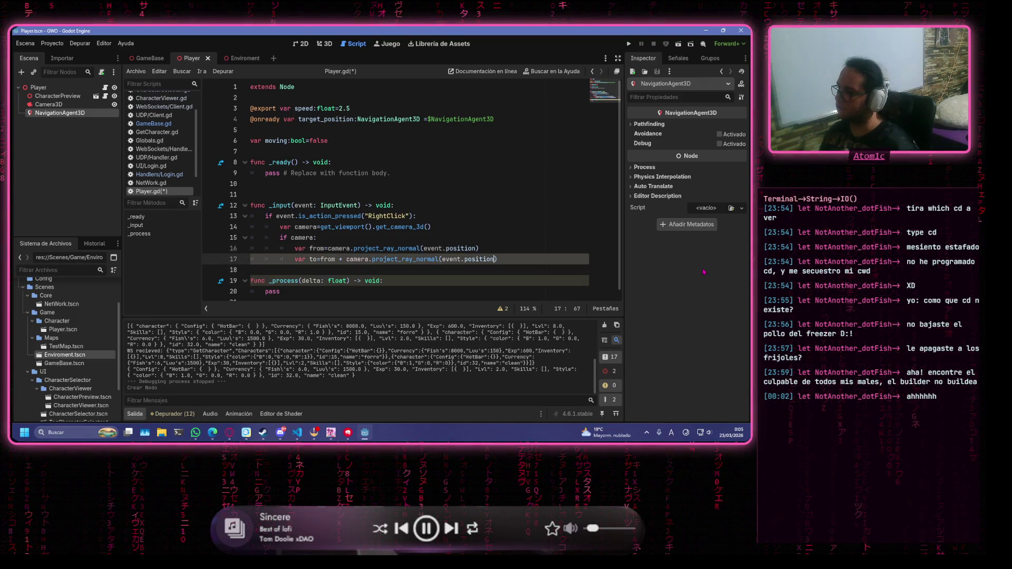
type("*100")
key("ctrl+s")
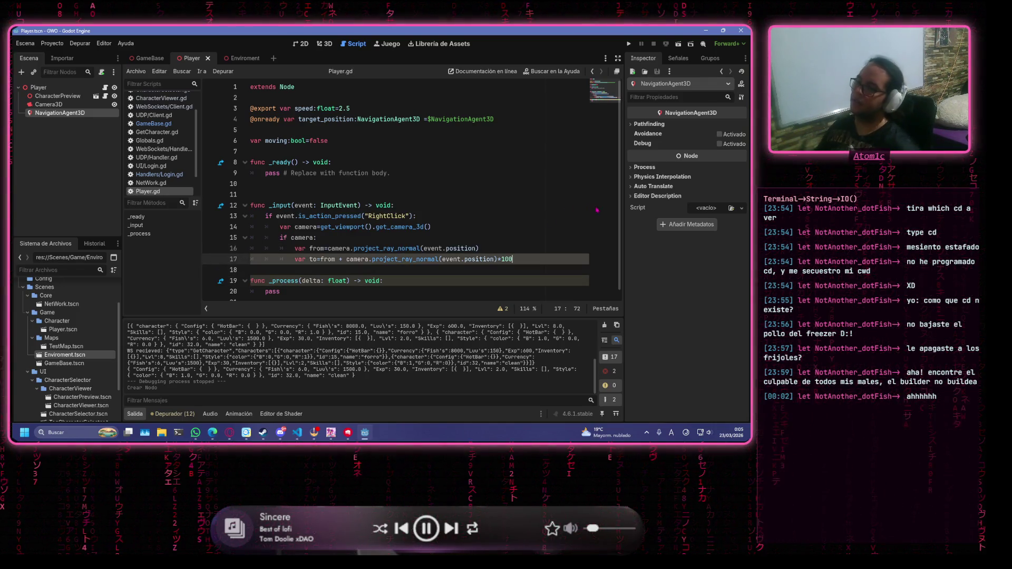
scroll(534, 254, "down", 1)
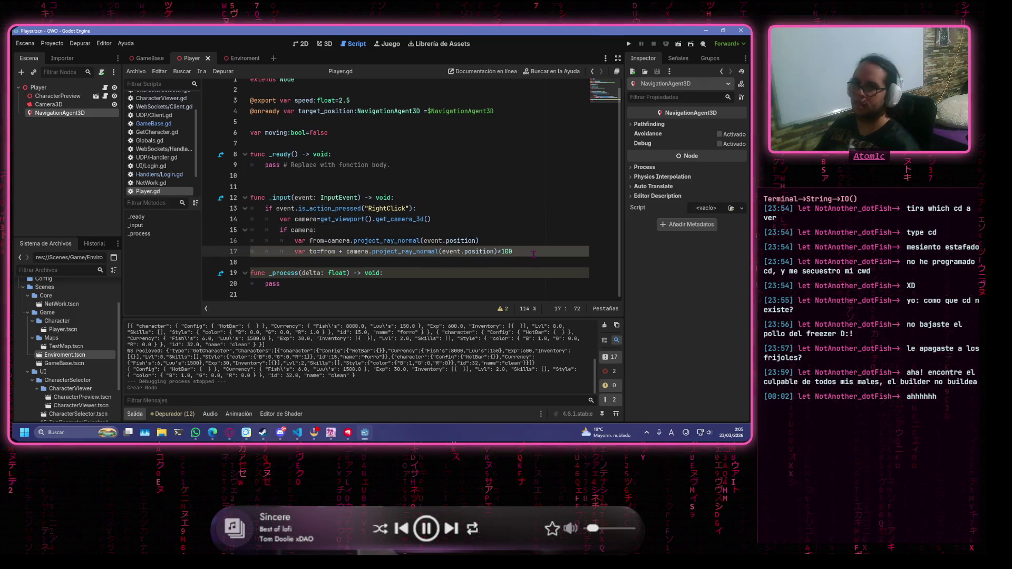
key("Return")
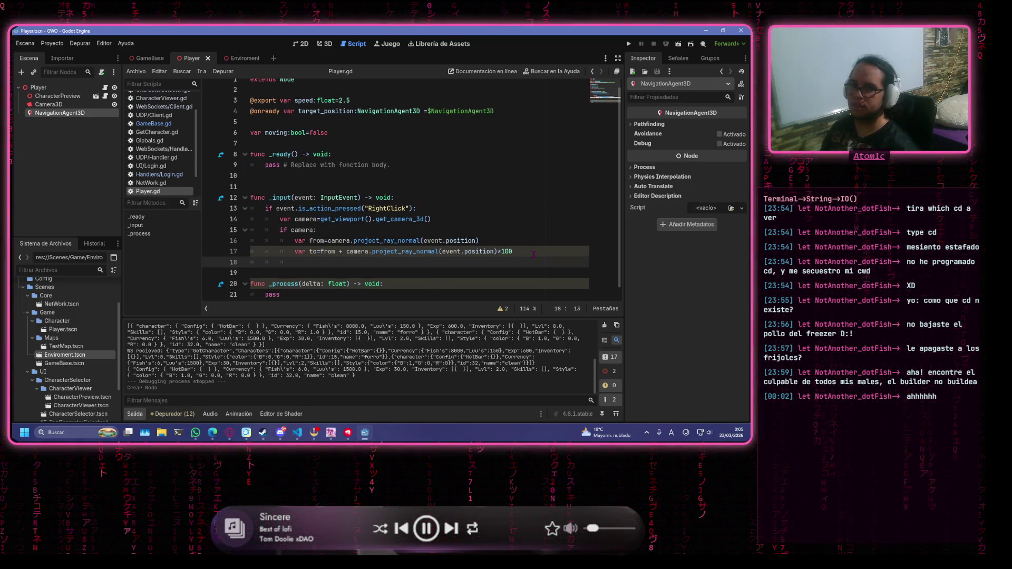
key("Return")
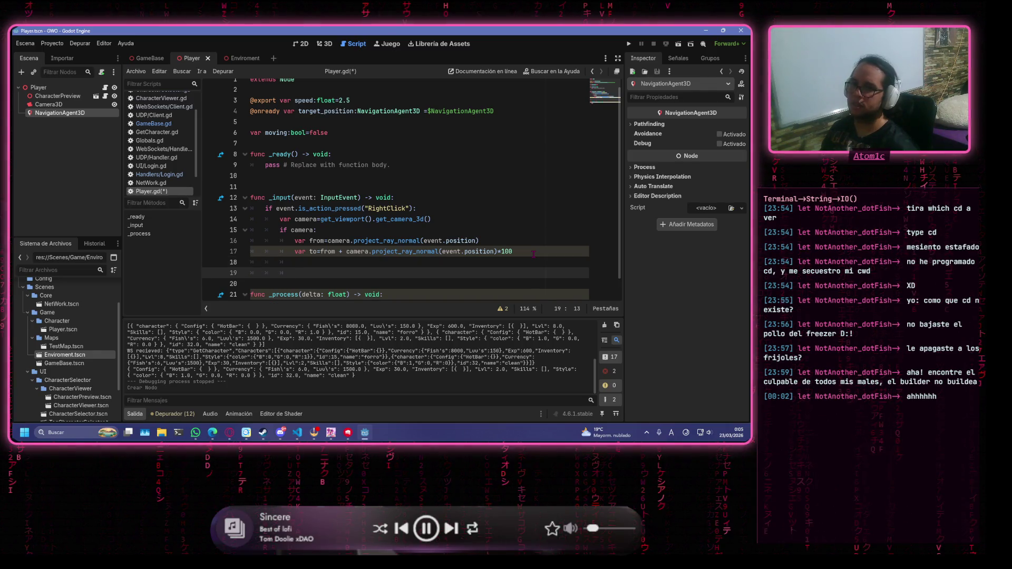
type("var")
type("s[a")
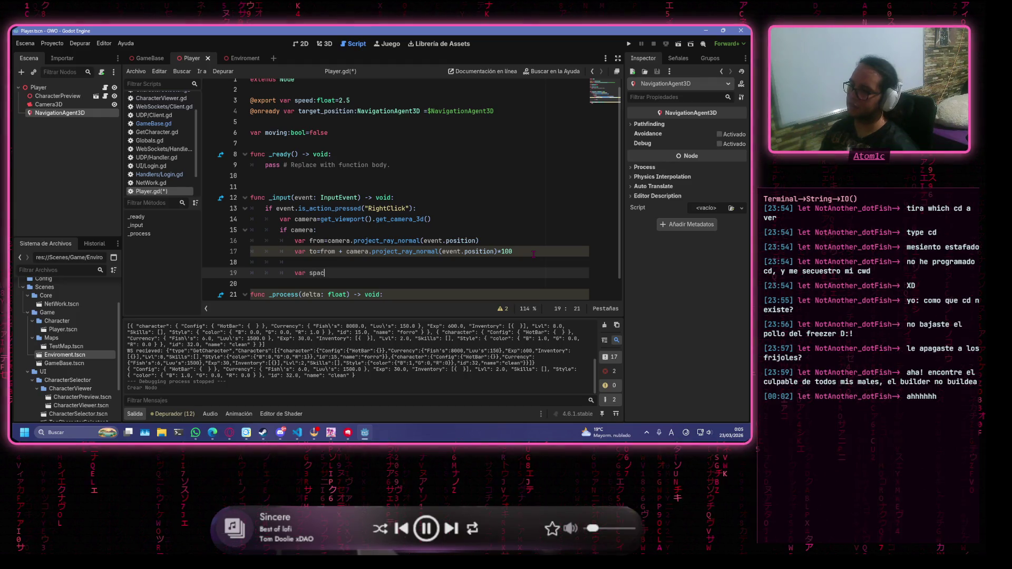
type("_st")
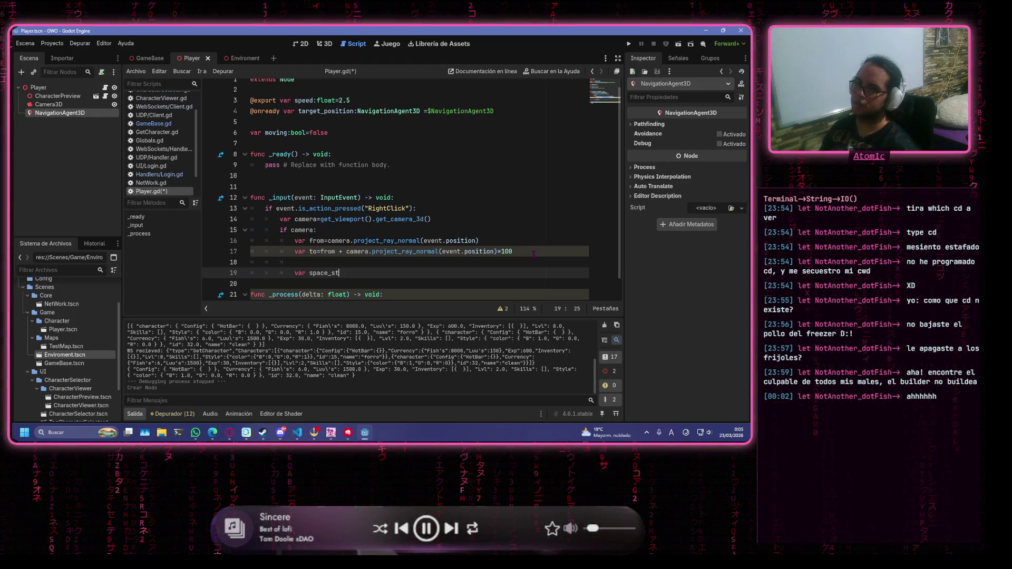
type("ate=get")
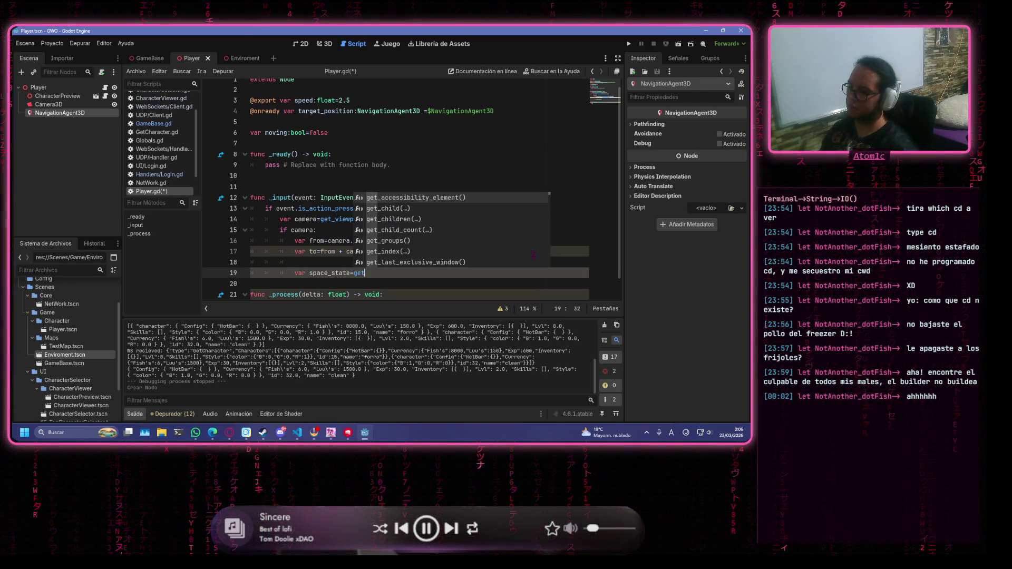
type("_wo")
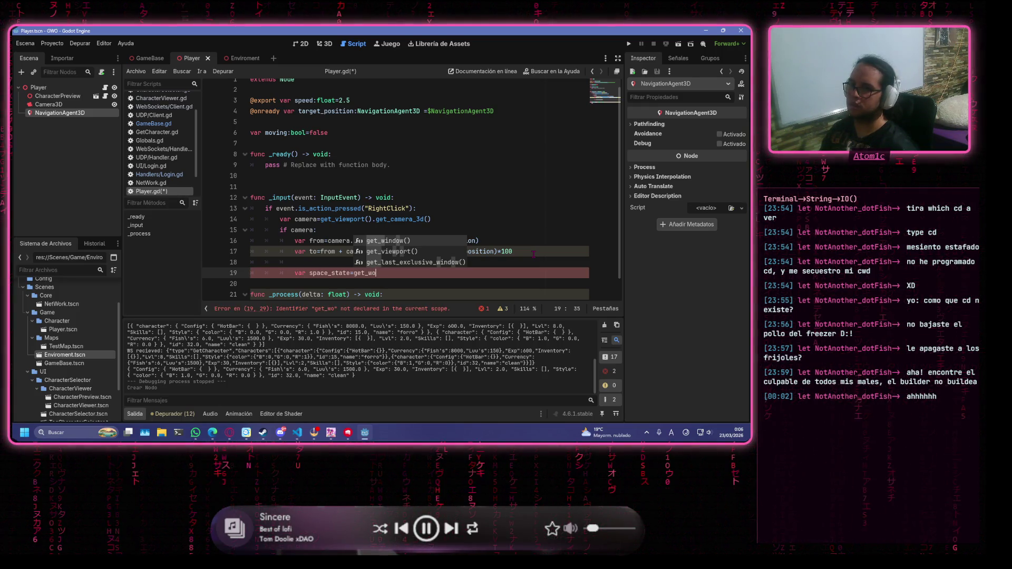
type("rld")
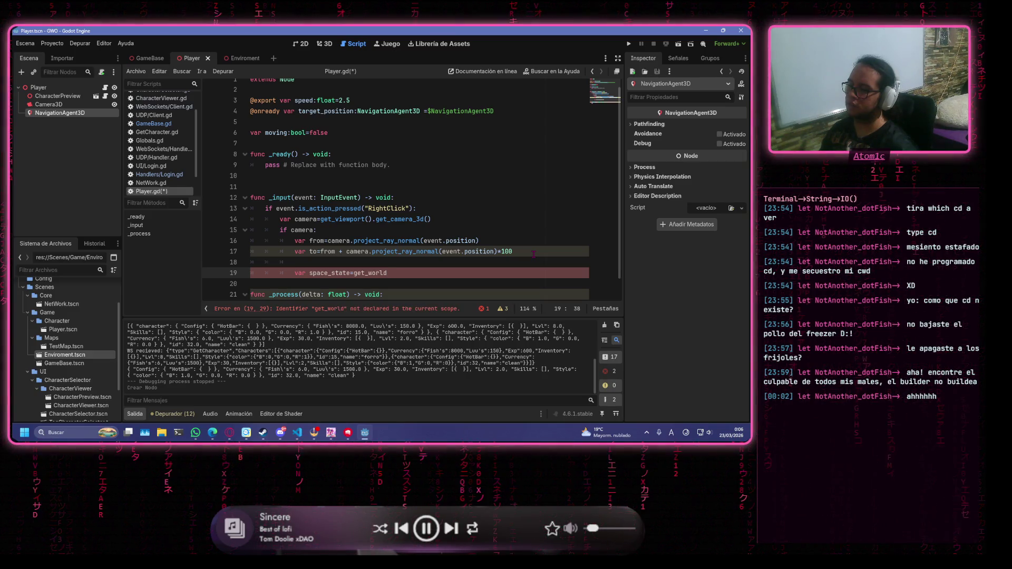
type("_3d")
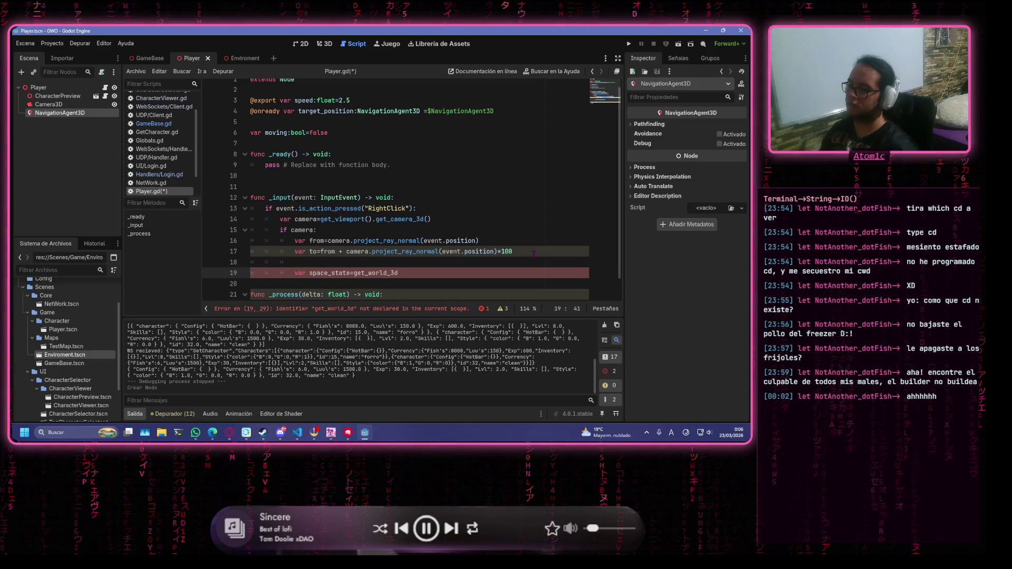
type("().direct")
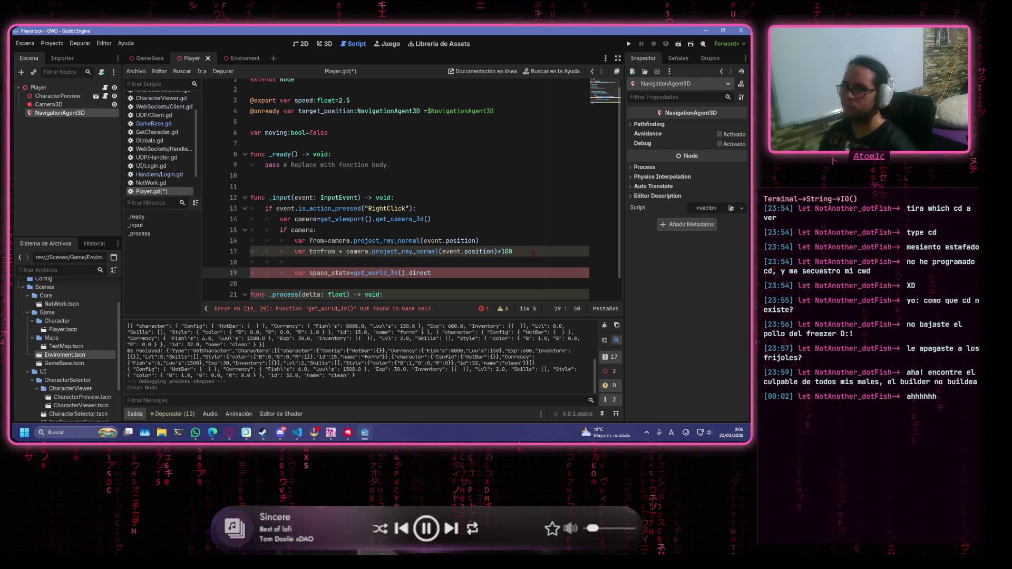
type("_space")
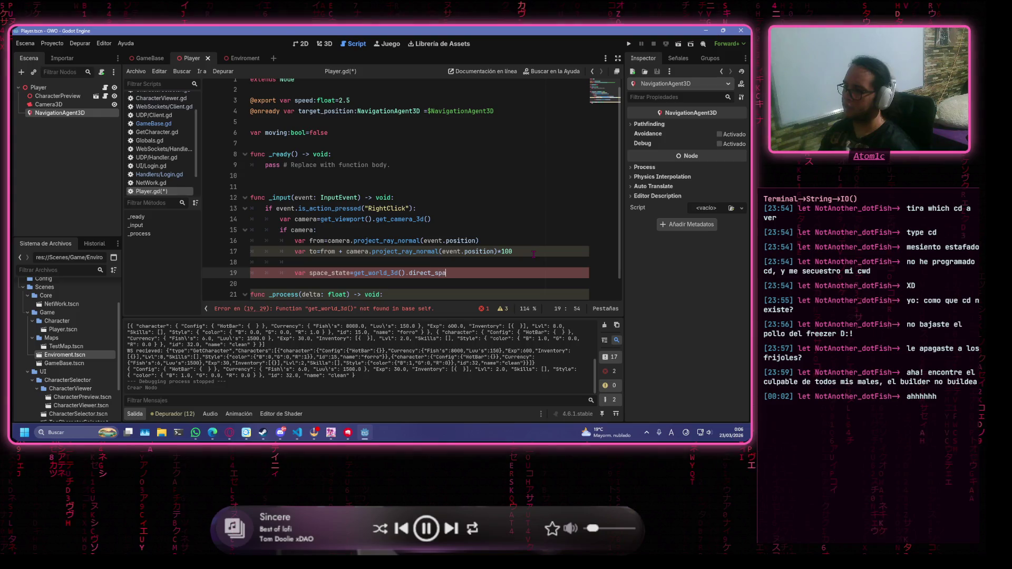
type("_state")
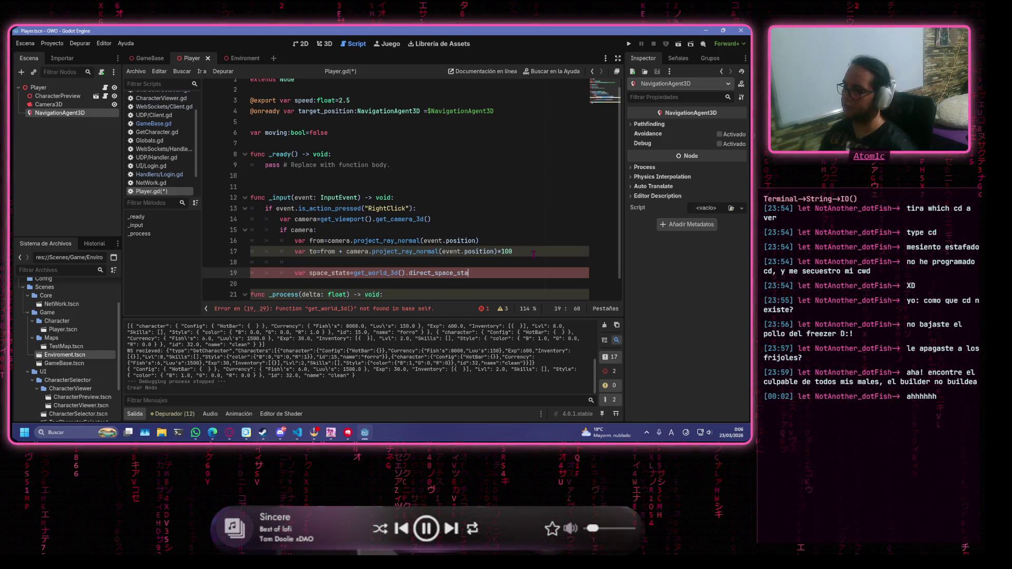
Finish the space_state = get_world_3d().direct_space_state line, save, and go to GameBase
key("Return")
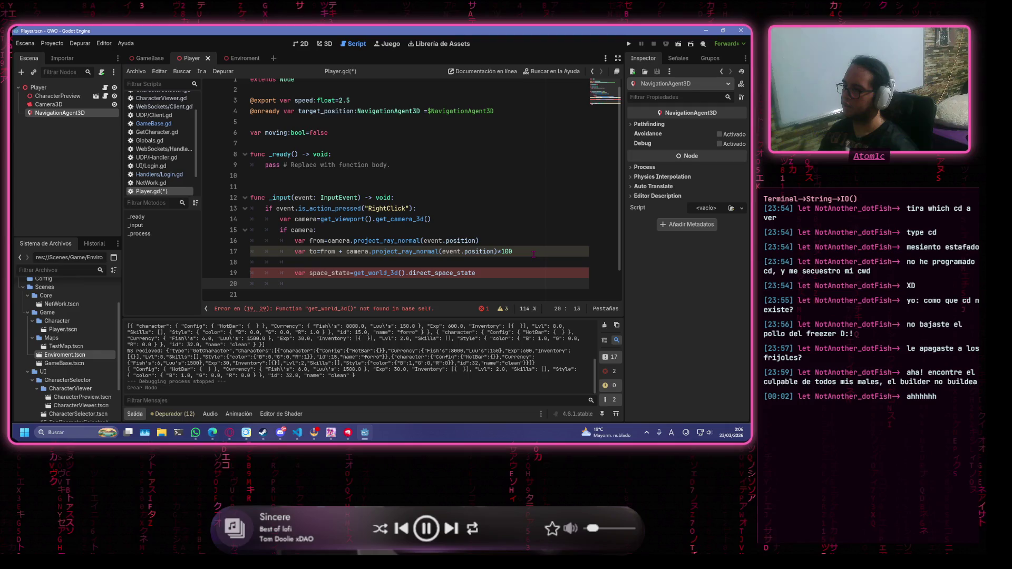
key("ctrl+s")
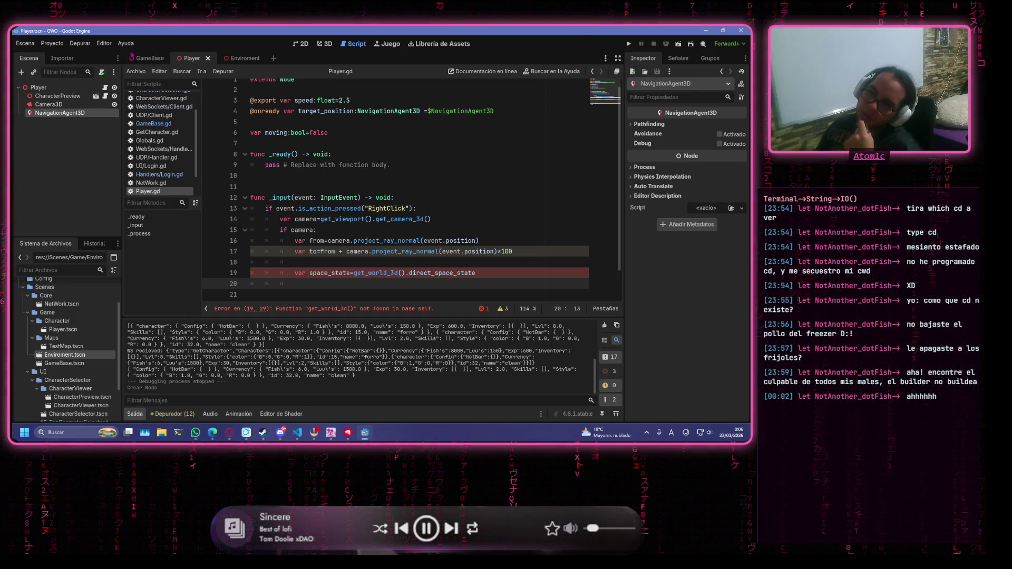
left_click(143, 59)
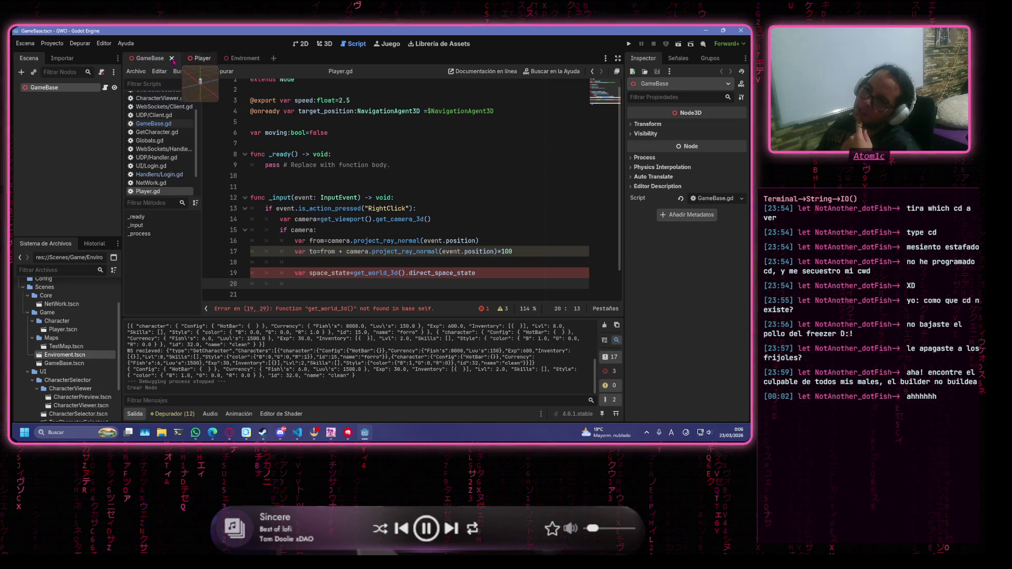
Back in the Player scene, select NavigationAgent3D and request its deletion
left_click(234, 59)
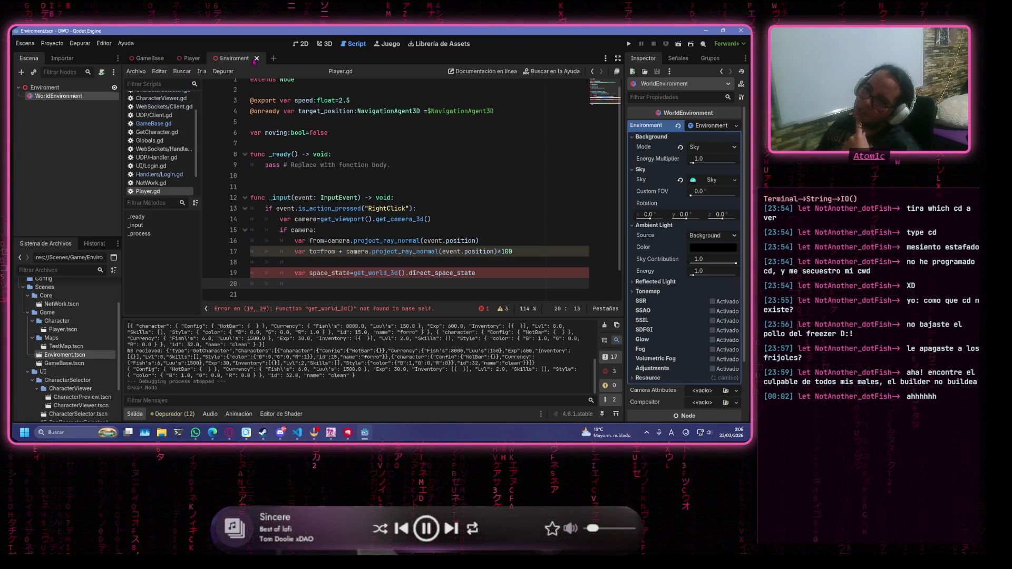
left_click(189, 59)
left_click(65, 113)
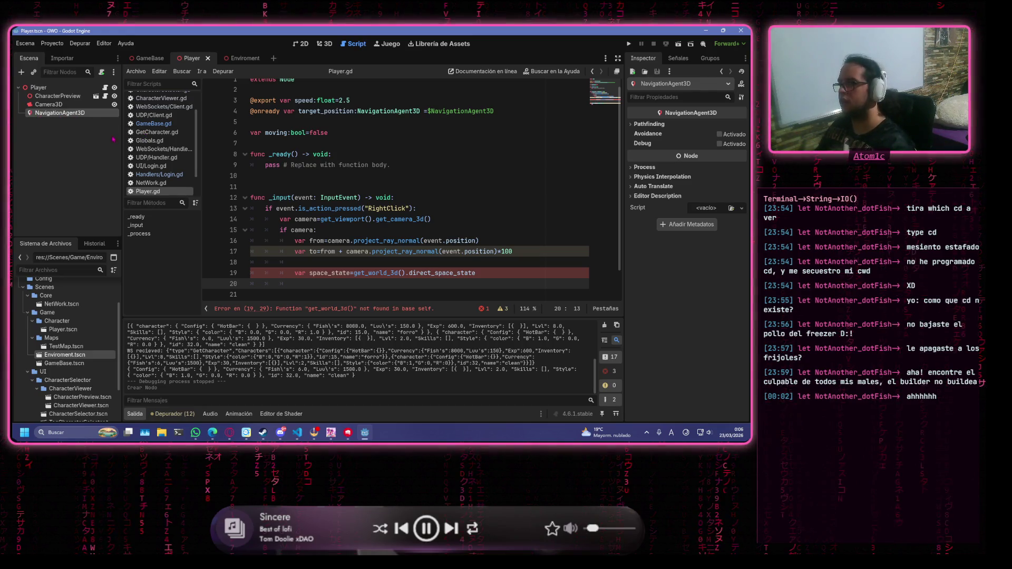
key("Delete")
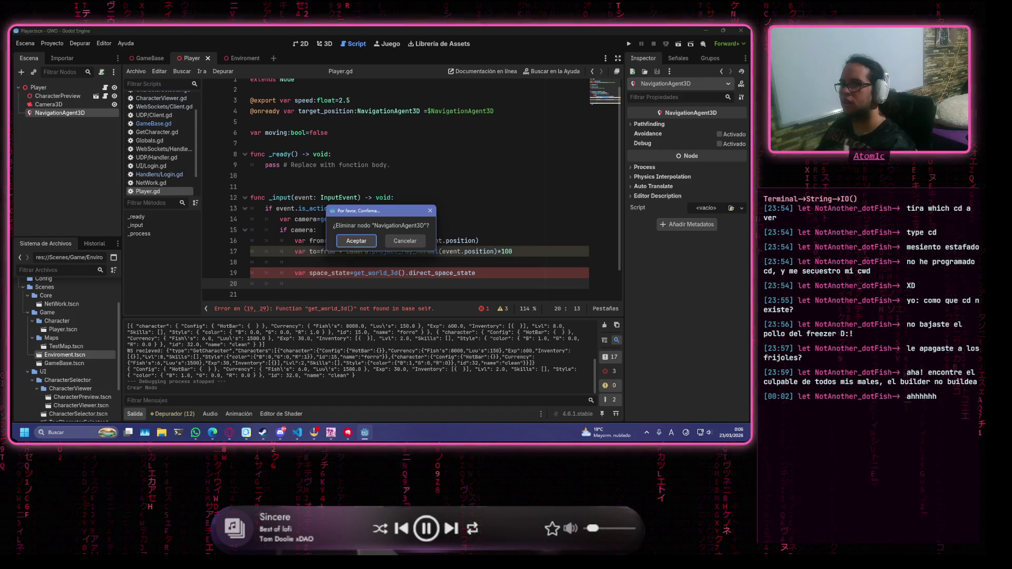
Confirm deleting the NavigationAgent3D node from the Player scene
key("Return")
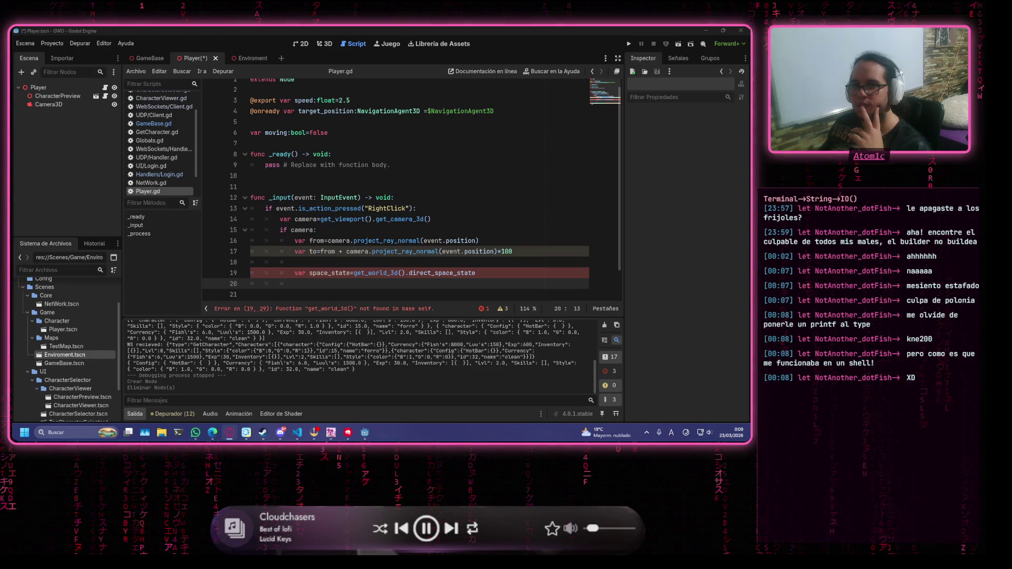
Undo the NavigationAgent3D deletion, then open TestMap.tscn from the FileSystem dock
key("ctrl+z")
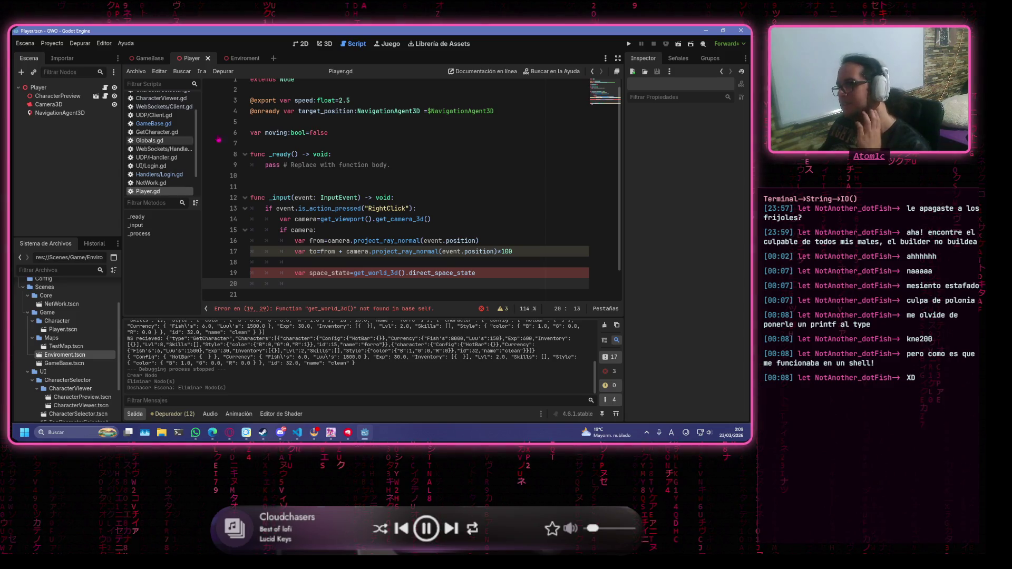
left_click(236, 58)
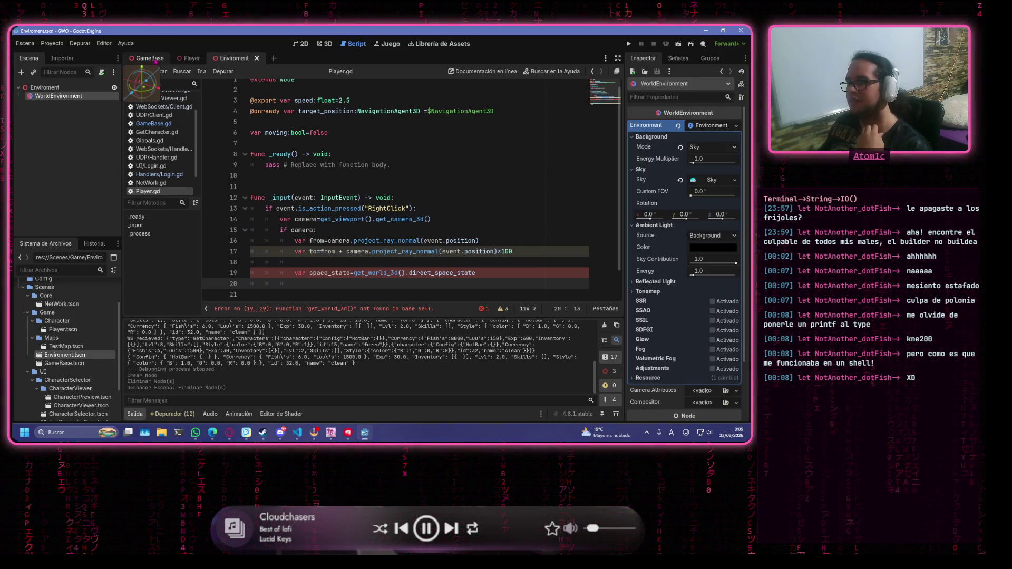
left_click(69, 346)
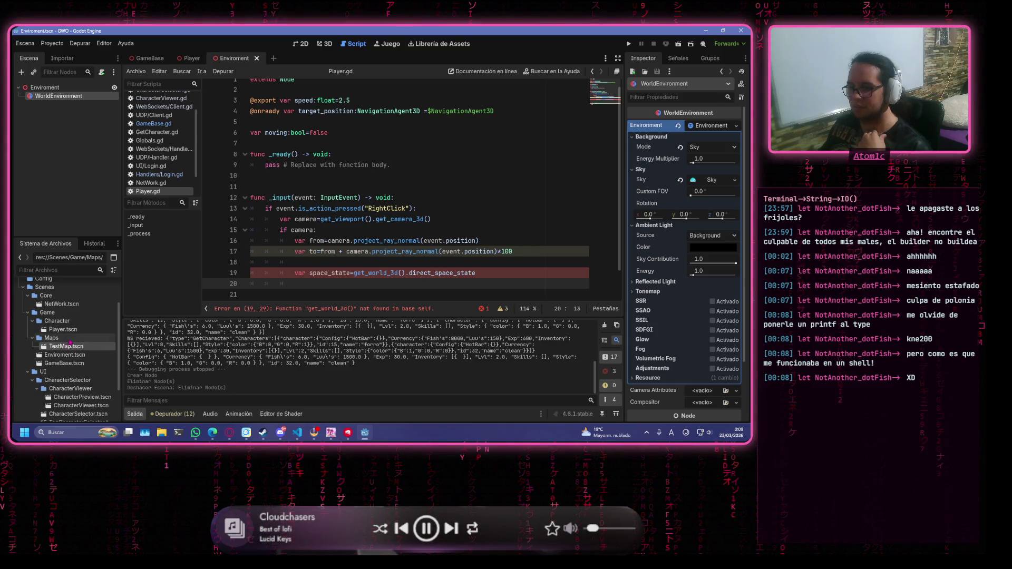
double_click(69, 345)
right_click(77, 93)
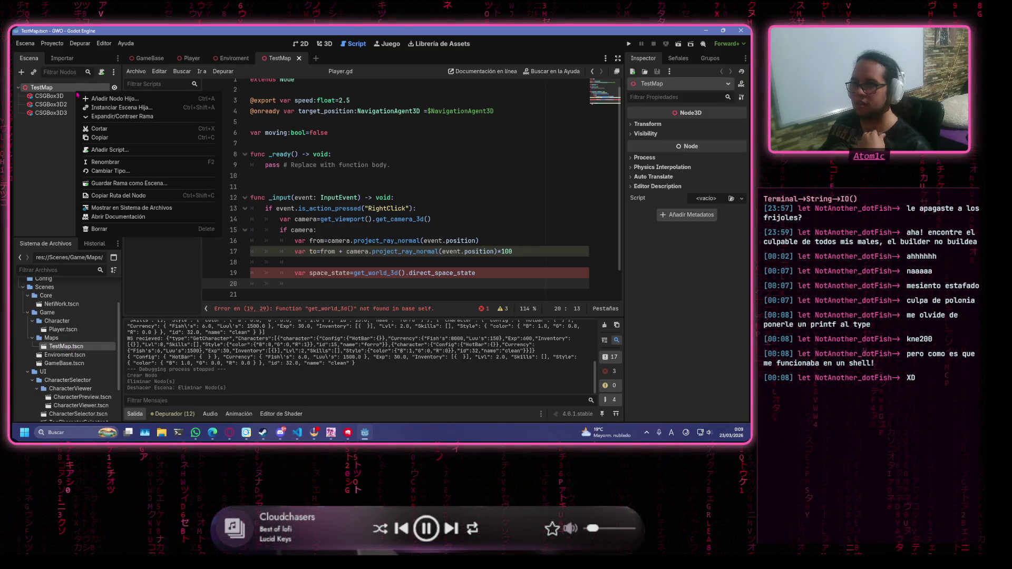
Add a NavigationRegion3D child node to TestMap, found by searching 'reg'
left_click(100, 99)
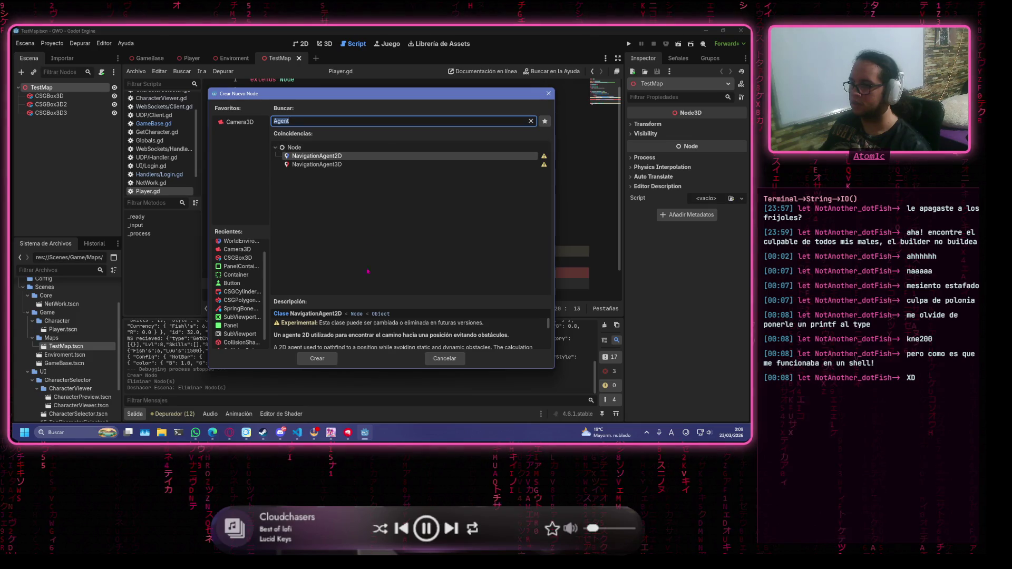
left_click(332, 164)
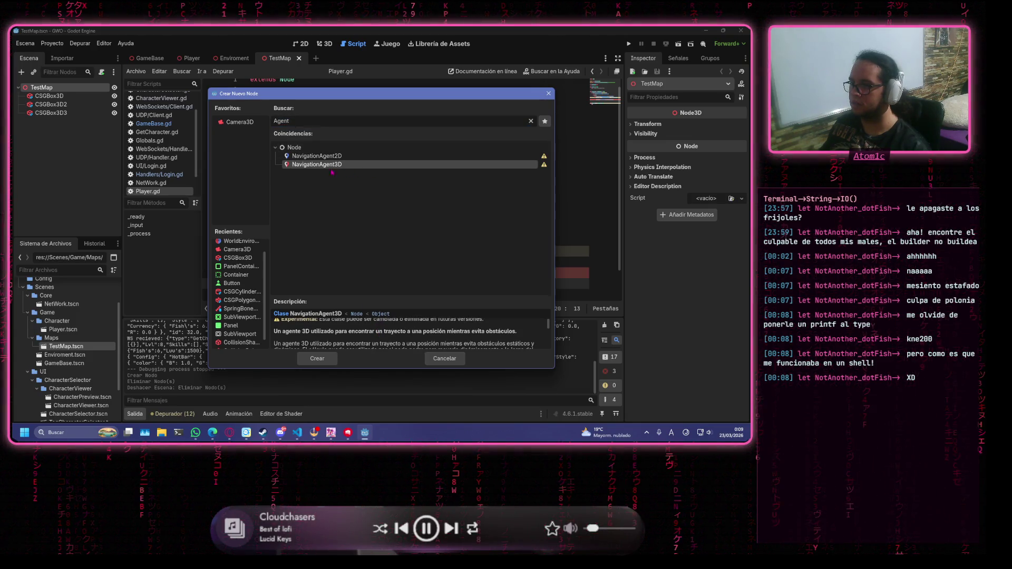
left_click(330, 117)
type("reg")
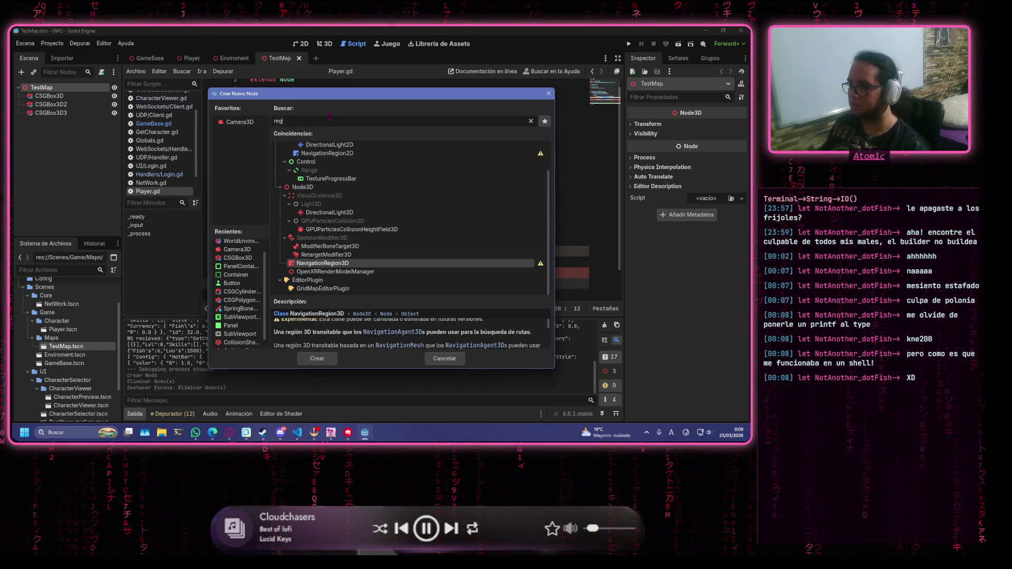
double_click(327, 265)
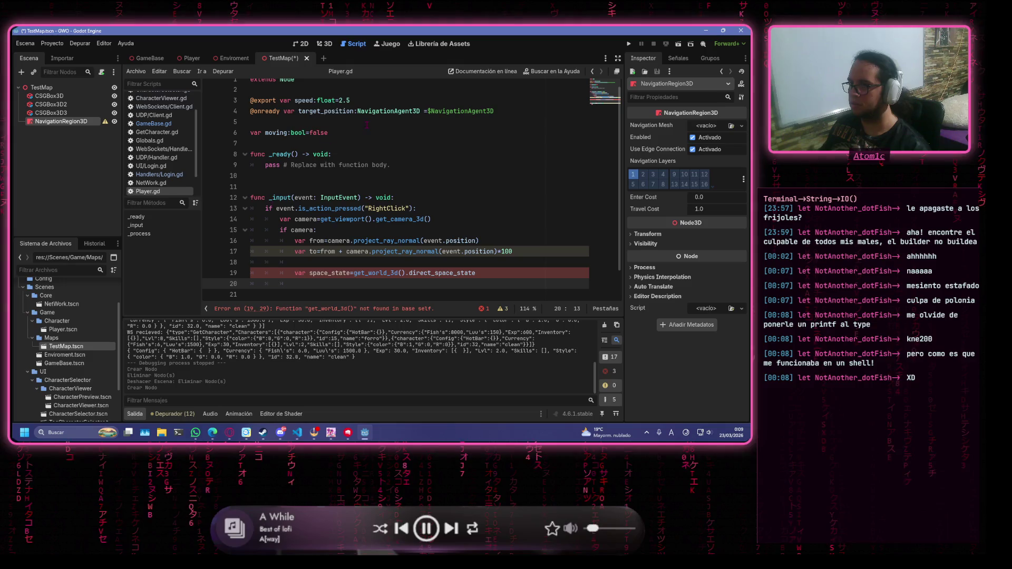
Save TestMap and dismiss the NavigationRegion3D's missing NavigationMesh warning
key("ctrl+s")
left_click(100, 122)
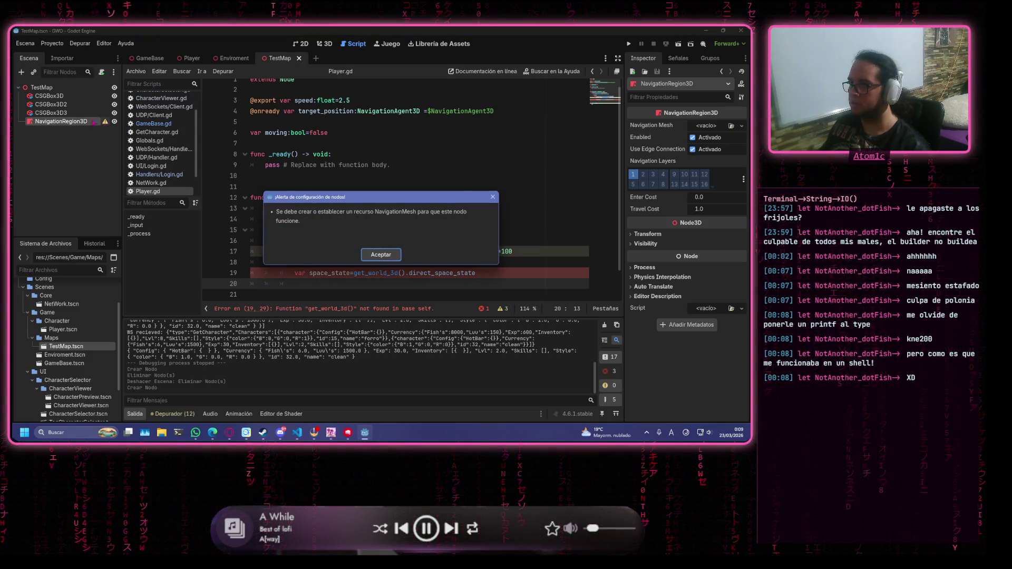
left_click(381, 255)
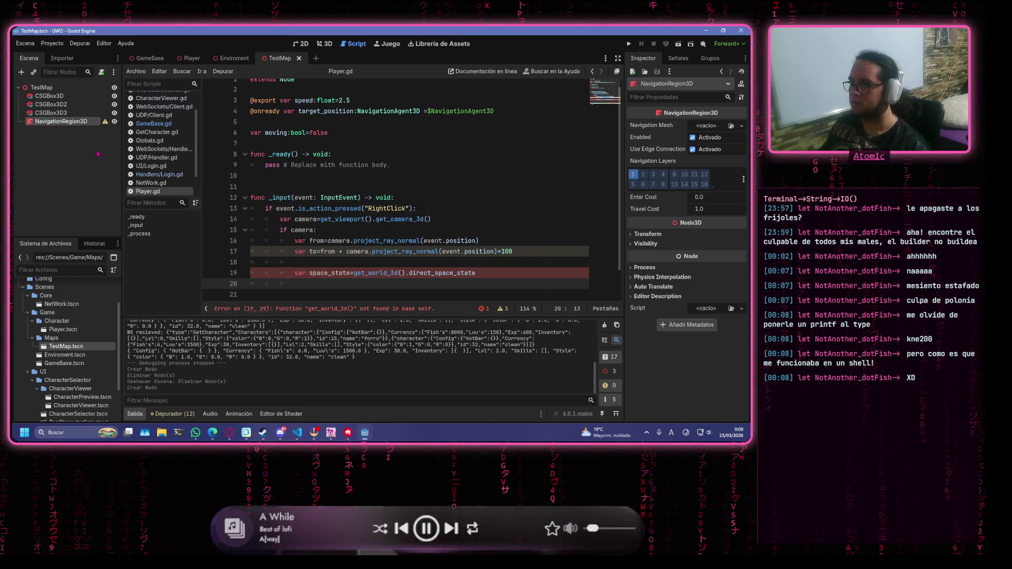
right_click(33, 123)
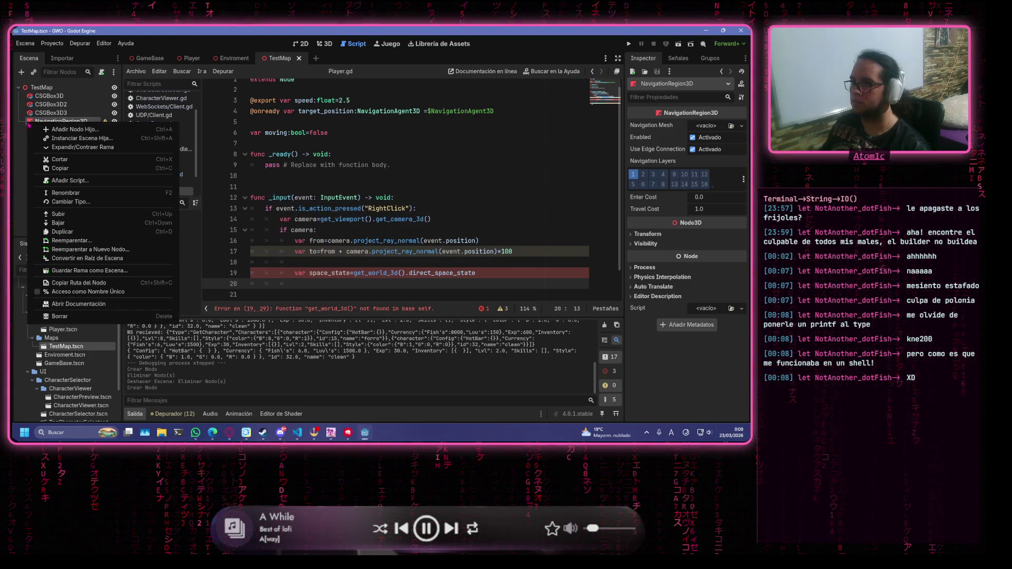
Start adding a 'nav' child under NavigationRegion3D, then cancel the Create Node dialog
left_click(90, 131)
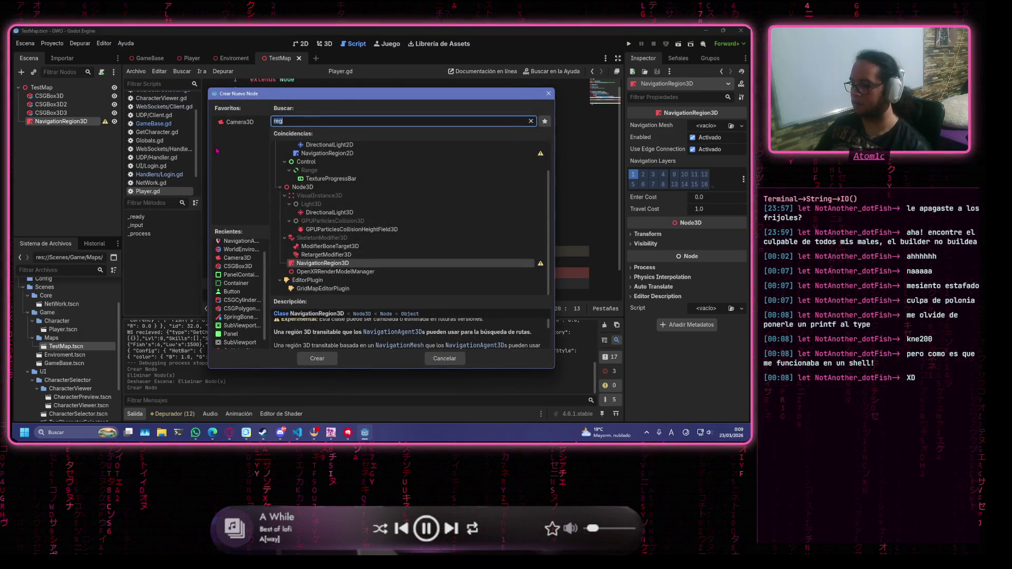
type("nav")
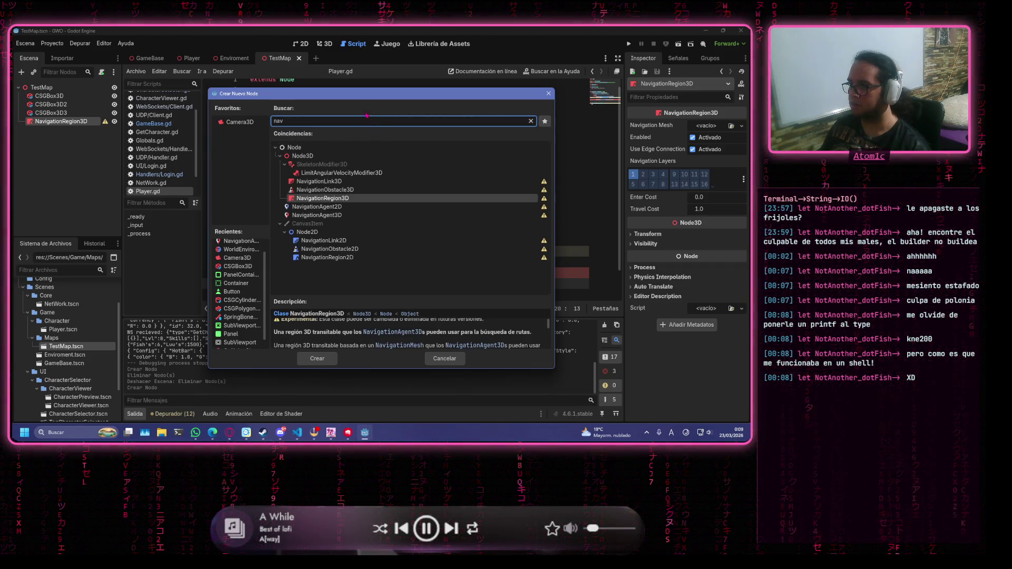
double_click(371, 121)
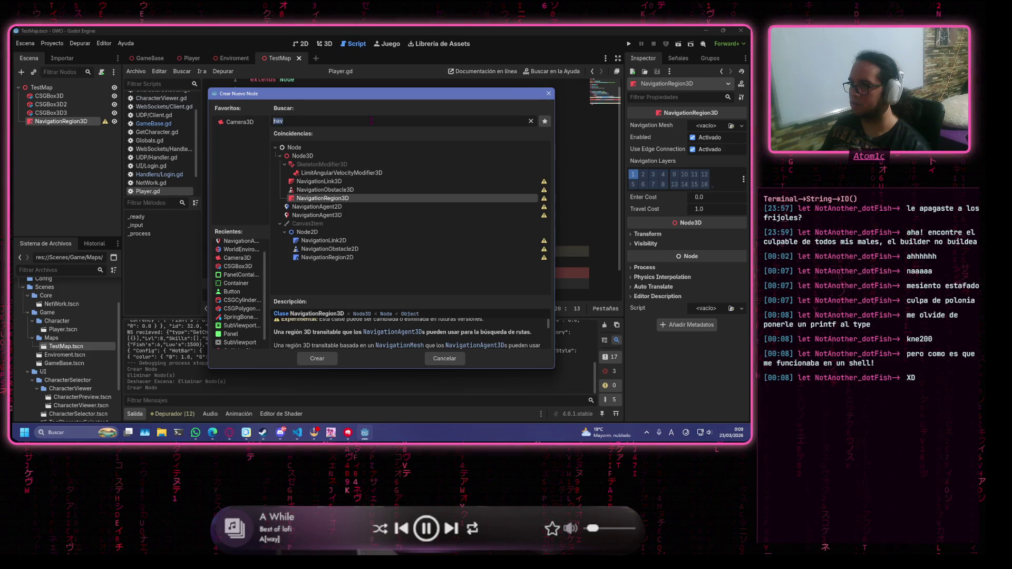
left_click(563, 117)
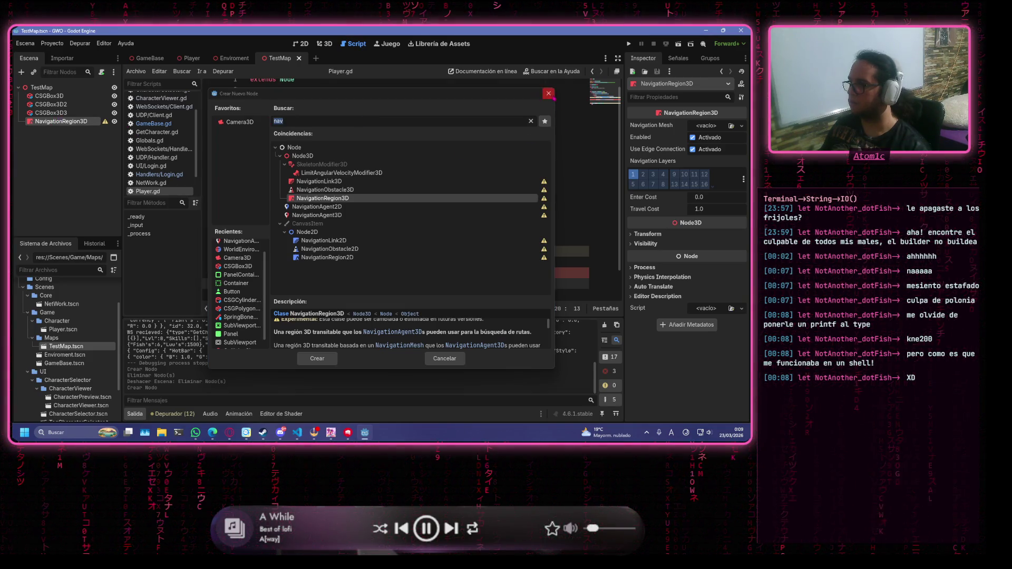
left_click(550, 94)
Assign a New NavigationMesh to the NavigationRegion3D and save TestMap
left_click(741, 126)
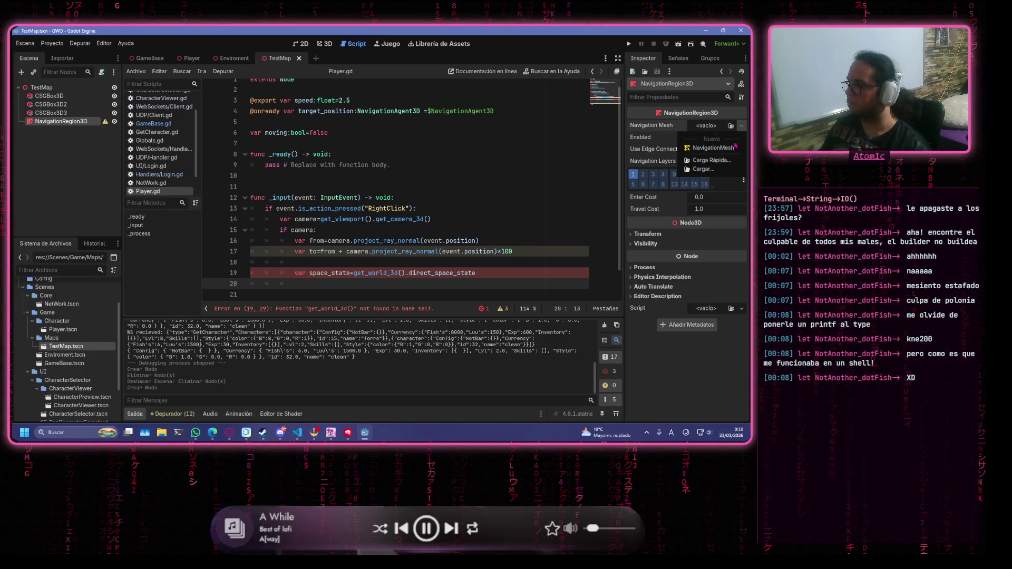
left_click(735, 147)
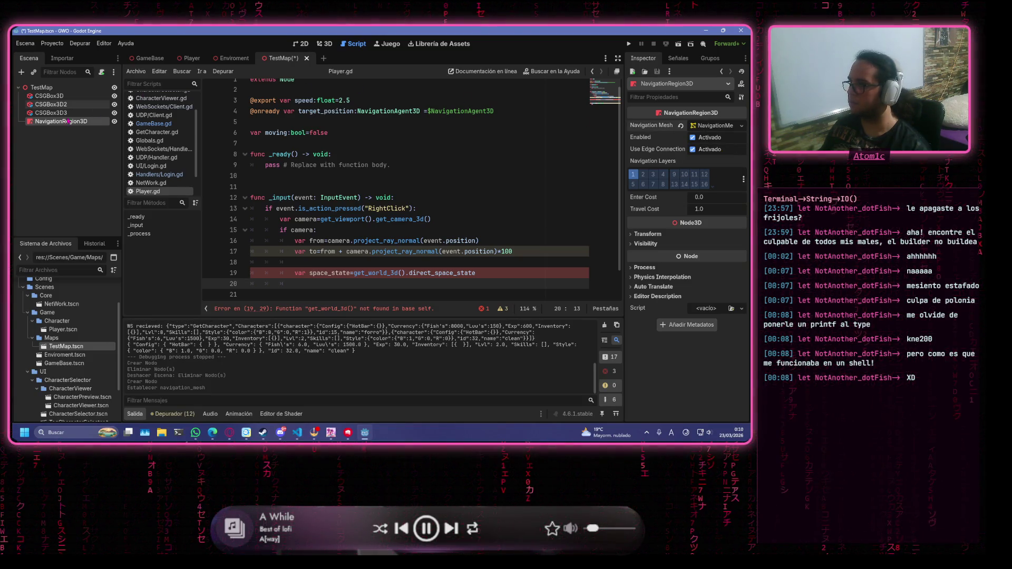
key("ctrl+s")
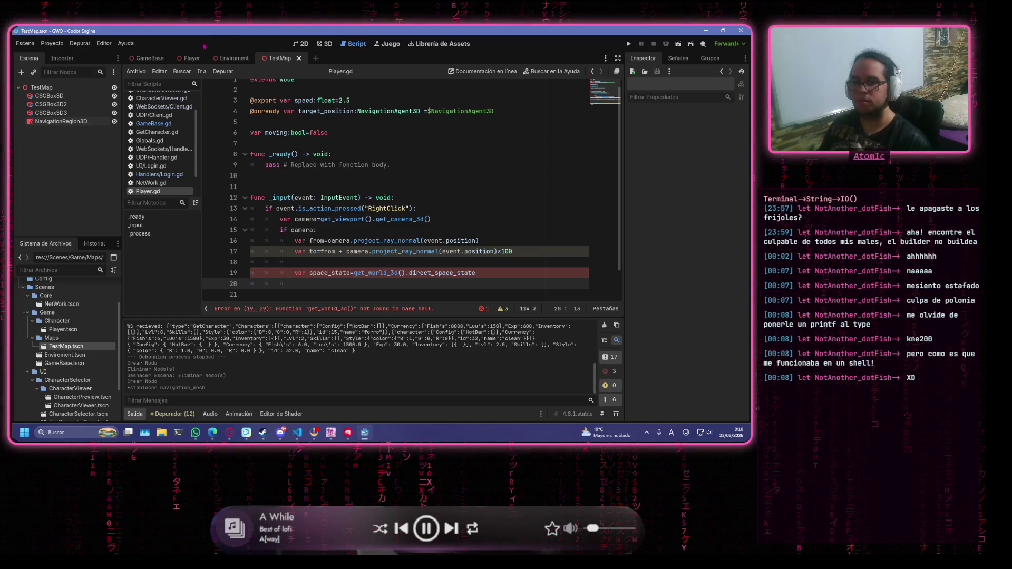
left_click(61, 121)
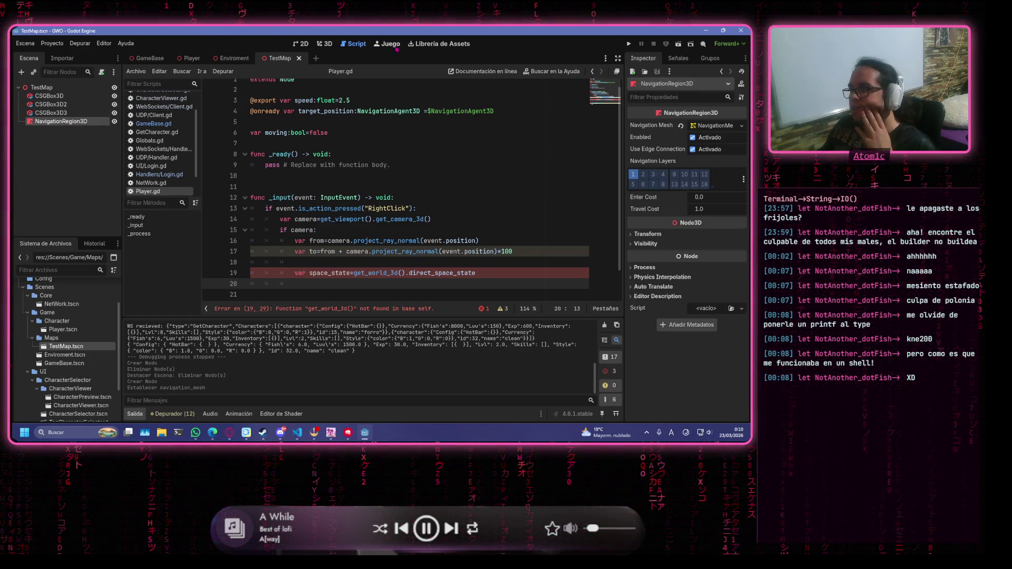
Inspect TestMap's NavigationMesh sub-resource in the 3D view, then switch to the Enviroment scene
left_click(324, 43)
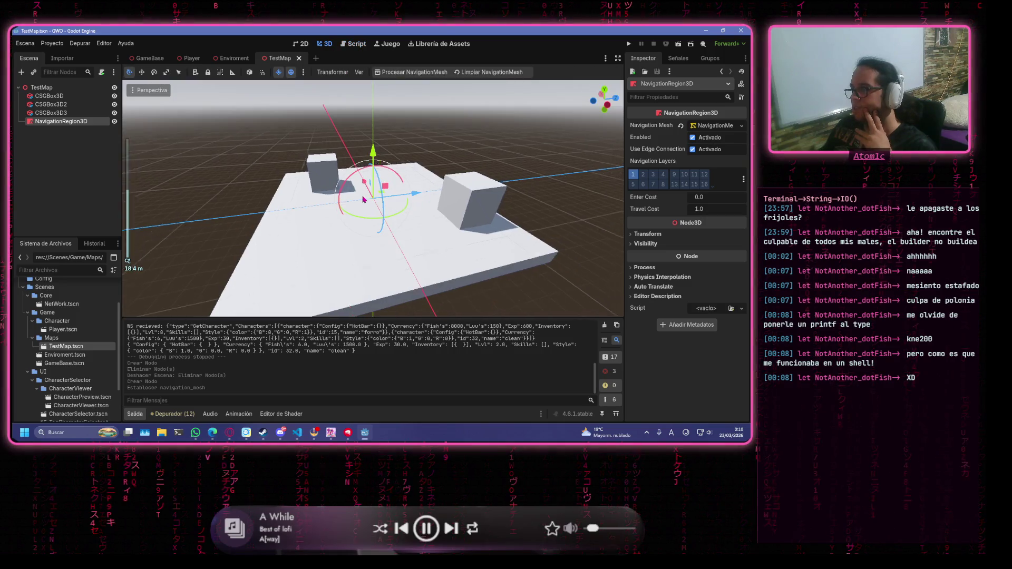
scroll(363, 199, "down", 2)
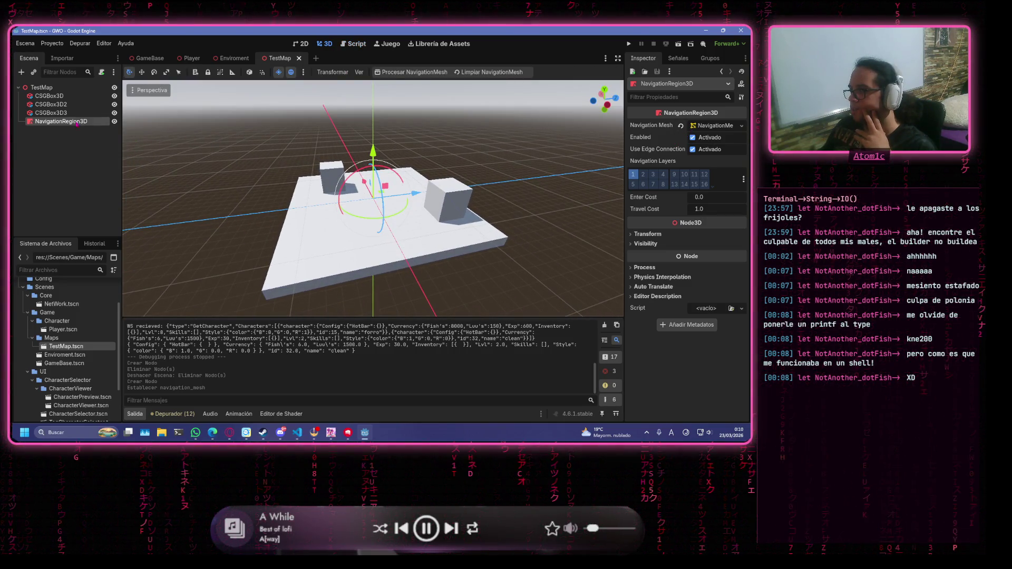
right_click(106, 122)
mouse_move(154, 130)
left_click(291, 129)
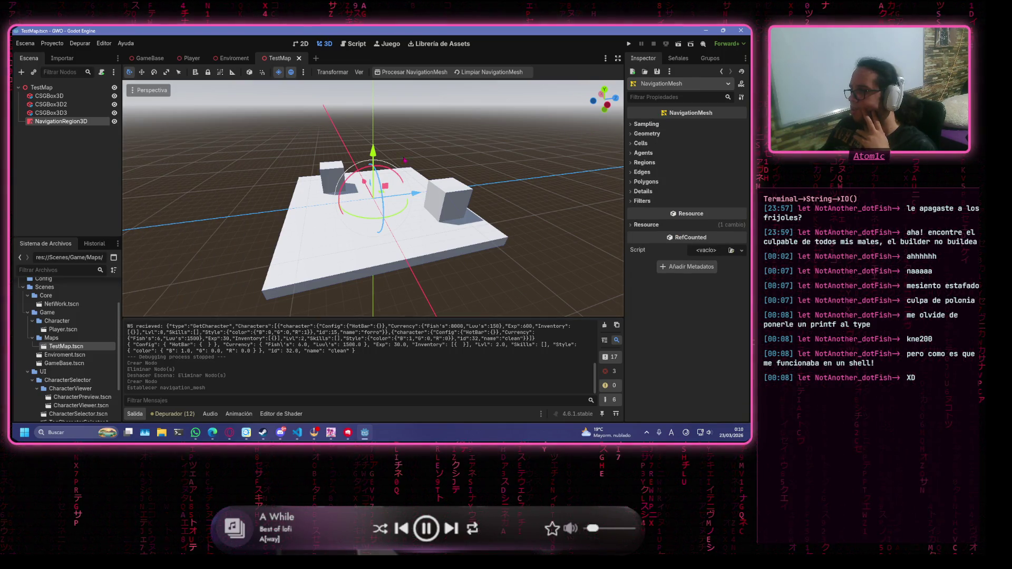
mouse_move(369, 189)
left_mouse_down()
mouse_move(392, 229)
mouse_move(348, 195)
left_mouse_up()
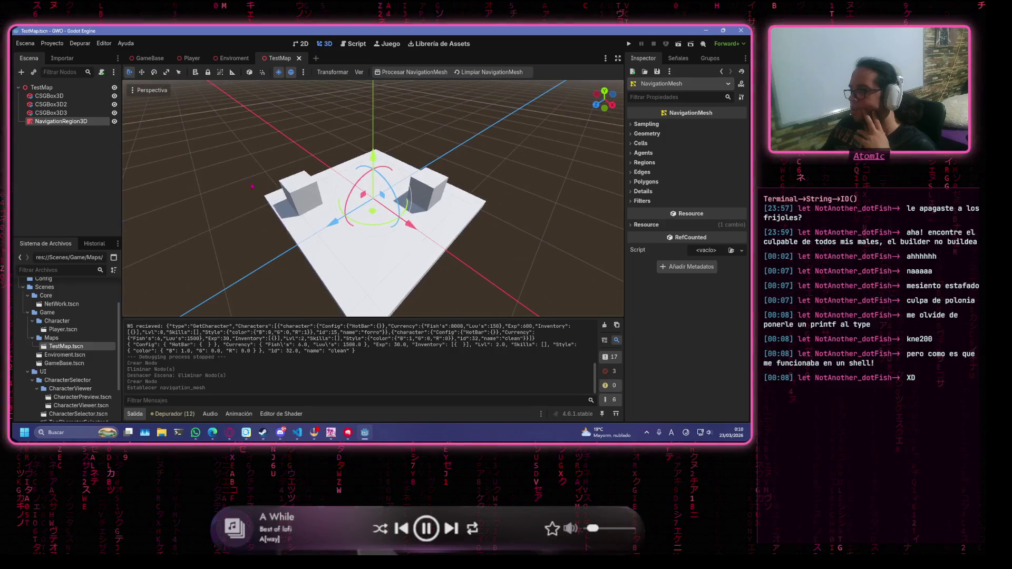
left_click(224, 59)
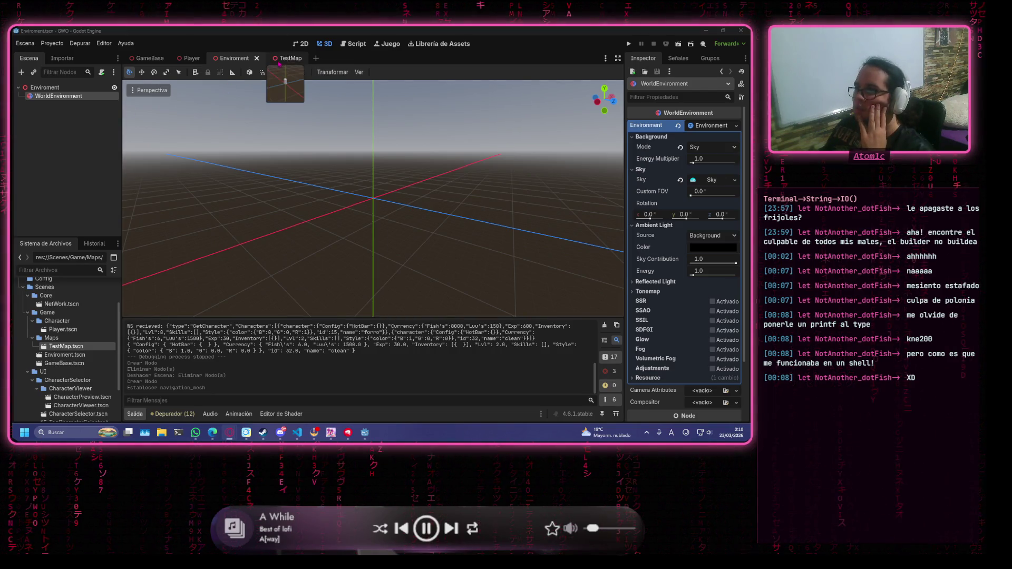
Copy Player.gd's line 19 get_world_3d() not-found error text, then return to the Player scene
left_click(353, 44)
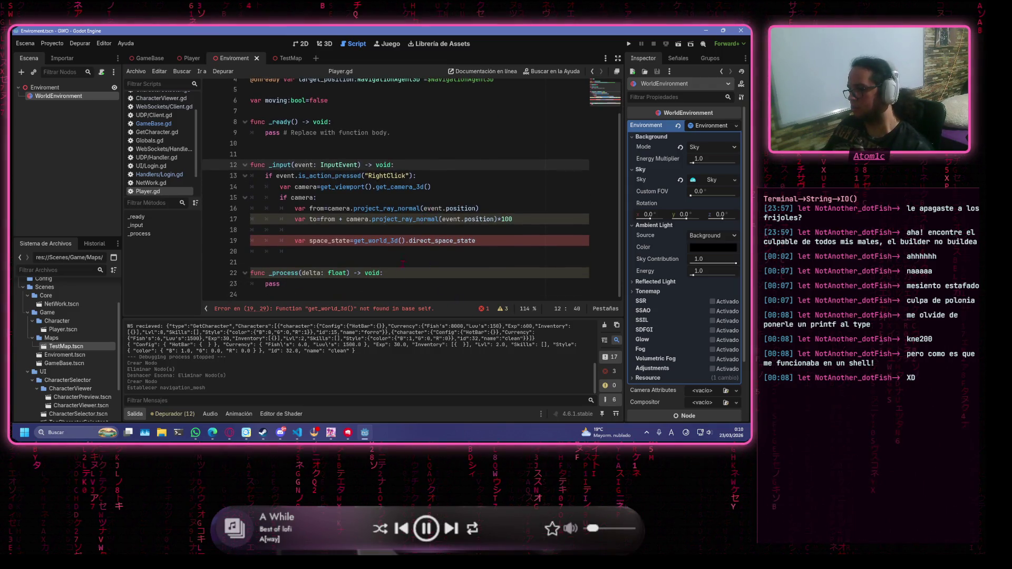
left_click(414, 311)
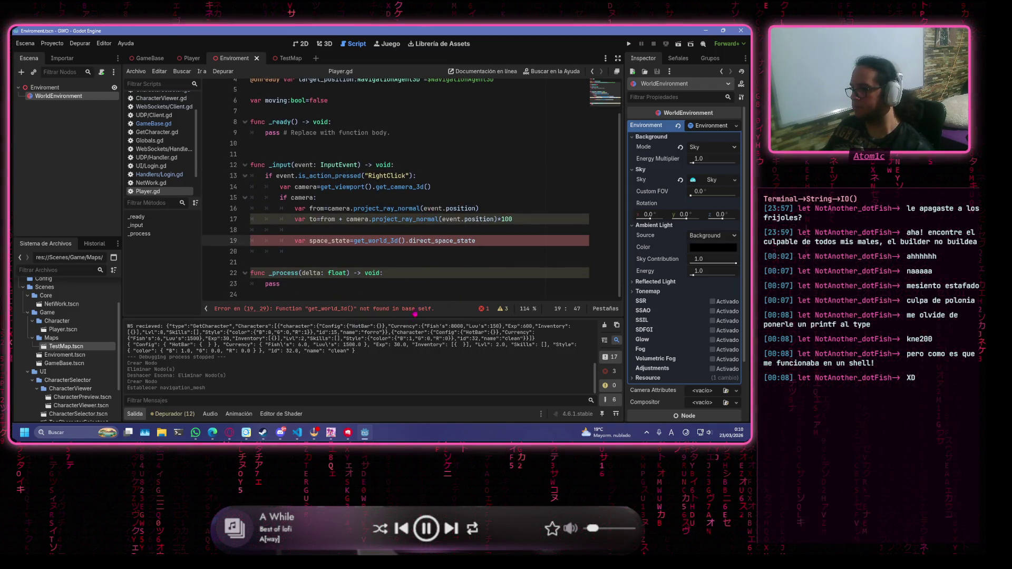
left_click_drag(431, 311, 213, 310)
key("alt+Tab")
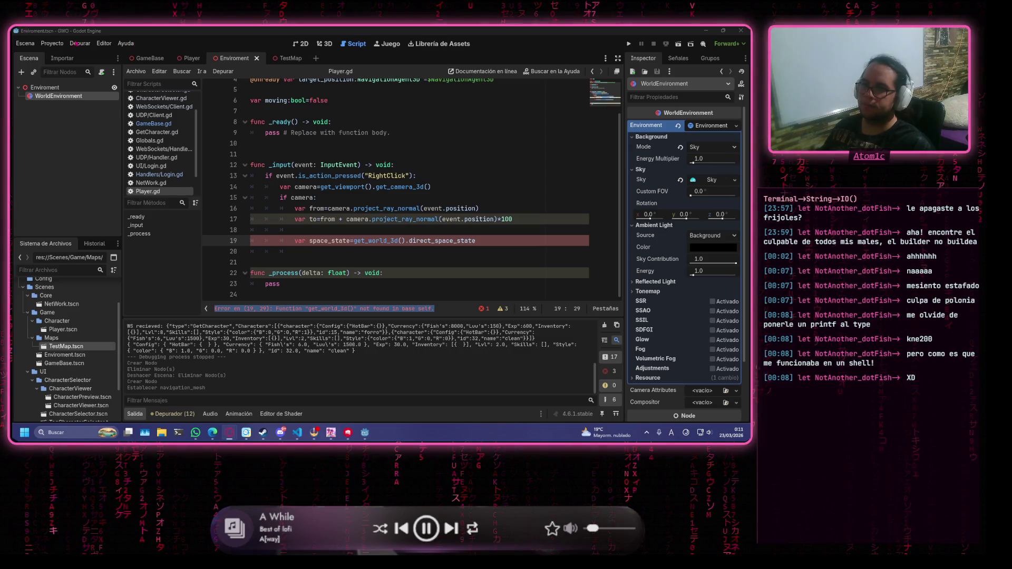
left_click(189, 58)
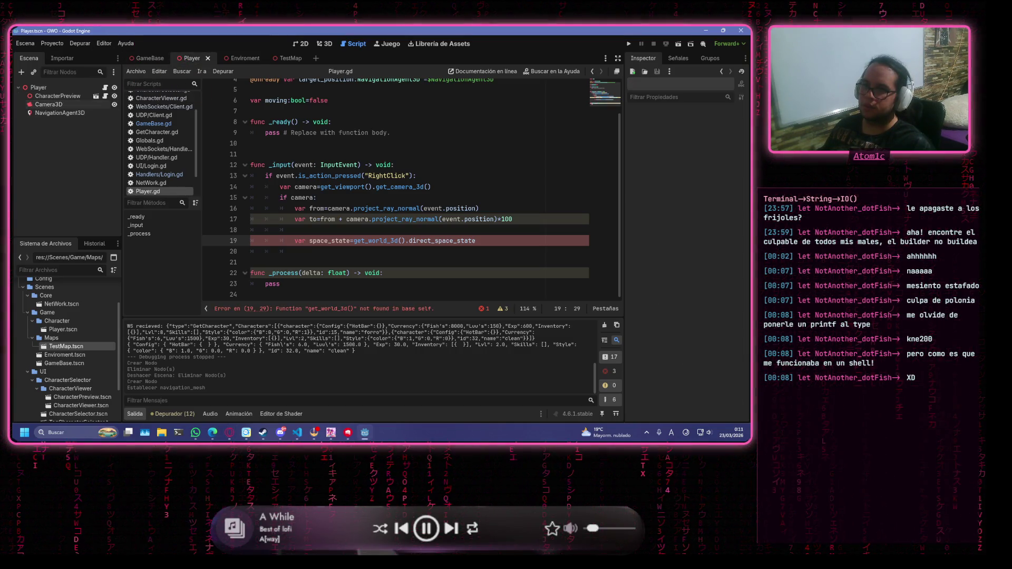
Delete the Camera3D node from the Player scene and switch to the GameBase scene
key("alt+Tab")
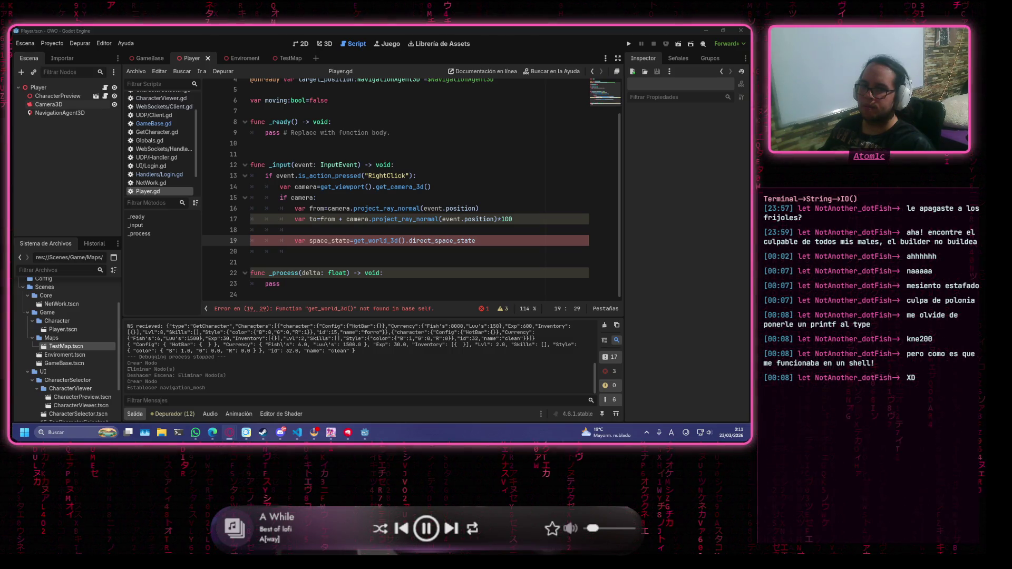
left_click(48, 105)
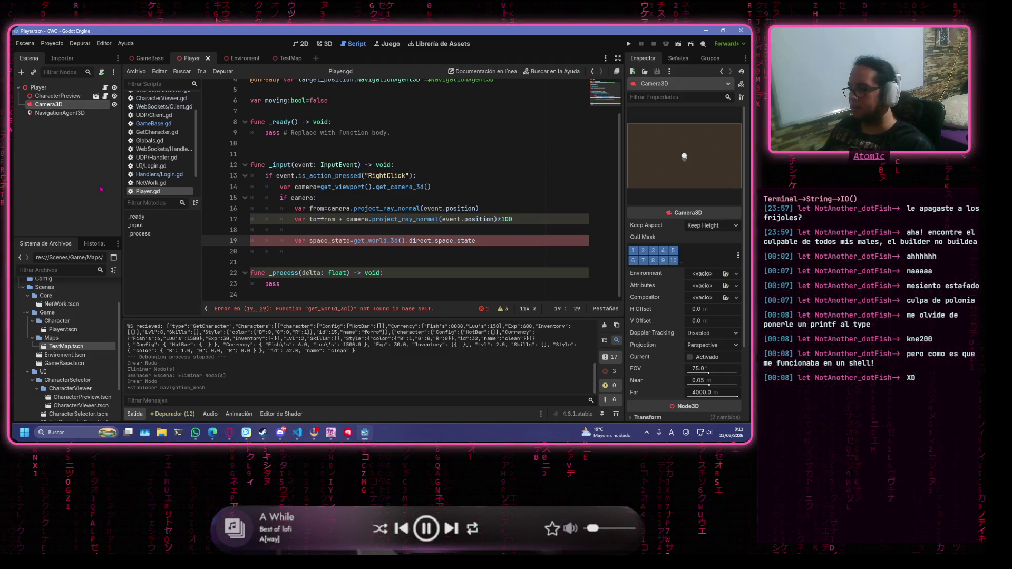
key("Delete")
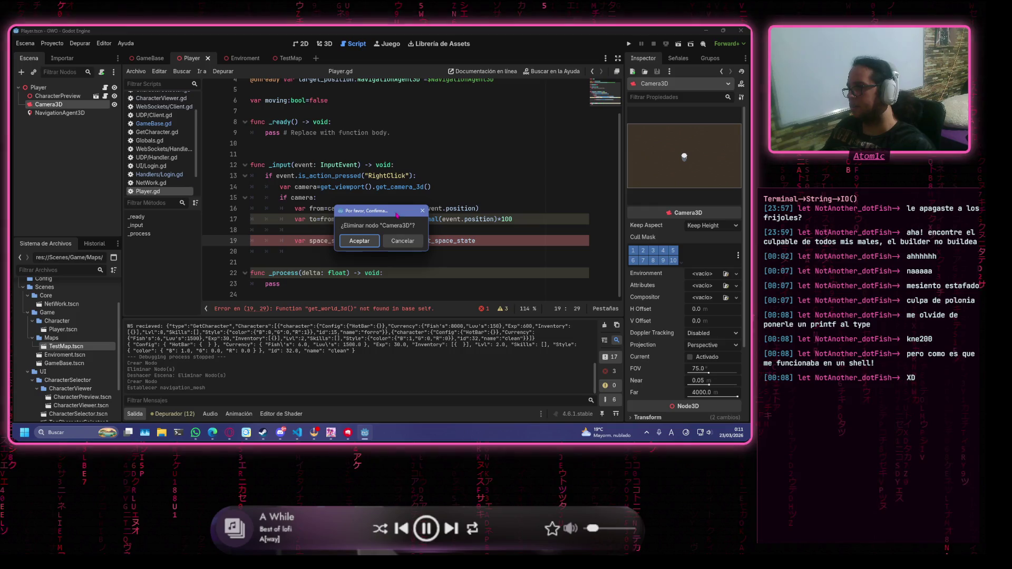
left_click(359, 241)
left_click(299, 112)
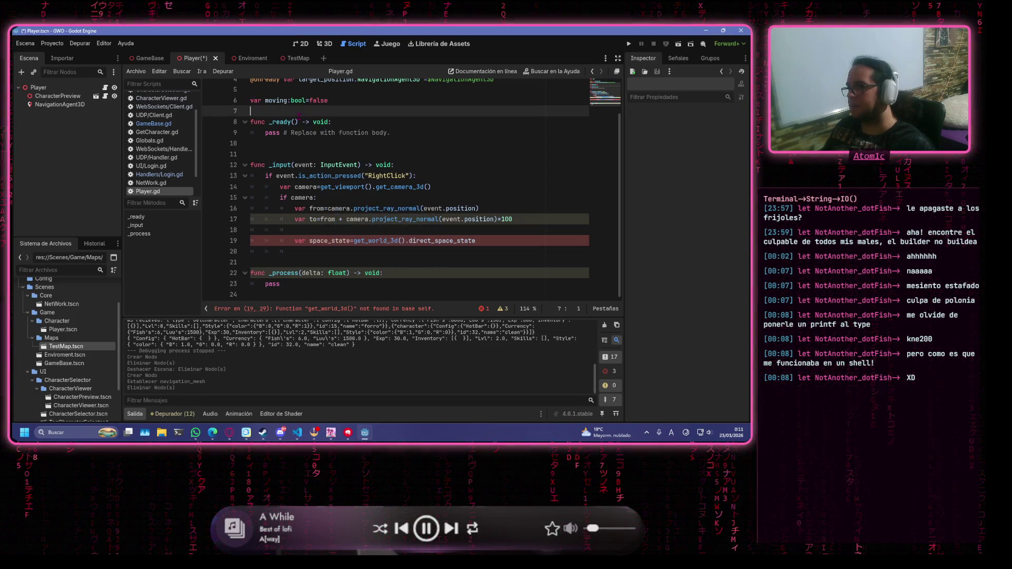
left_click(149, 58)
left_click(53, 87)
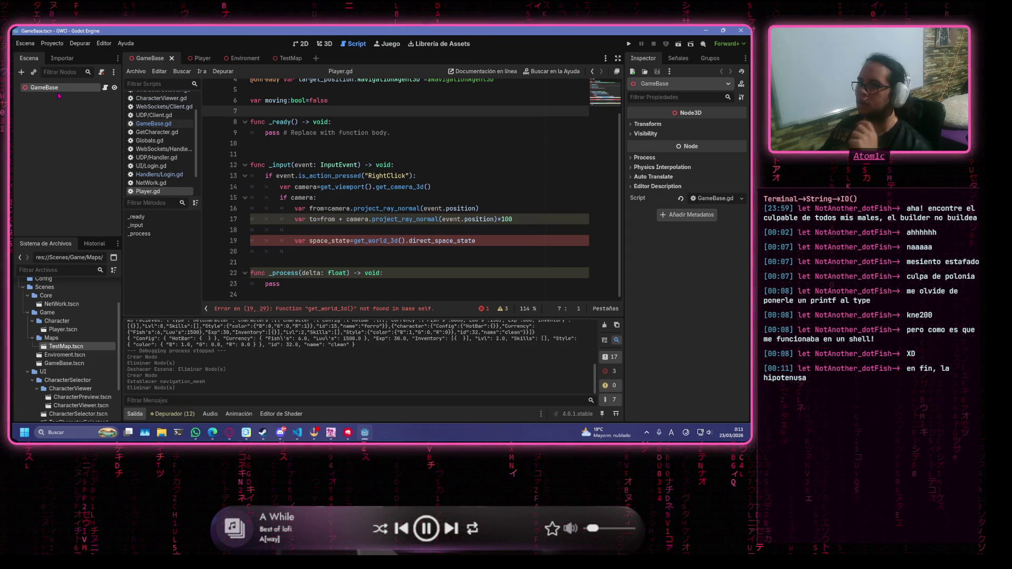
Open GameBase.gd and browse the Player and Enviroment scene tabs
left_click(153, 123)
left_click(374, 173)
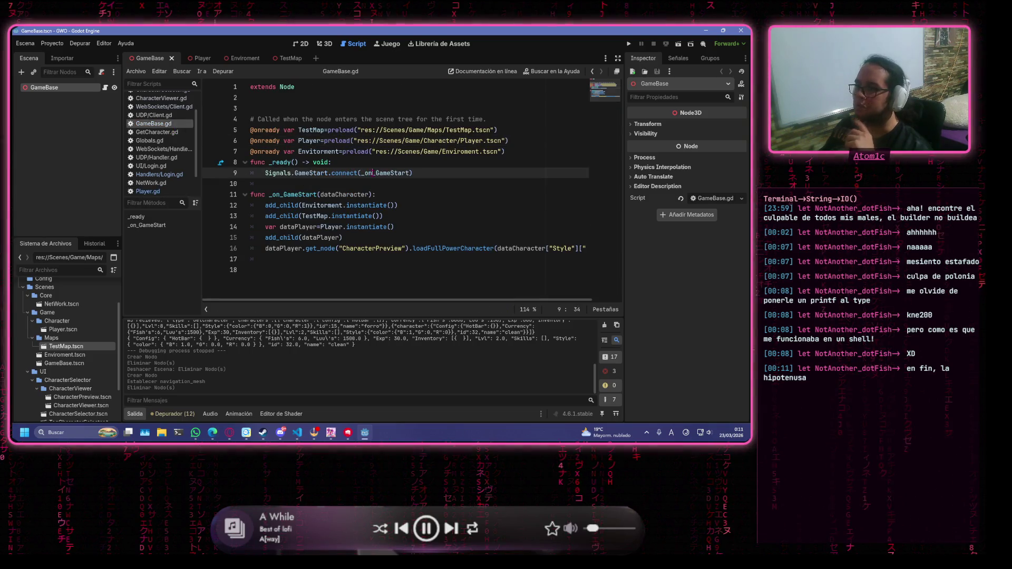
left_click(203, 58)
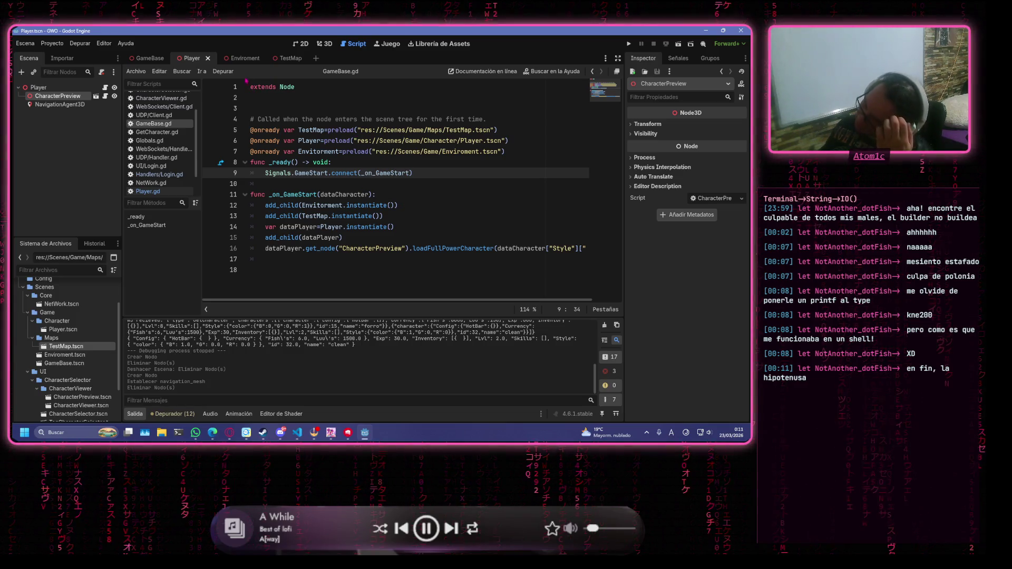
left_click(245, 59)
left_click(301, 88)
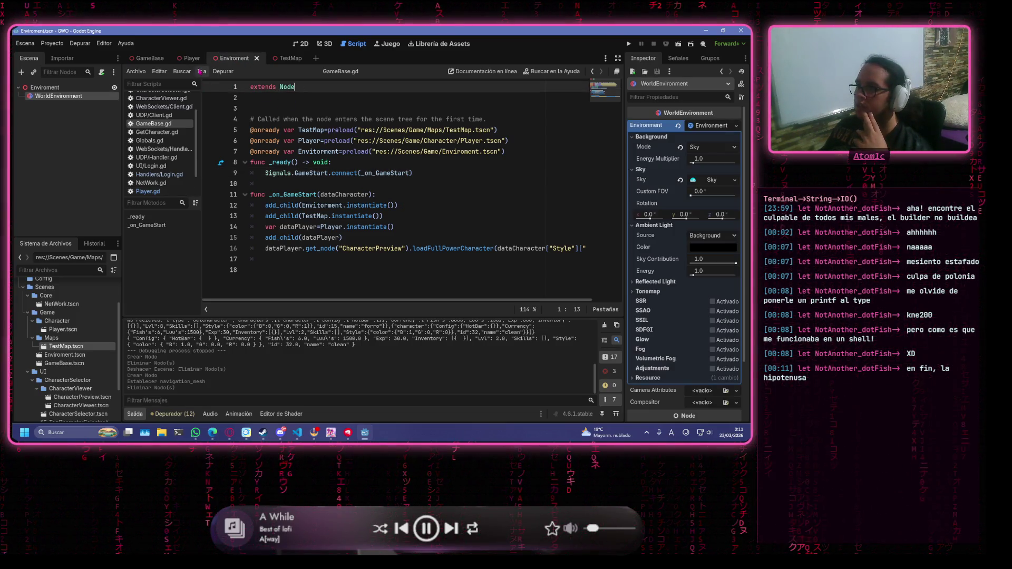
left_click(190, 58)
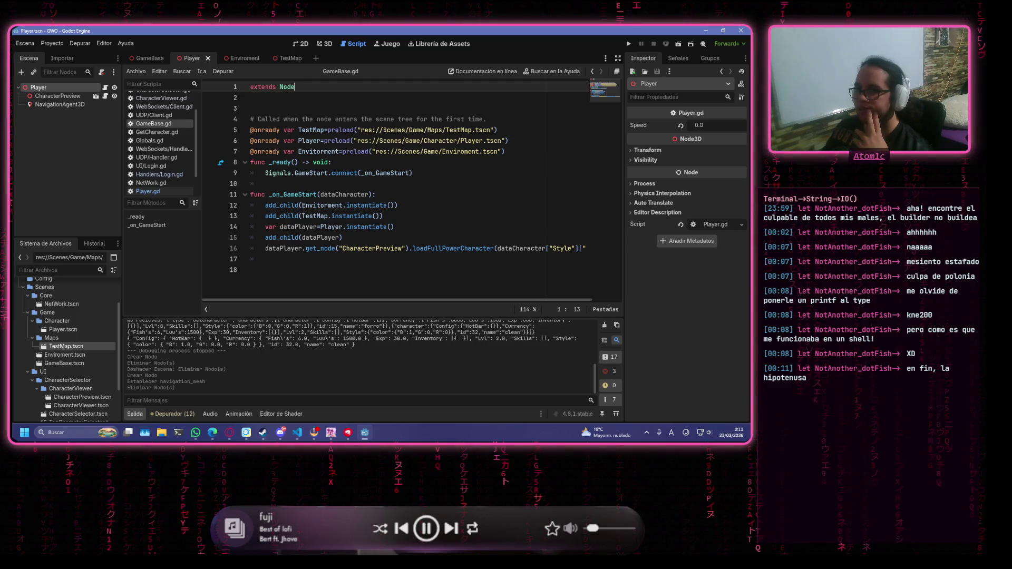
Try changing GameBase.gd's base class from Node to CharacterBody3D, then undo it
left_click_drag(294, 87, 277, 87)
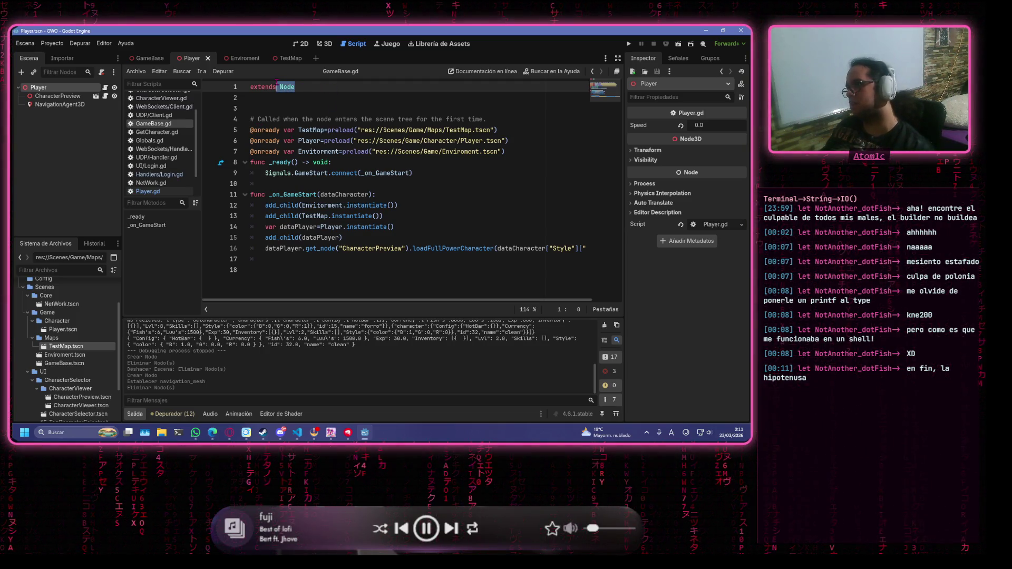
type("Charc")
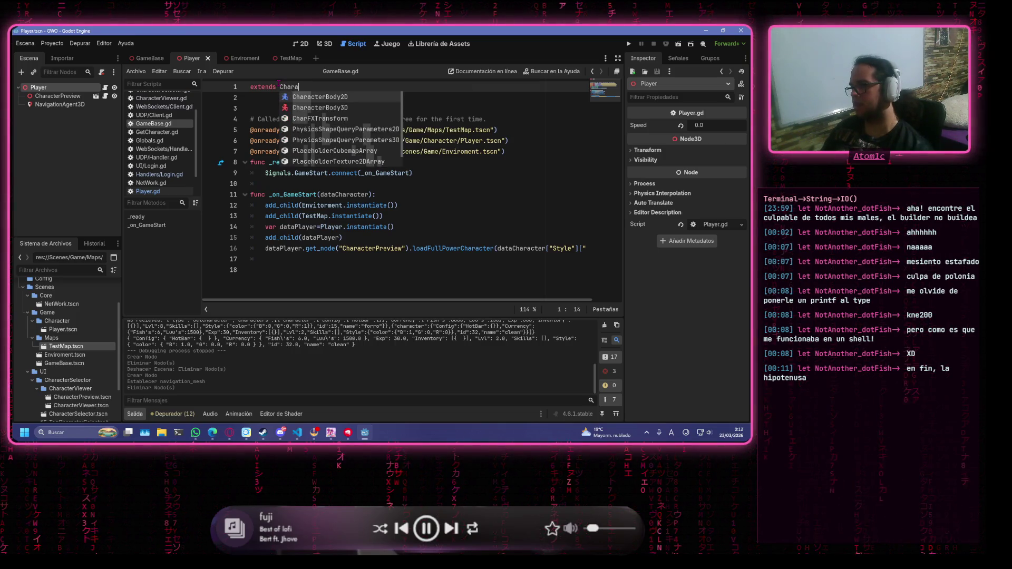
key("Down")
key("Return")
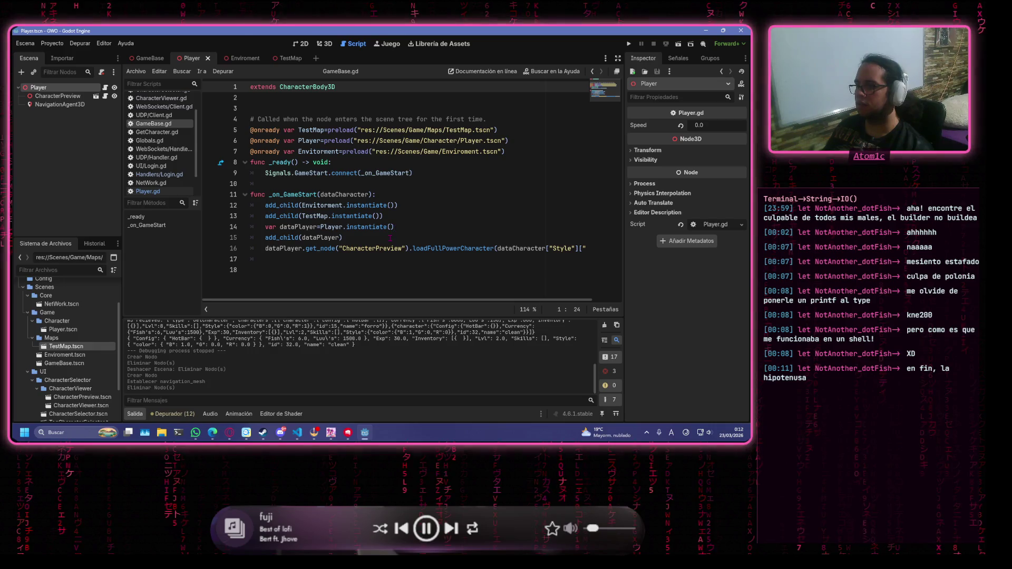
key("ctrl+z")
key("ctrl+z")
key("ctrl+z")
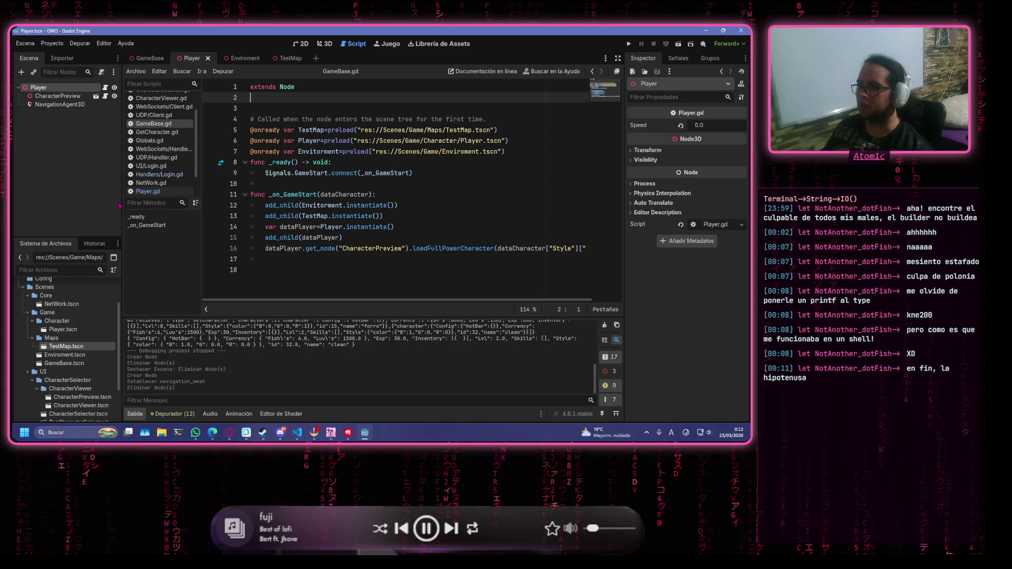
left_click(151, 192)
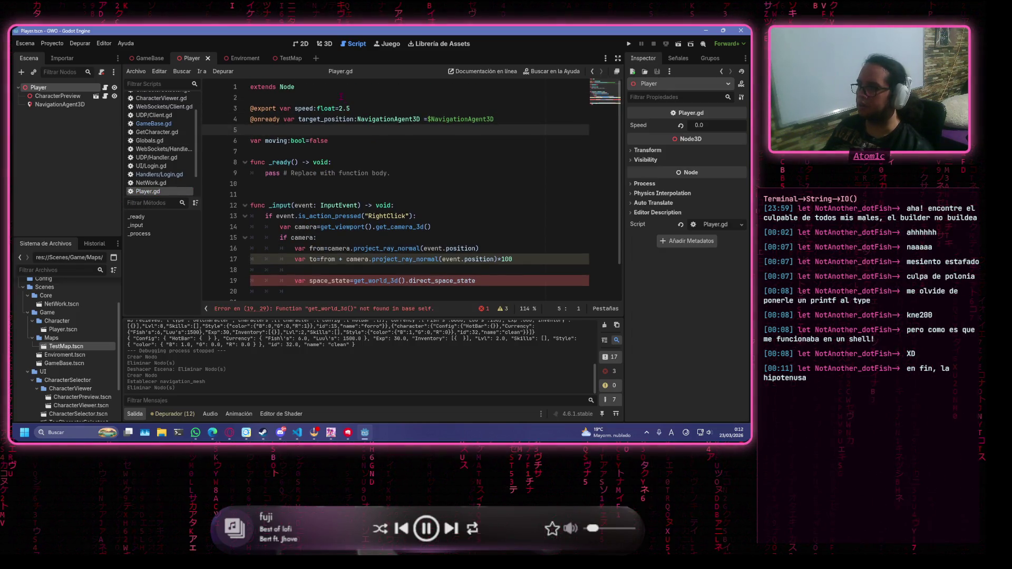
Make Player.gd extend CharacterBody3D and save the script
left_click(327, 87)
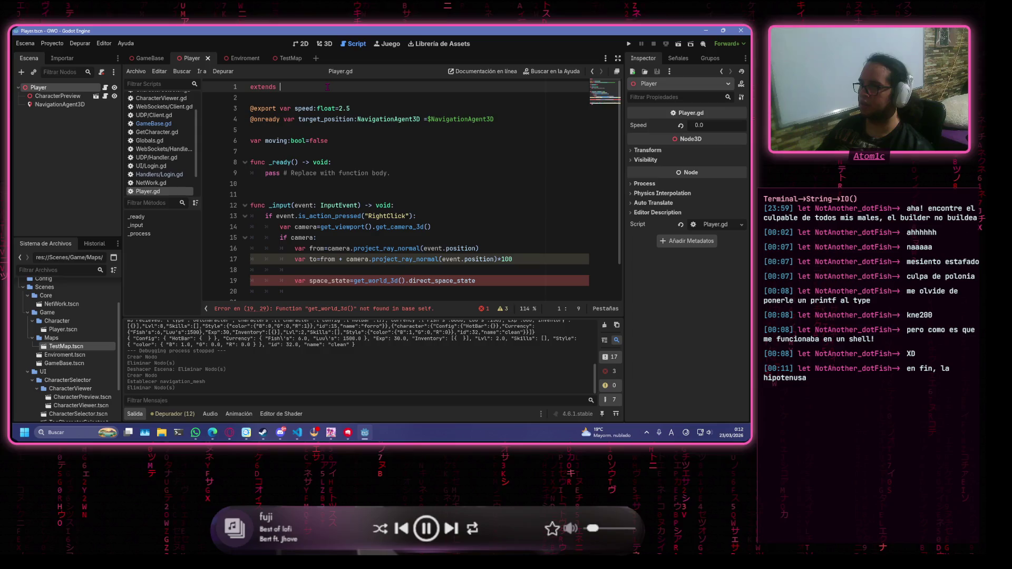
type("Chara")
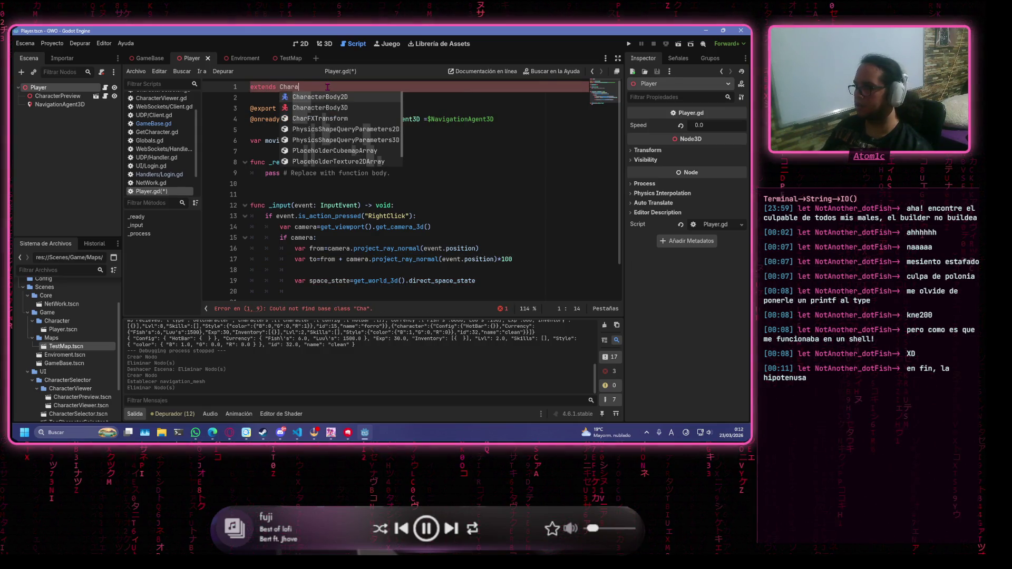
key("Return")
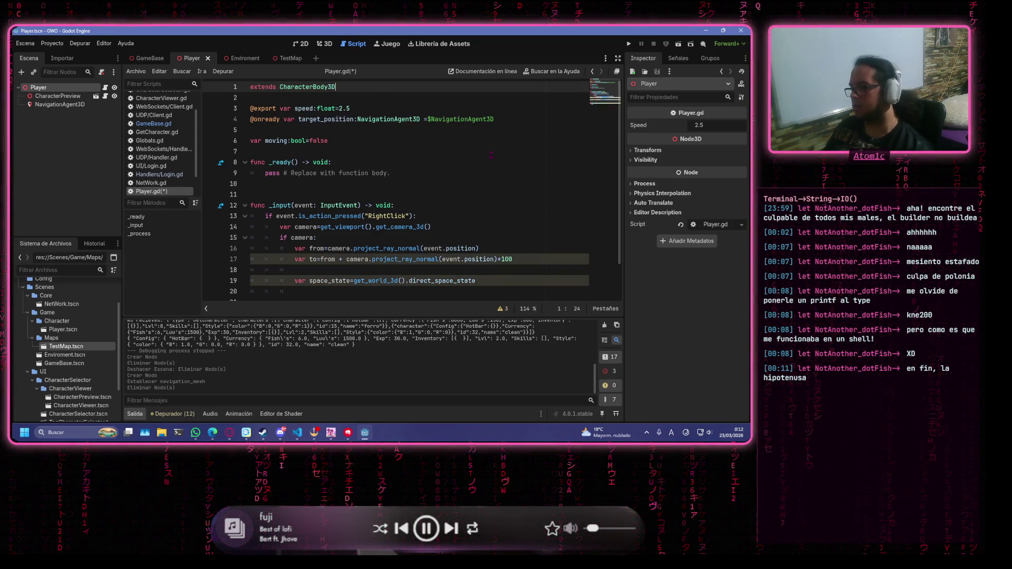
left_click(474, 151)
key("ctrl+s")
Place the cursor at the end of the space_state line 19
scroll(482, 217, "down", 1)
left_click(531, 189)
left_click(452, 229)
left_click(480, 208)
left_click(405, 240)
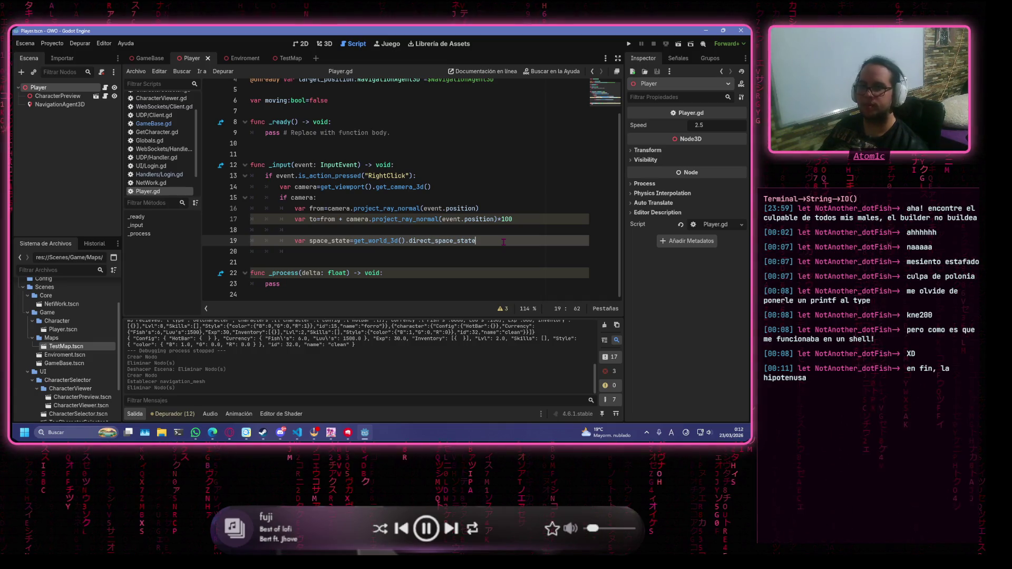
Add line 20 'var result=space_state.intersect_ray(from,to)' below the space_state line
key("Return")
type("v")
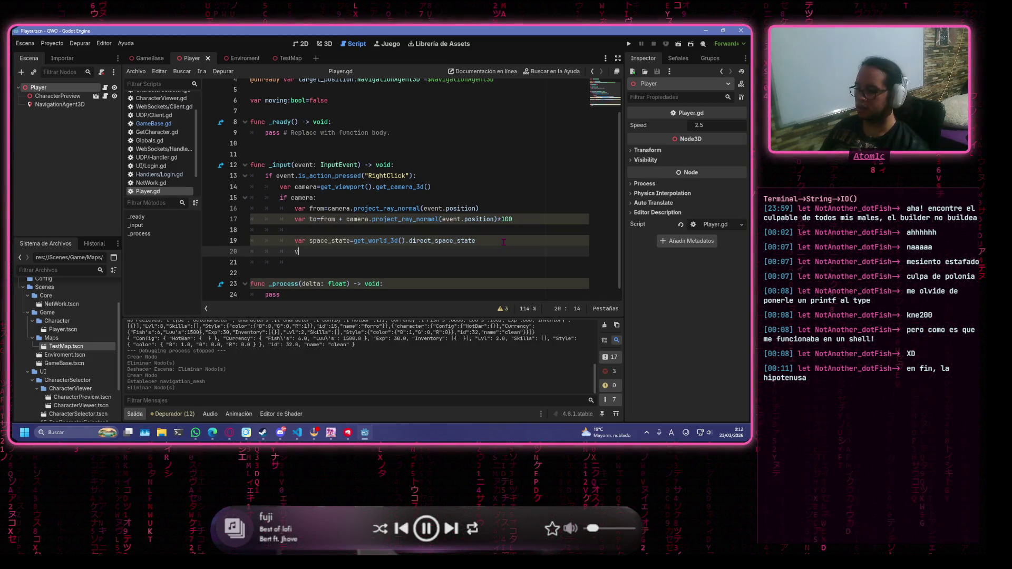
type("ar result")
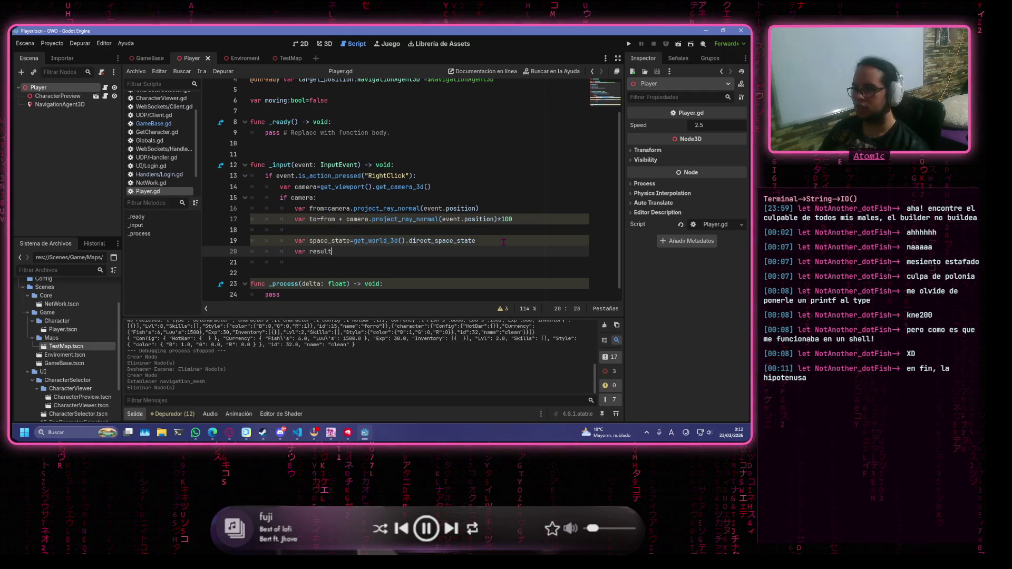
type("=spa")
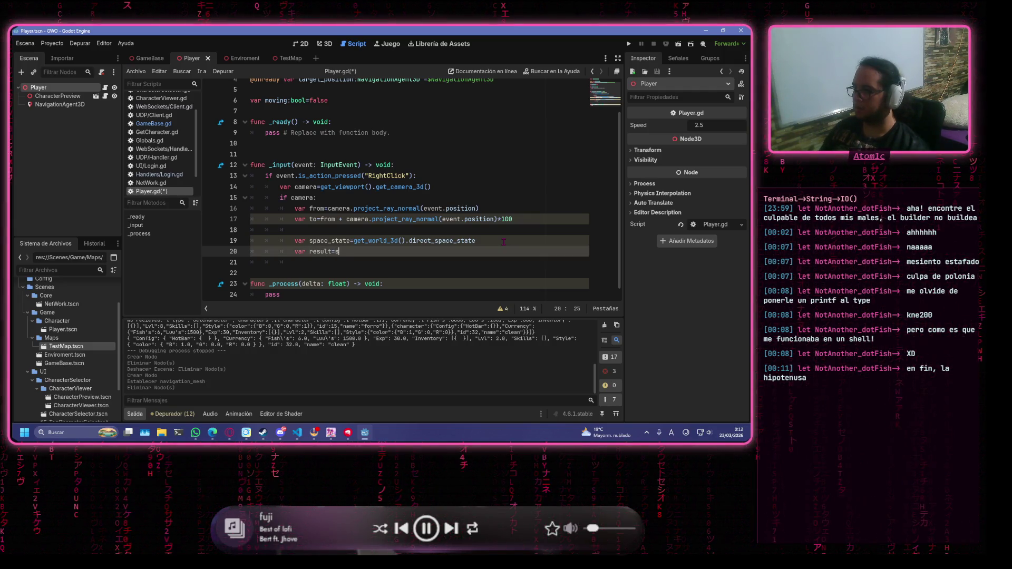
key("Return")
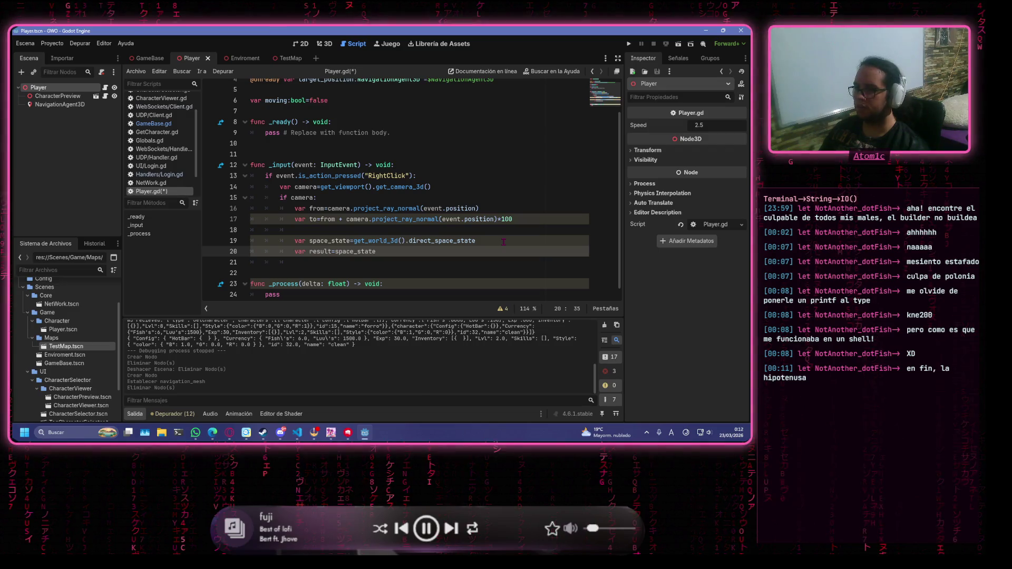
type(".in")
type("s")
key("Down")
key("Down")
key("Return")
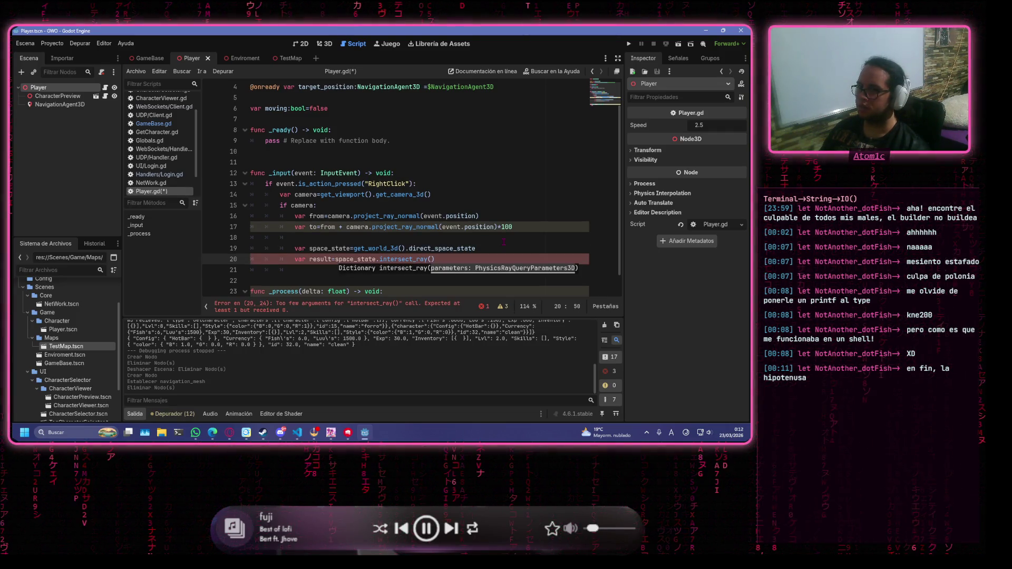
type("from")
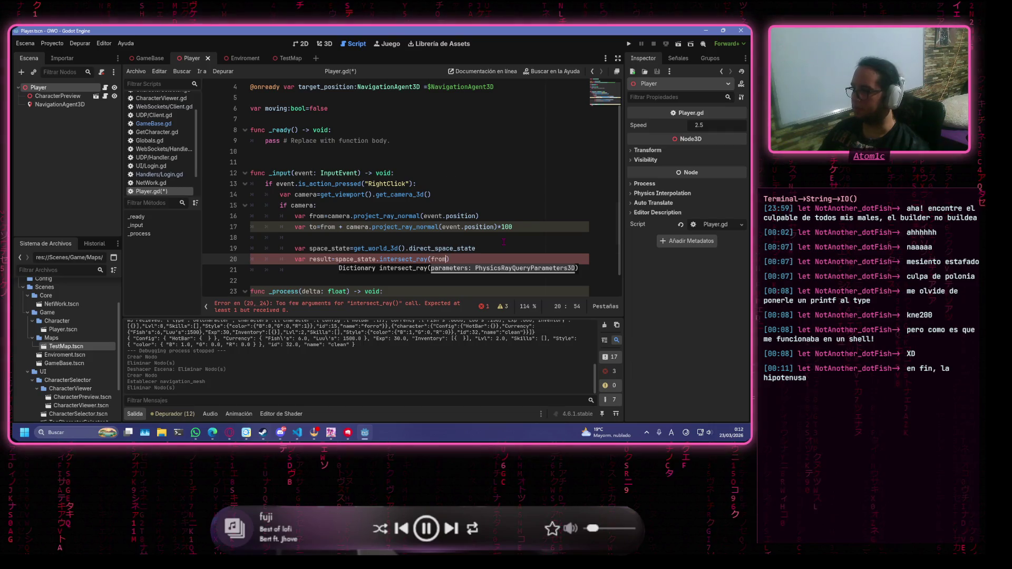
type(",to)")
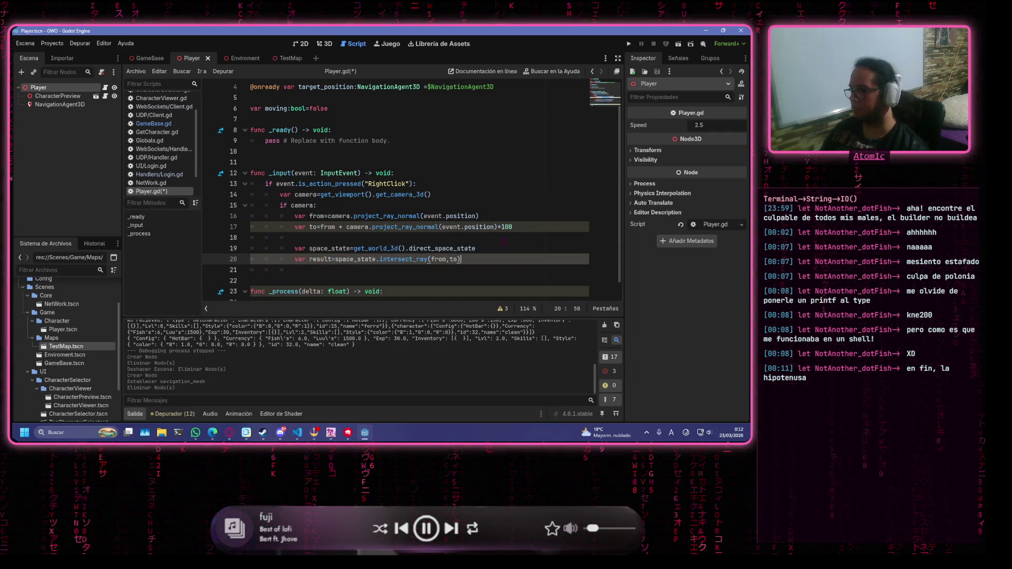
key("Return")
key("Return")
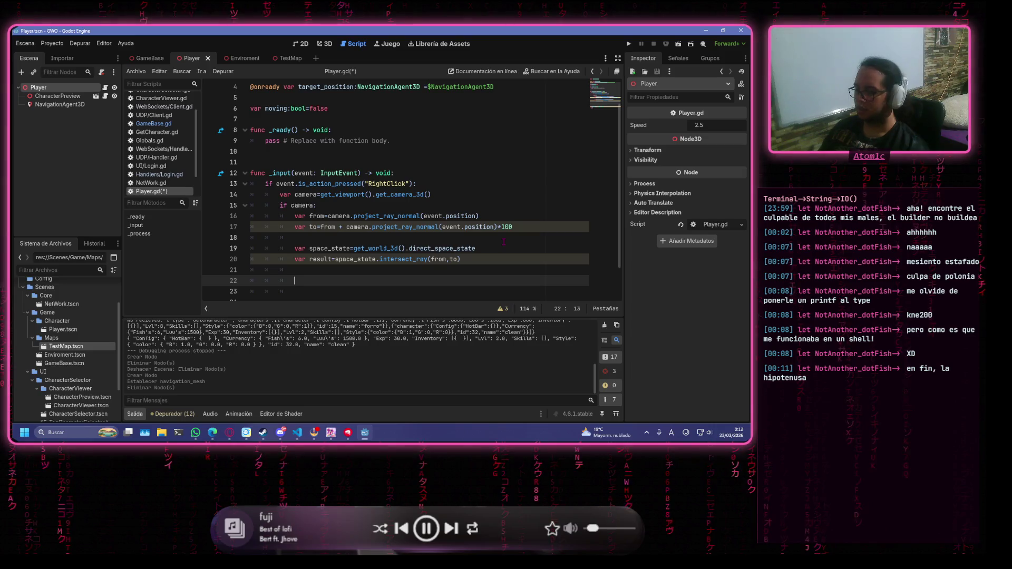
Add an 'if result.has("position"):' check and begin an agent line inside it
type("if re")
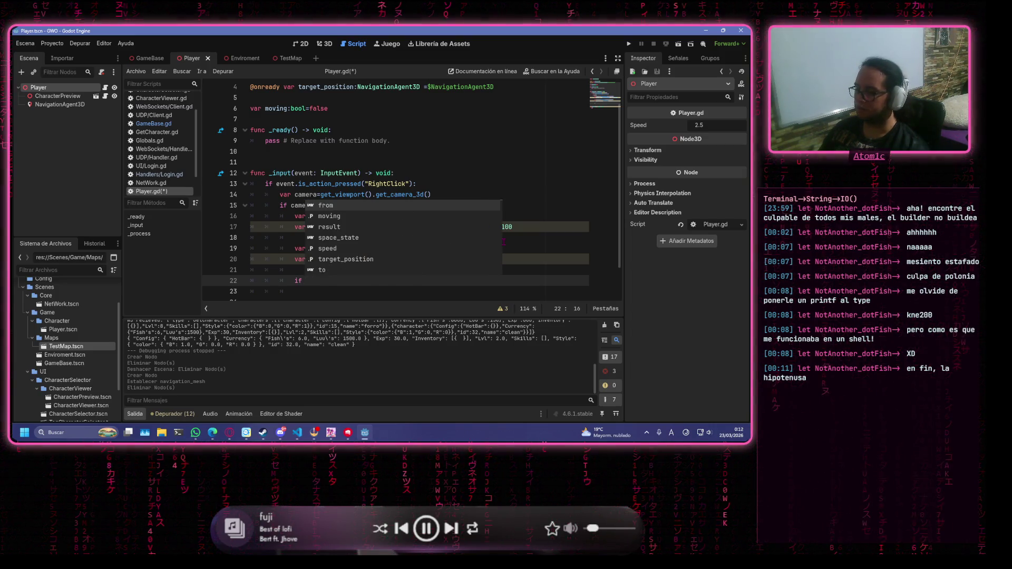
key("Return")
type("has")
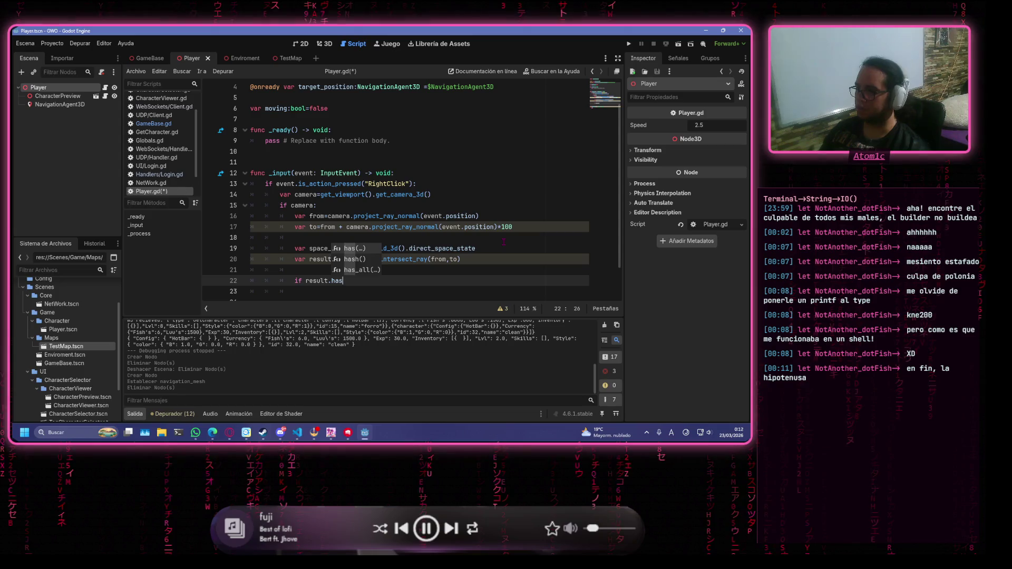
key("Return")
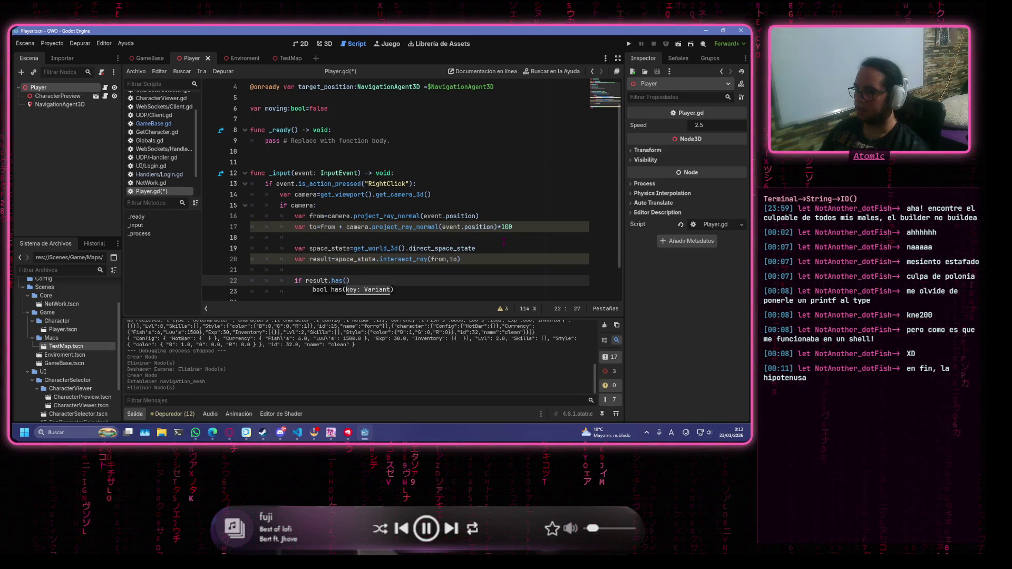
type("\"position")
key("End")
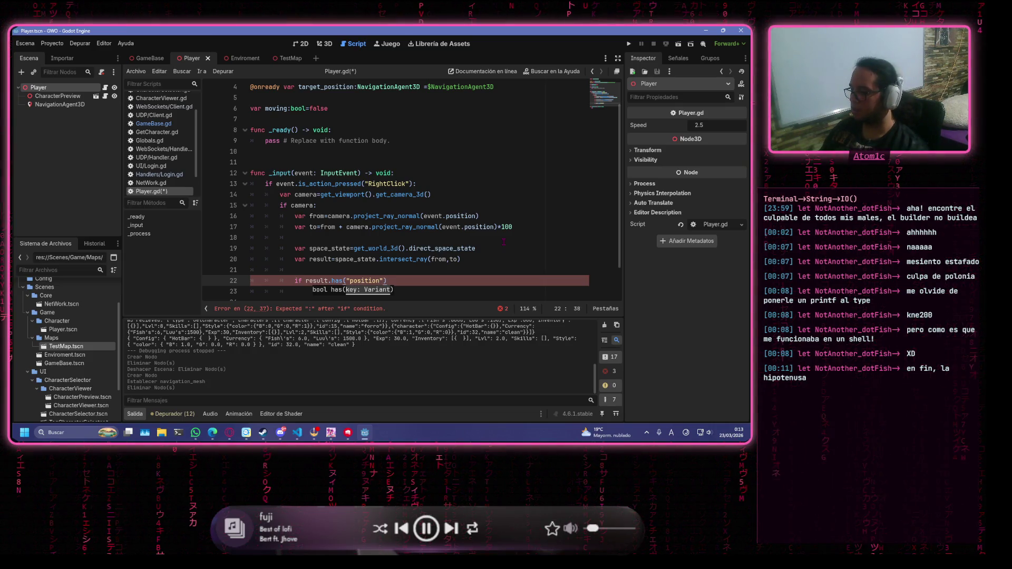
type(":")
key("Return")
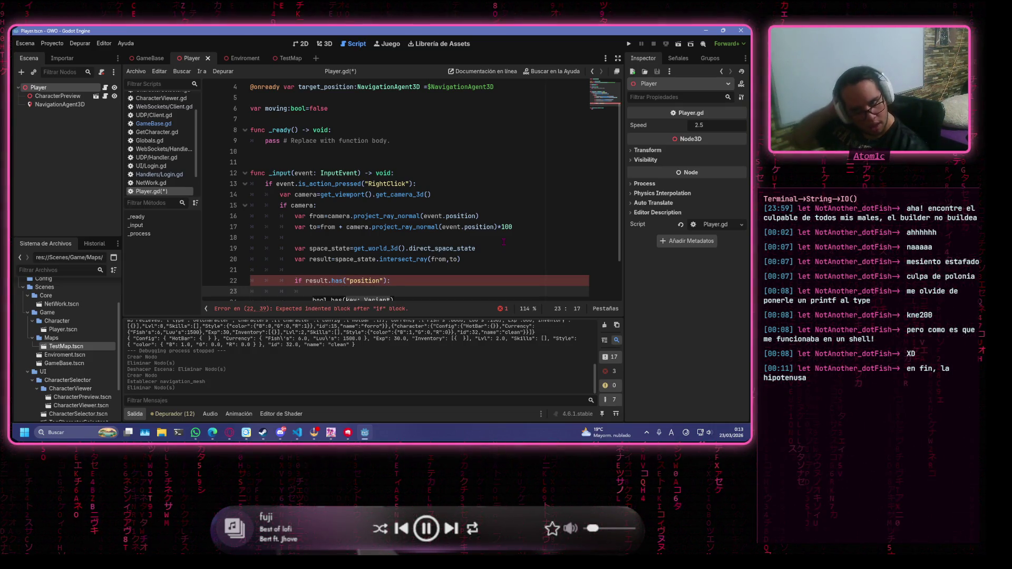
type("agen")
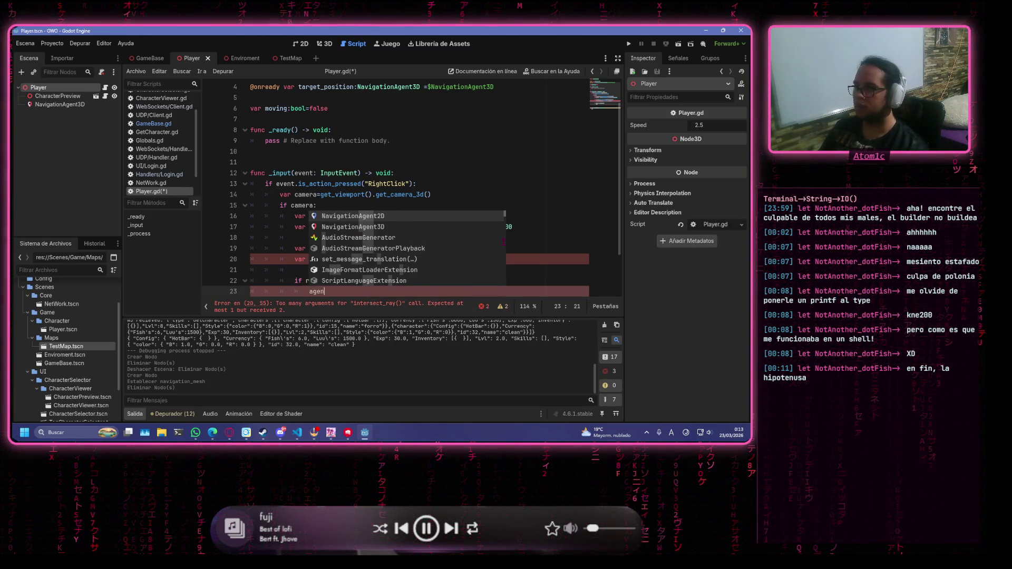
left_click(470, 140)
scroll(491, 122, "up", 1)
left_click(501, 108)
scroll(501, 111, "down", 3)
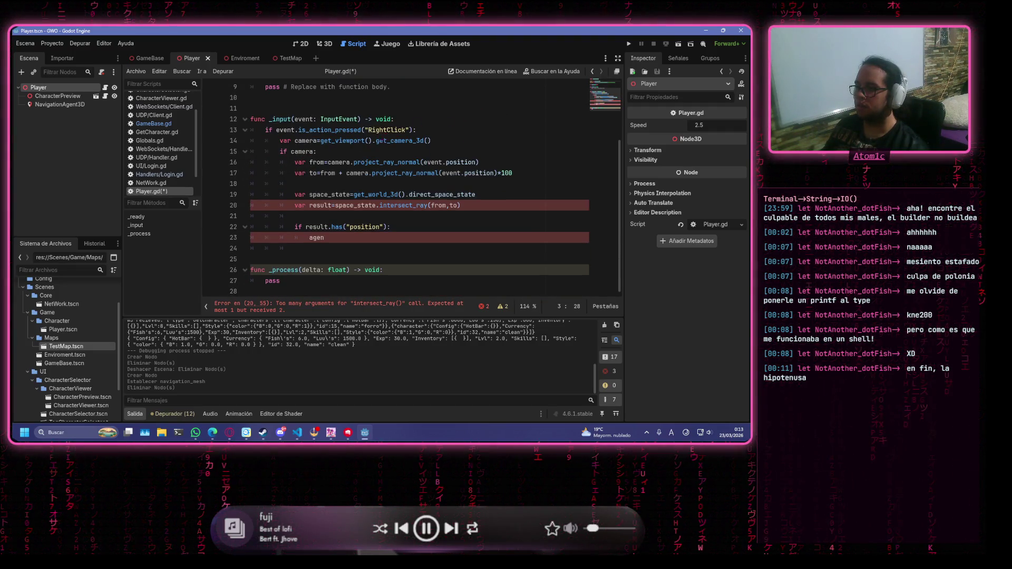
scroll(325, 111, "up", 3)
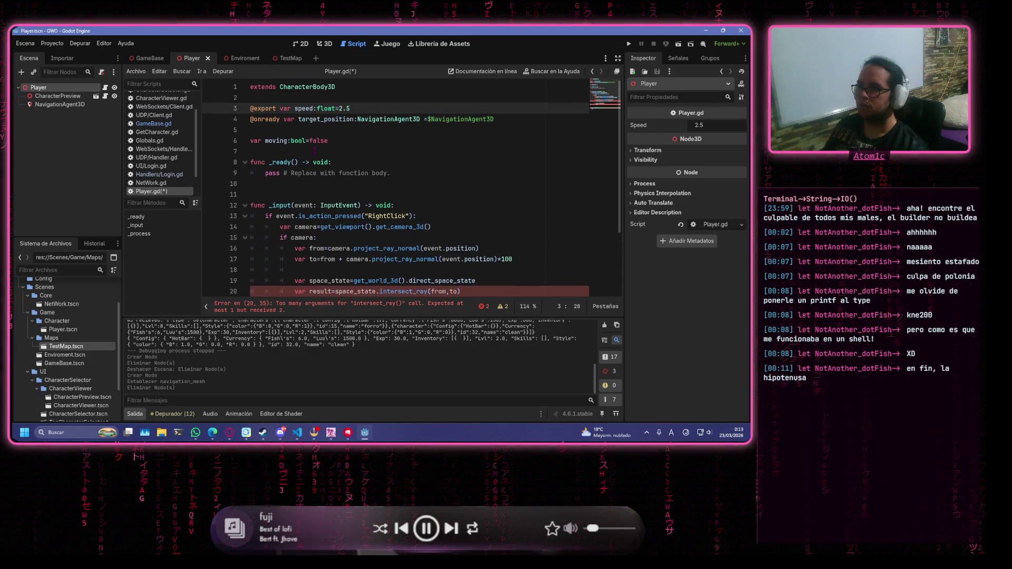
left_click_drag(355, 119, 299, 120)
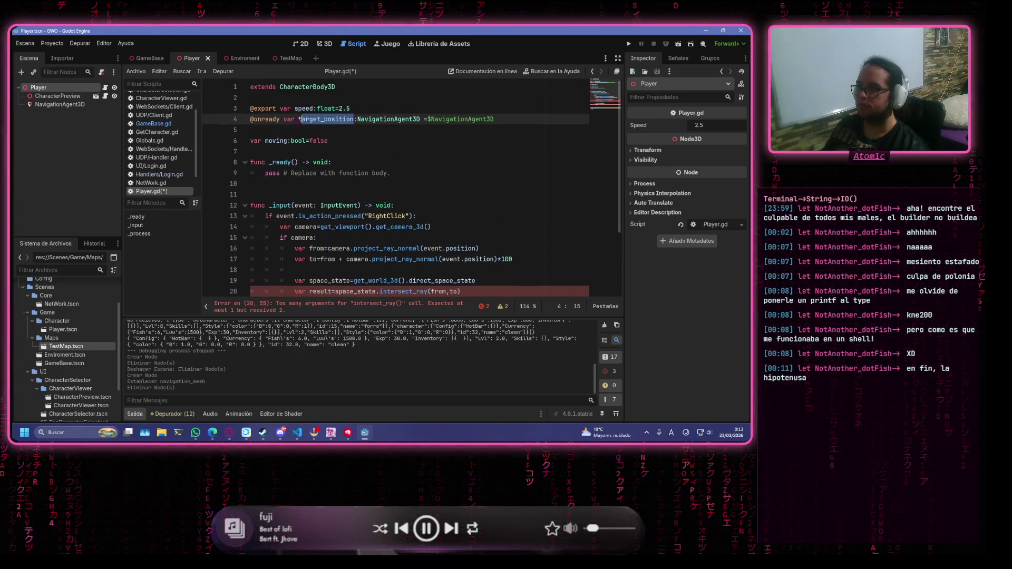
type("agent")
left_click(365, 119)
scroll(377, 136, "down", 3)
Continue line 23 as agent.set_target_position(result.position)
left_click(389, 242)
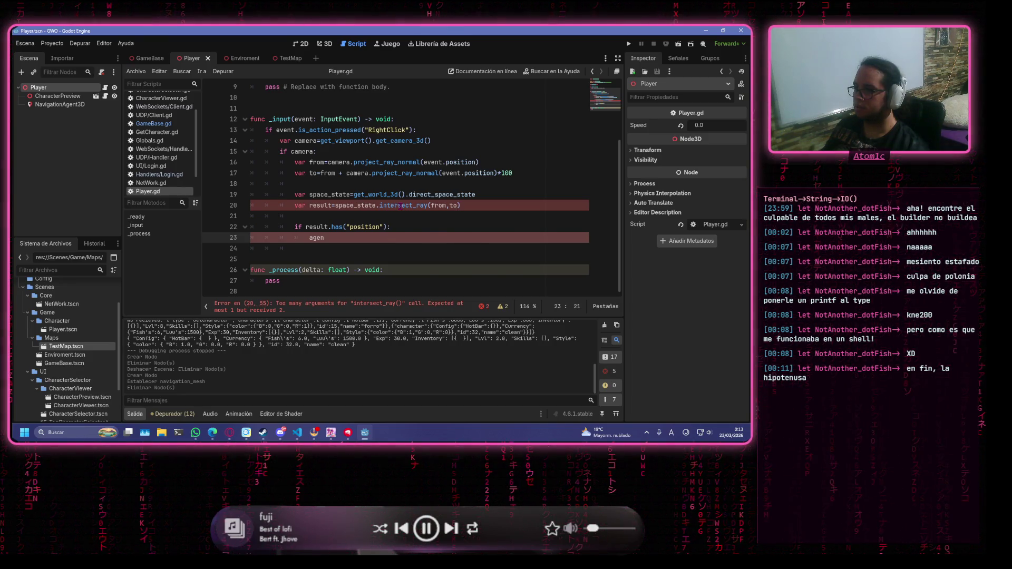
mouse_move(401, 206)
left_click(354, 206)
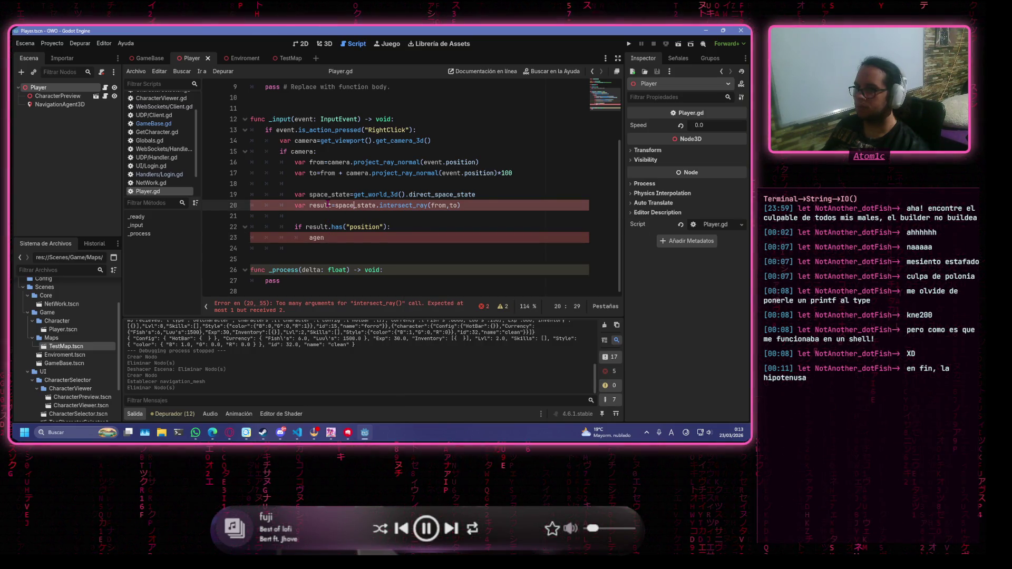
left_click(343, 235)
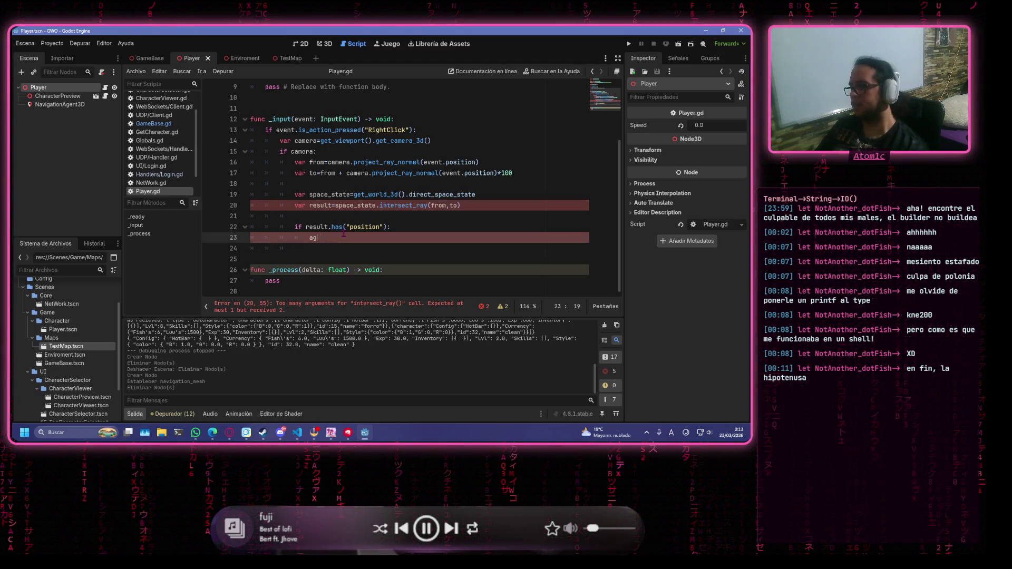
type("nt.")
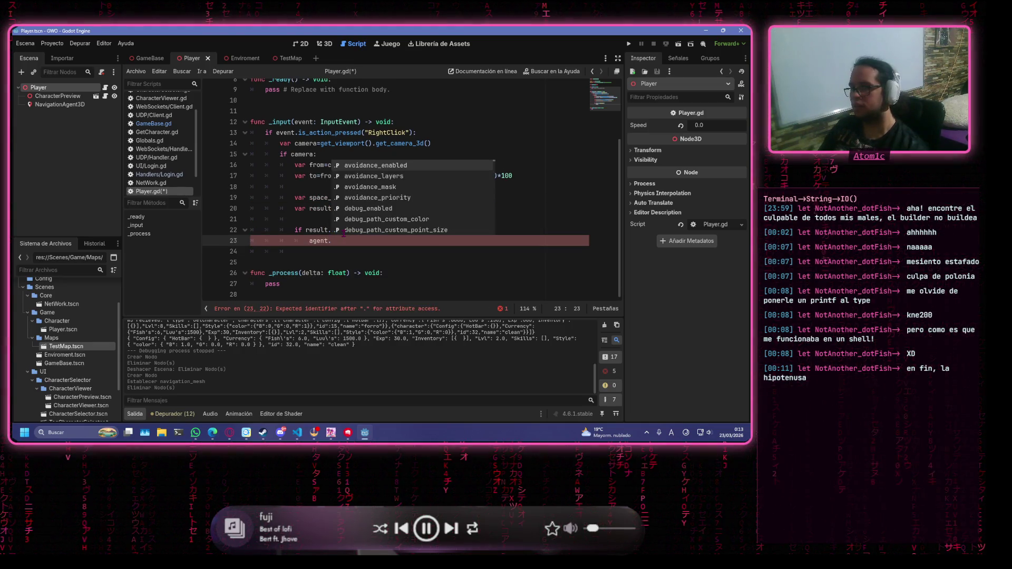
type("set")
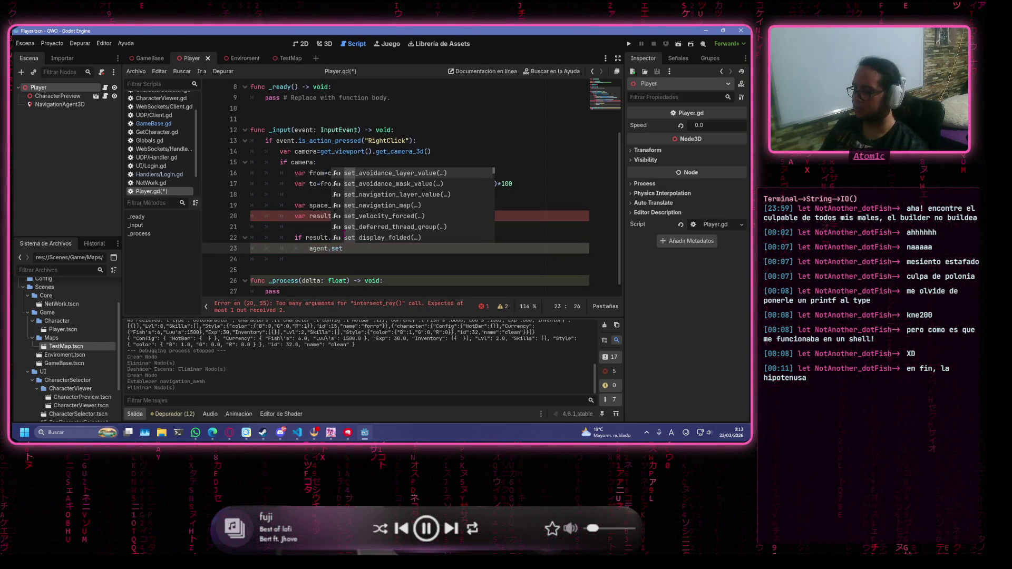
type("_tar")
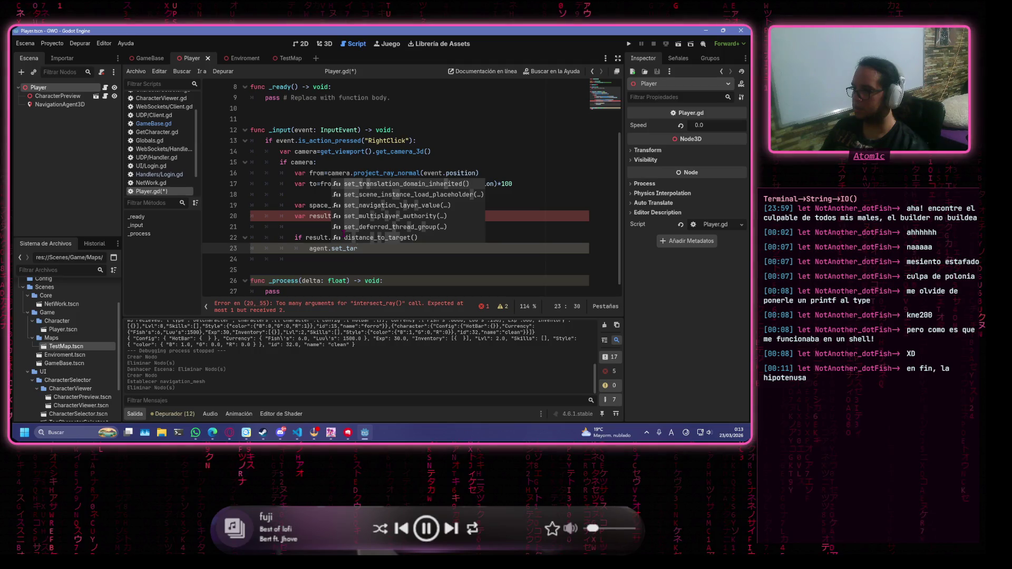
type("get_position")
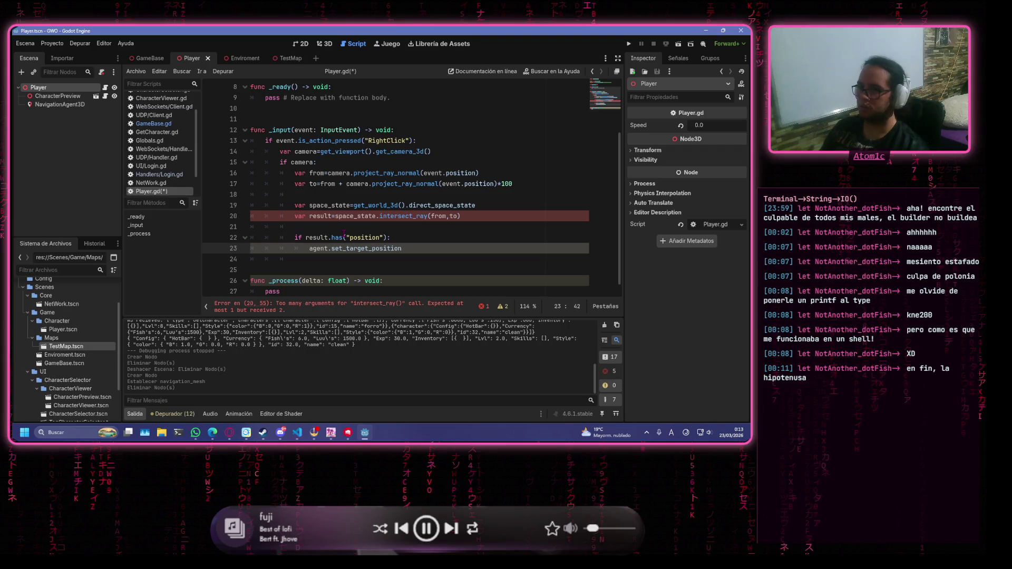
type("(result.position")
Close the agent.set_target_position(result.position) call, add moving=true below it, and save Player.gd
key("ctrl+s")
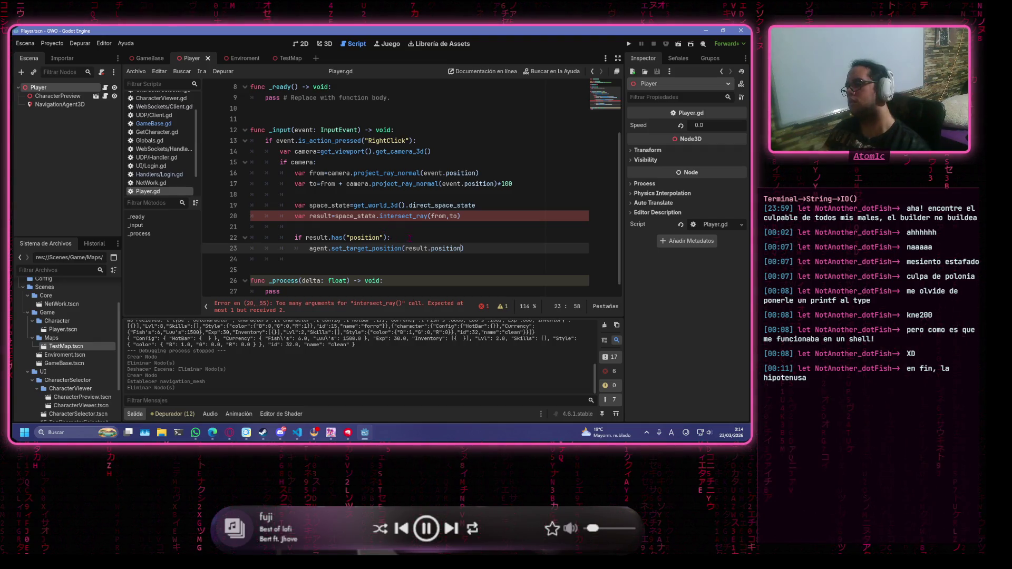
type(")")
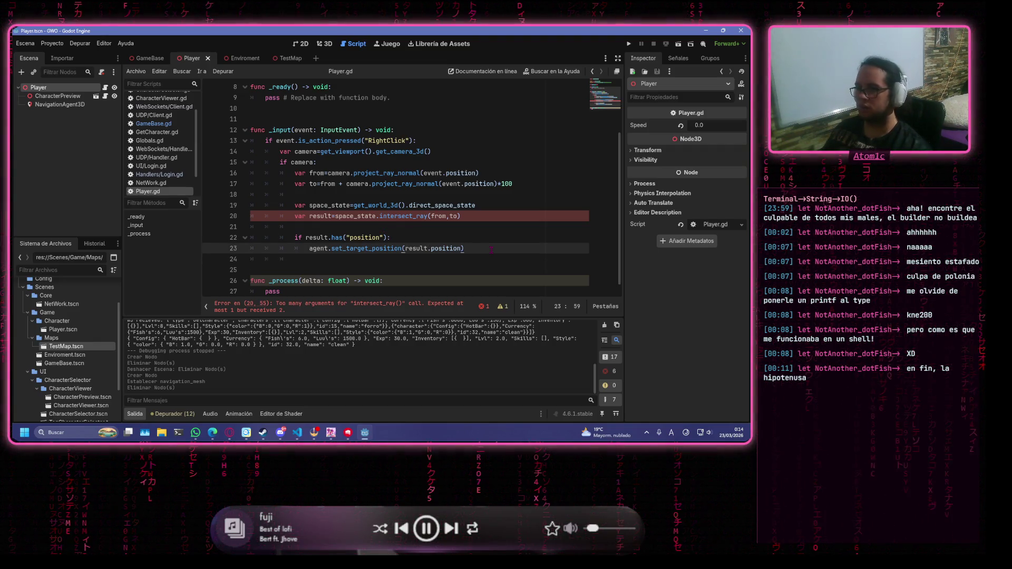
key("Return")
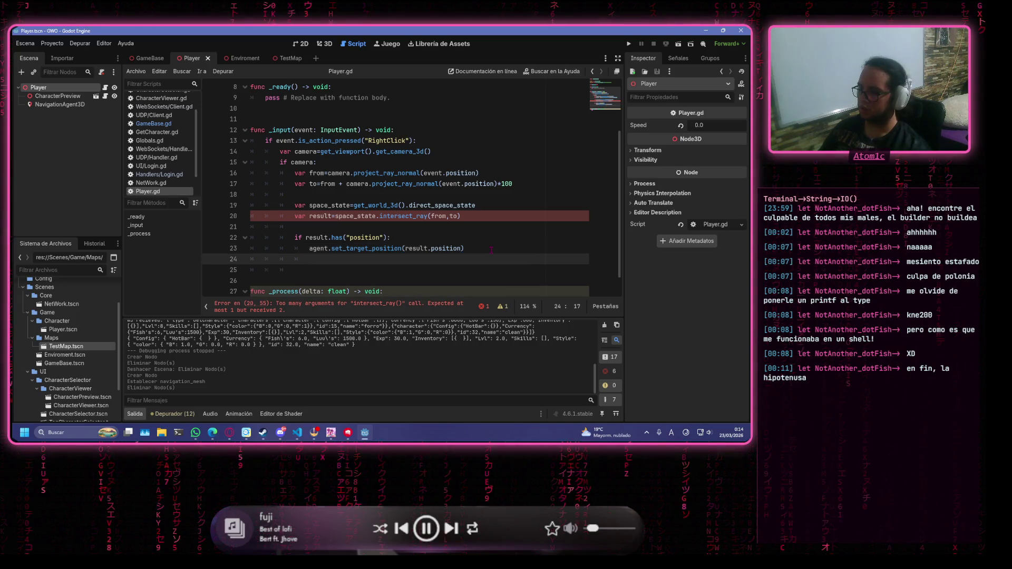
type("mov")
key("Return")
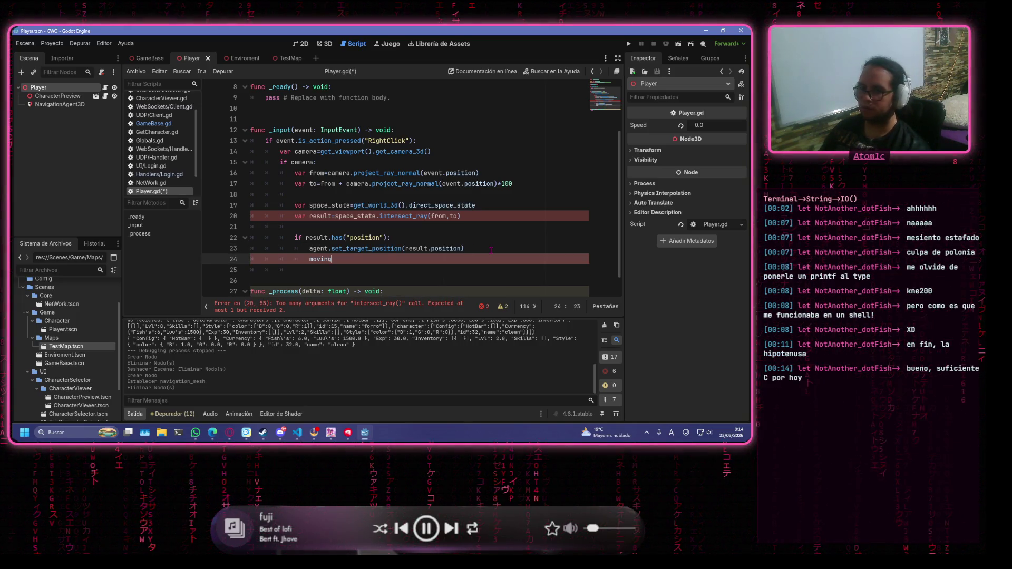
key("BackSpace")
key("BackSpace")
type("=tru")
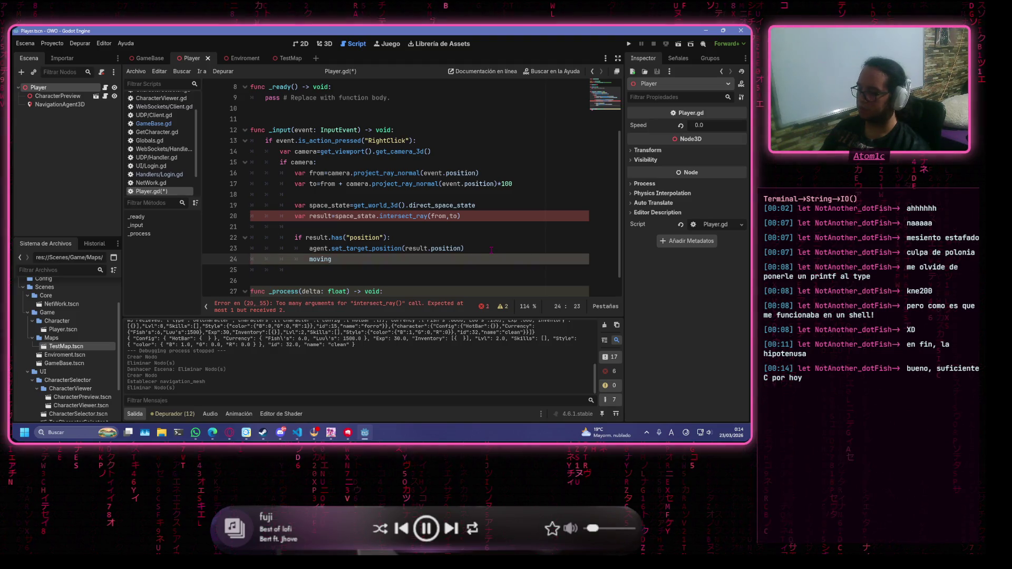
key("Return")
key("ctrl+s")
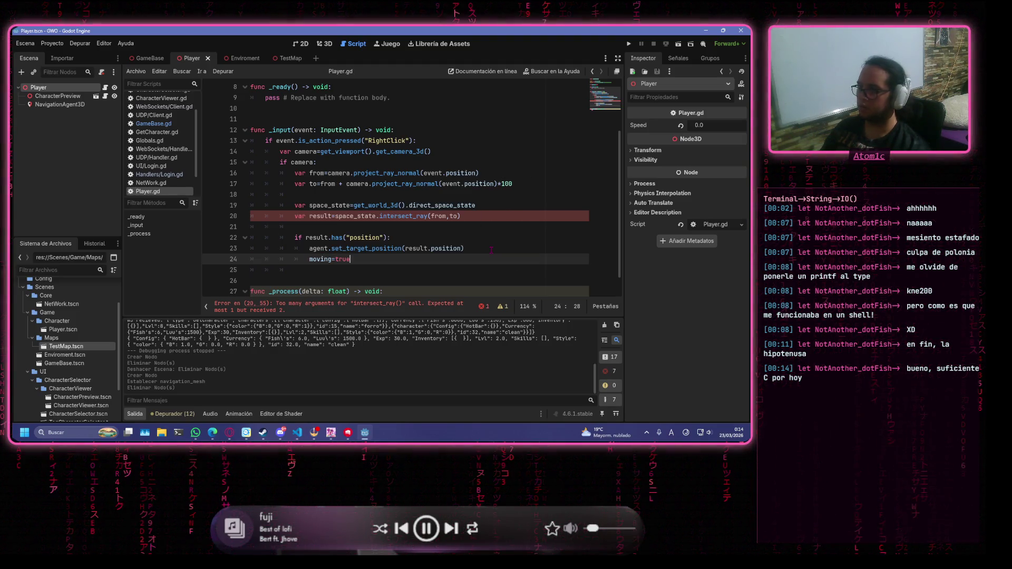
left_click(449, 226)
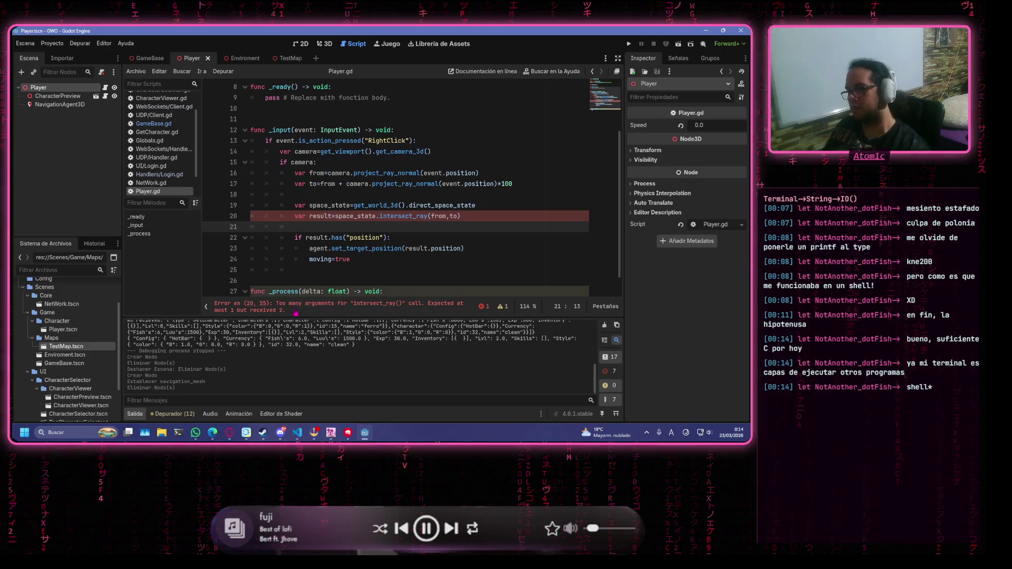
left_click(296, 313)
left_click_drag(296, 313, 216, 308)
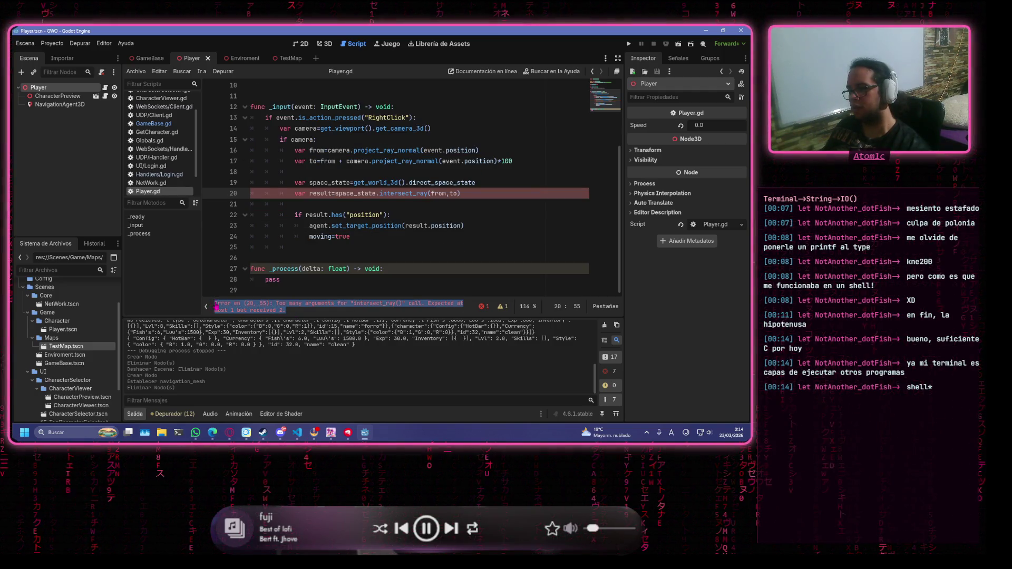
key("alt+Tab")
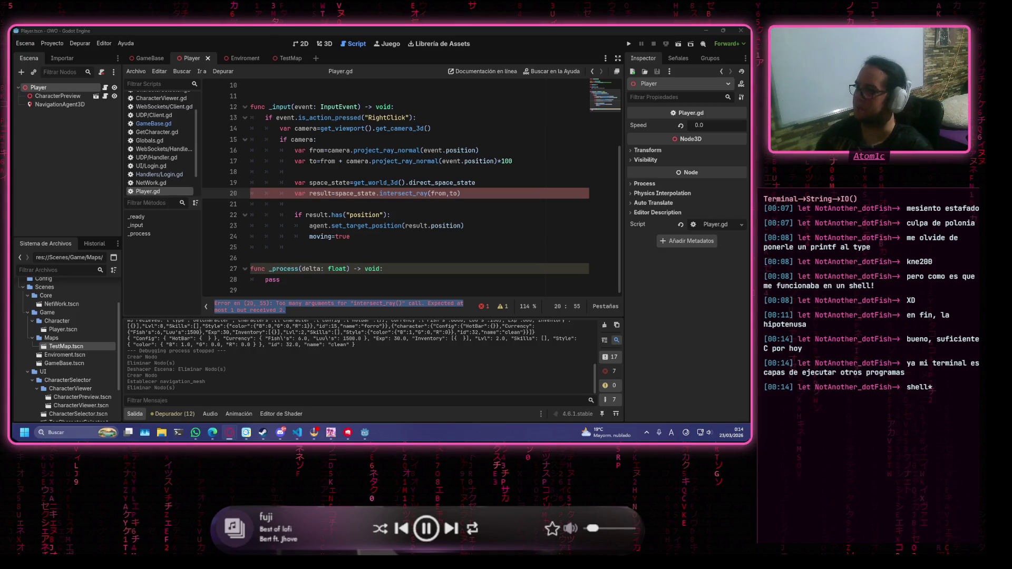
left_click_drag(431, 193, 457, 194)
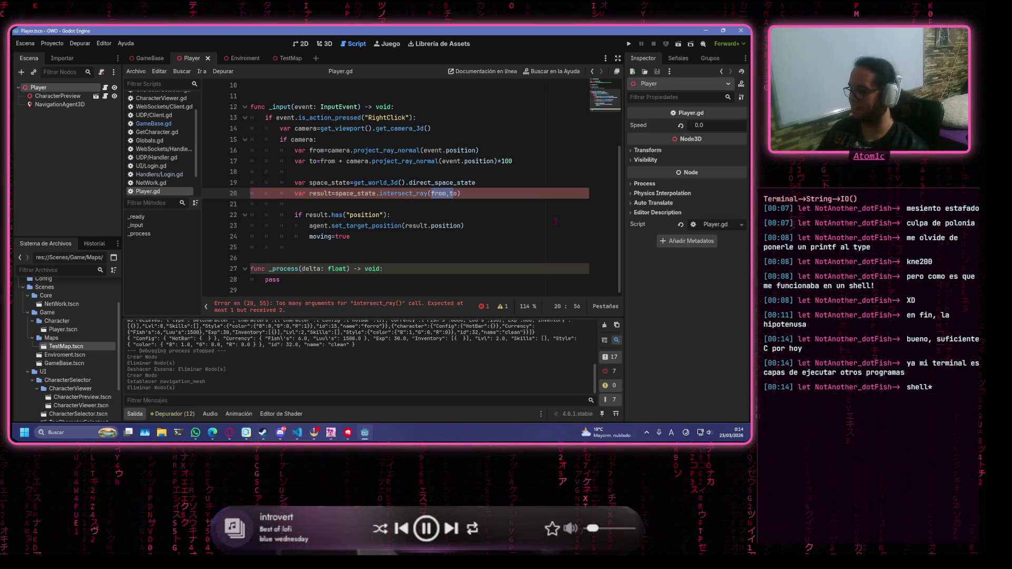
Wrap the intersect_ray arguments in braces and put quotes around the from and to keys
type("{")
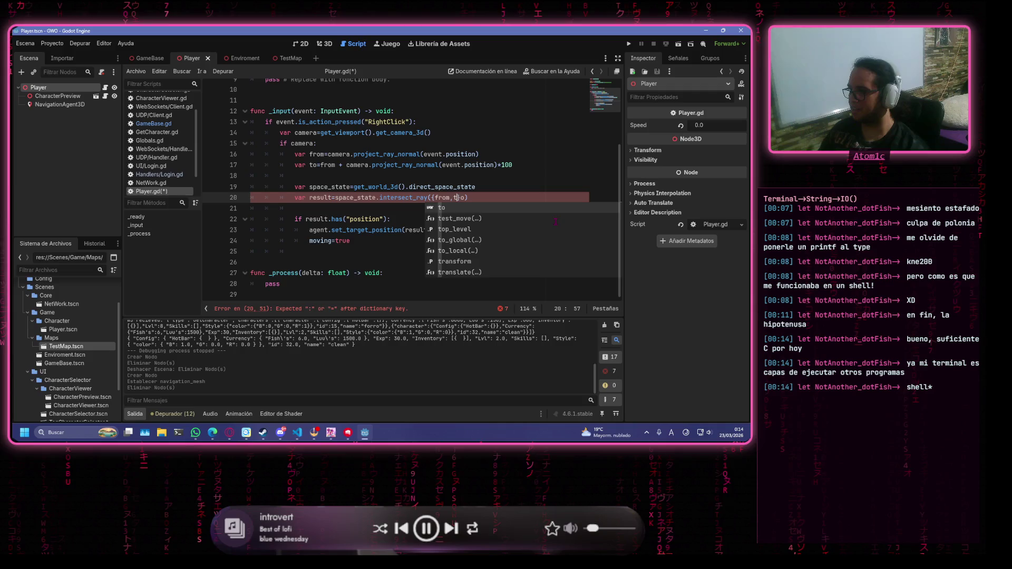
key("BackSpace")
key("Right")
type("}")
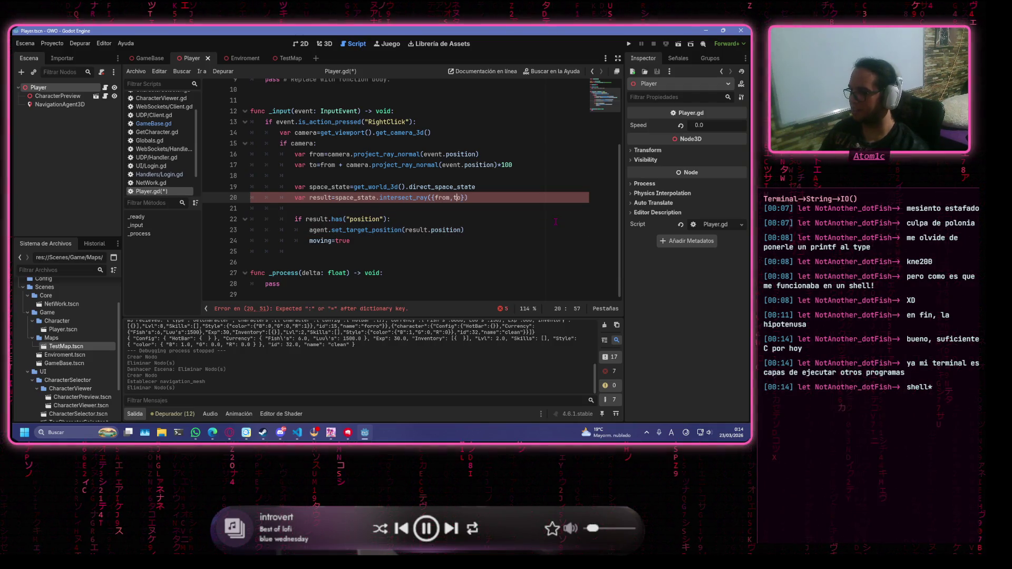
key("shift+Left")
key("shift+Left")
key("shift+Left")
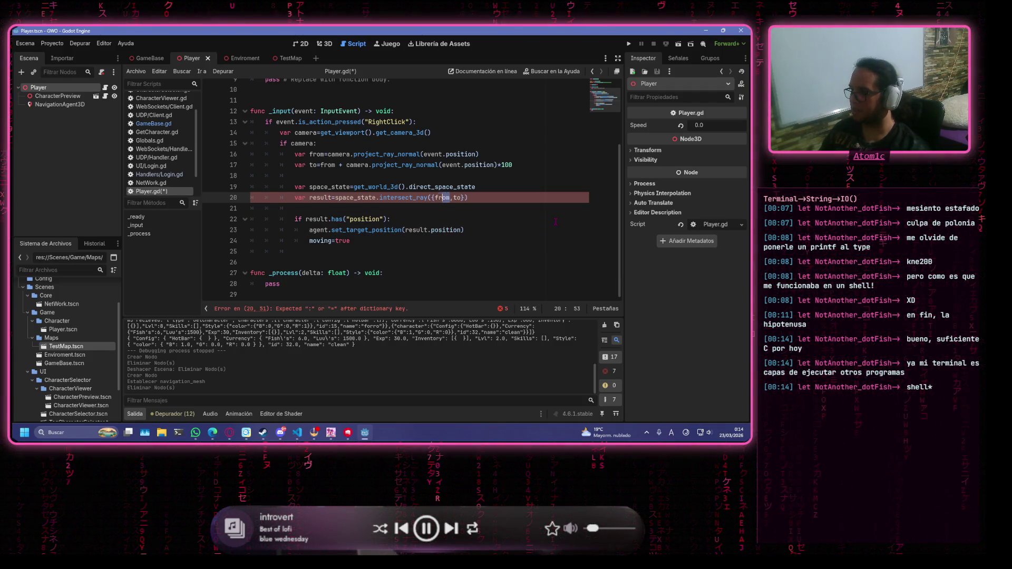
type("\"")
key("Right")
key("Right")
key("Right")
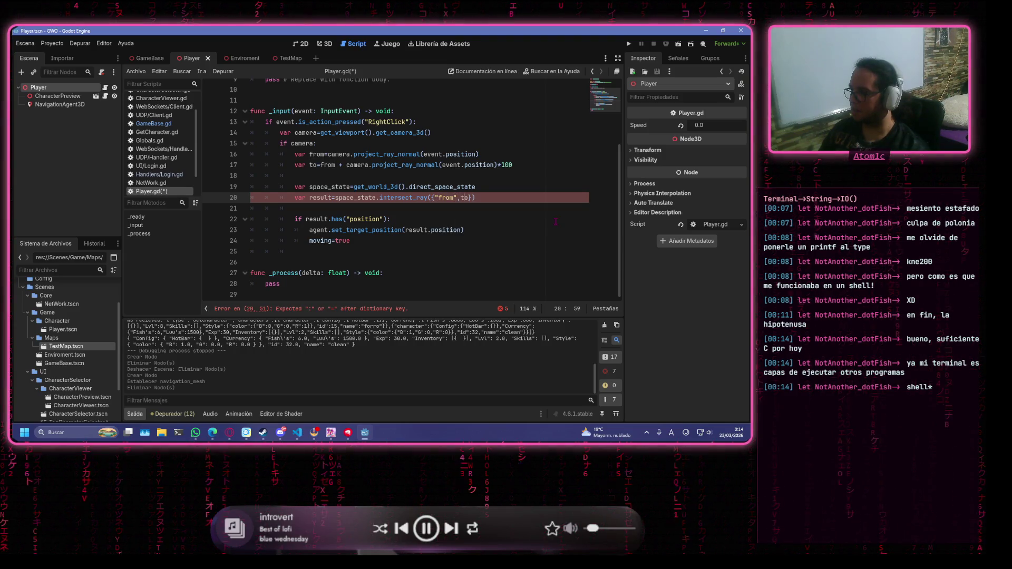
key("shift+Right")
key("shift+Right")
type("\"")
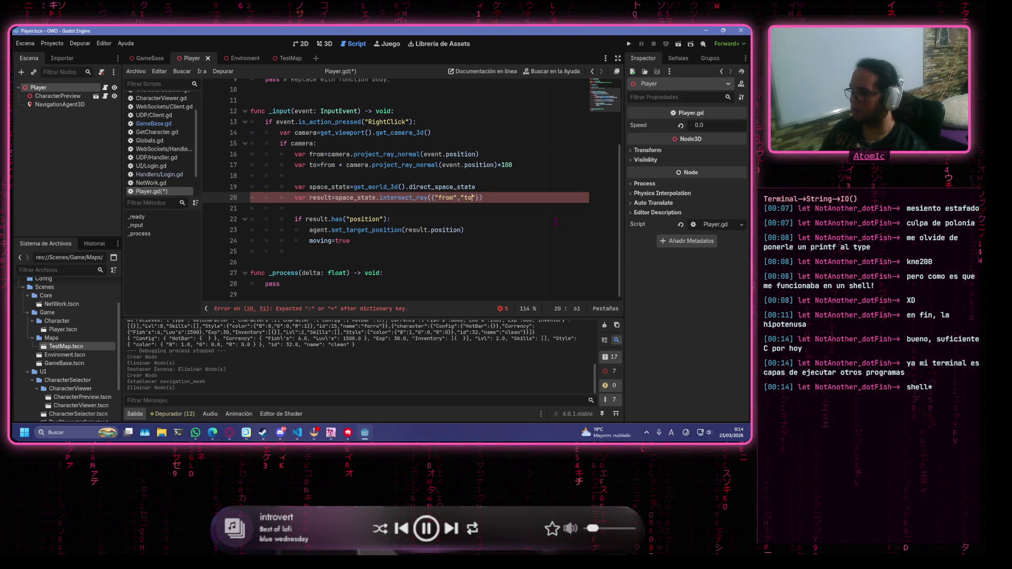
Add colons and values to form {"from":from,"to":to}, then save Player.gd
key("Delete")
type(":")
key("Right")
type(":")
key("Left")
key("Left")
key("Left")
type("from")
key("Right")
key("Right")
key("Right")
type("o")
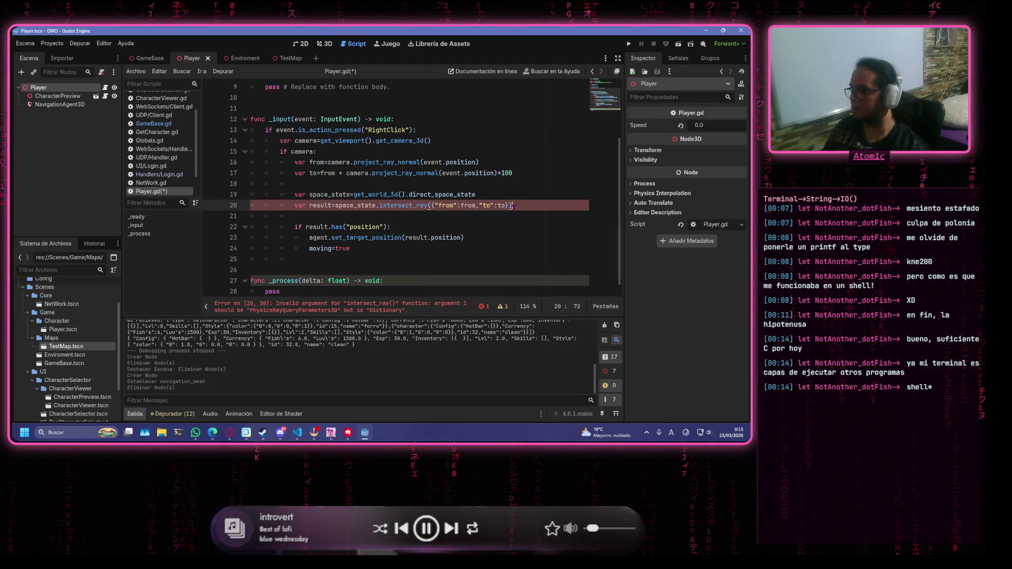
key("Escape")
key("Up")
key("ctrl+s")
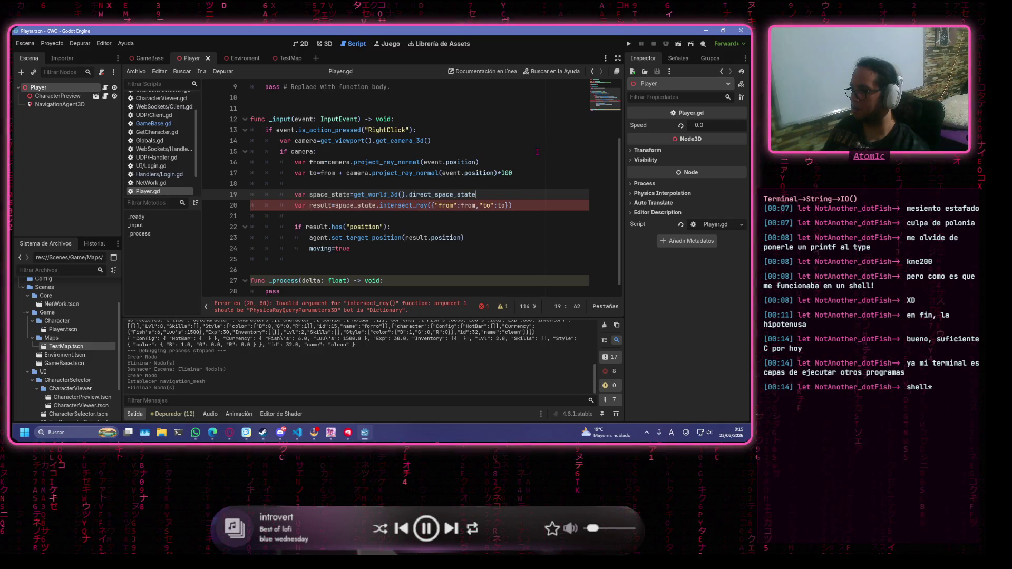
left_click(527, 173)
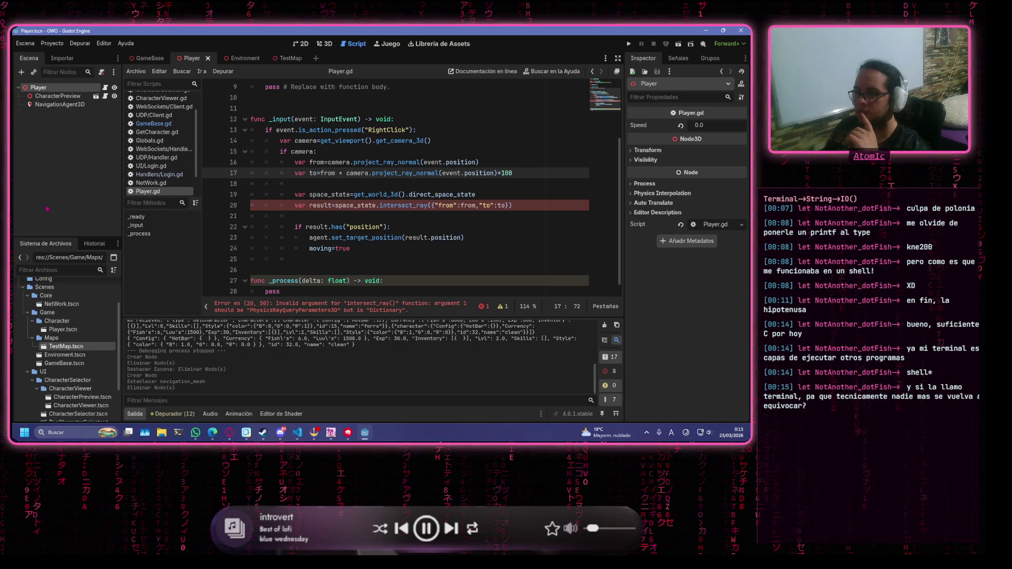
Select the intersect_ray error that asks for PhysicsRayQueryParameters3D instead of a Dictionary
left_click(429, 311)
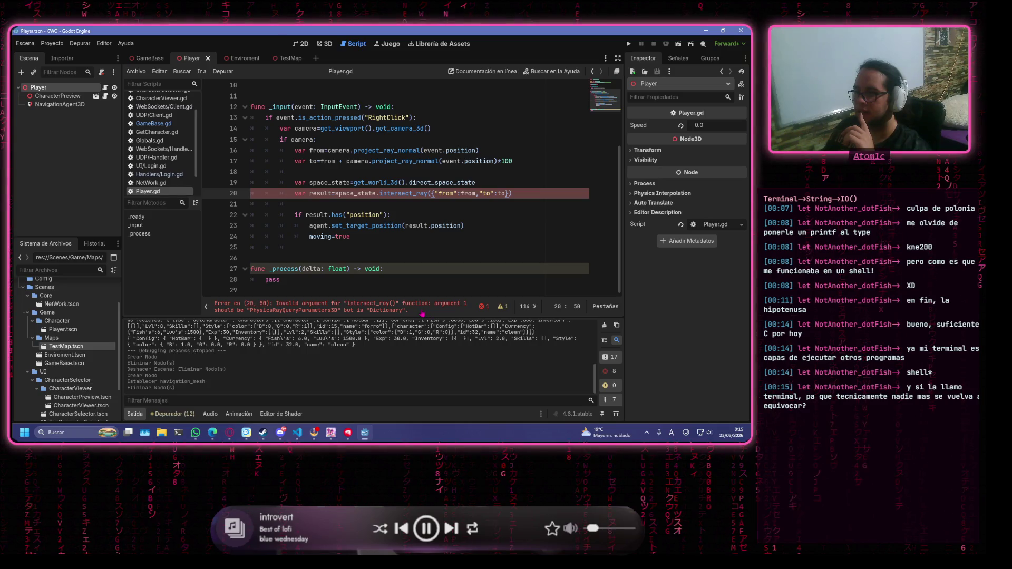
left_click_drag(426, 311, 213, 304)
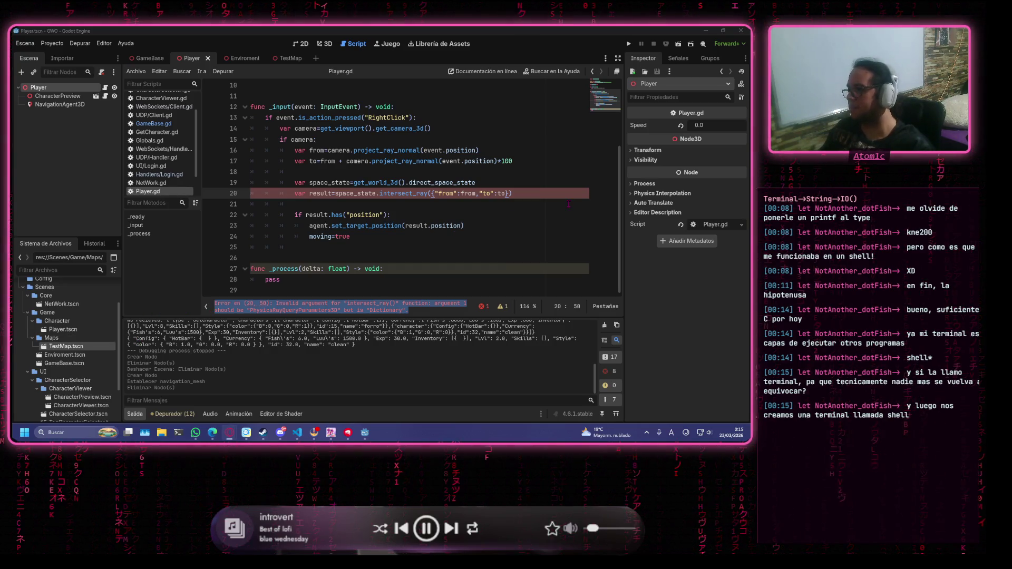
Pass query to intersect_ray and start a new line declaring var query as PhysicsRayQueryParameters3D
mouse_move(508, 193)
left_mouse_down()
mouse_move(422, 193)
mouse_move(435, 194)
left_mouse_up()
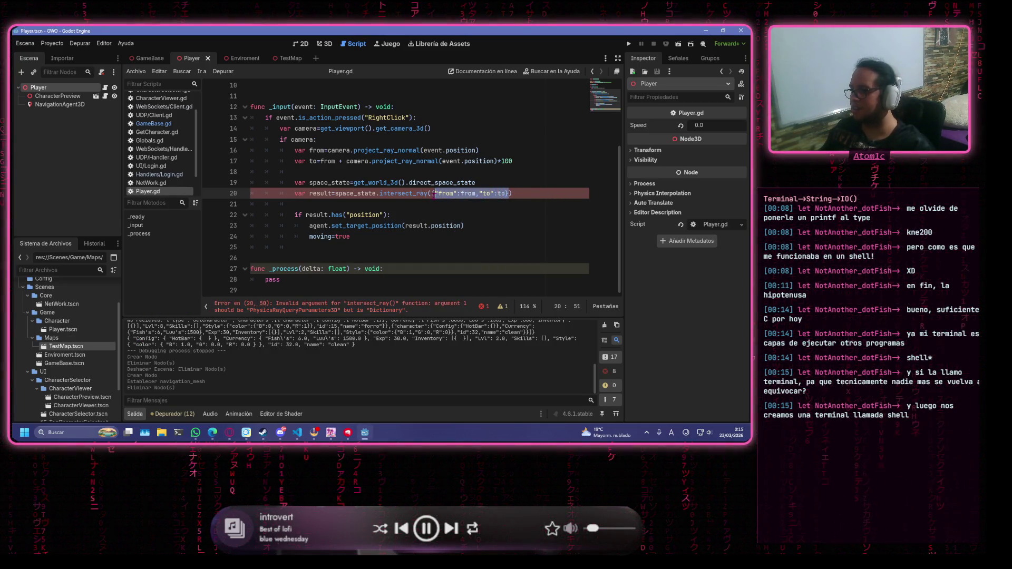
type("que")
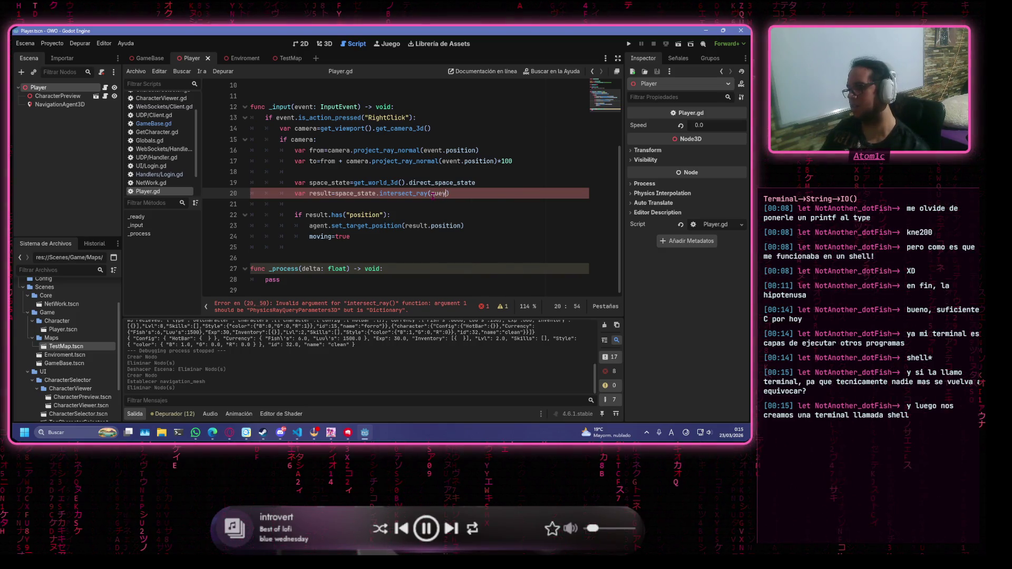
type("r")
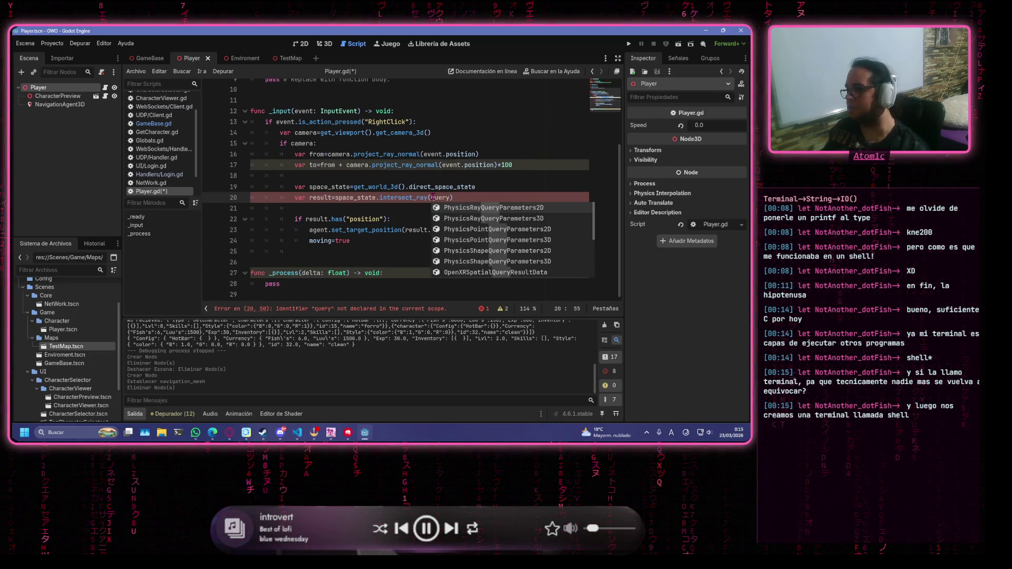
left_click(476, 187)
key("Return")
type("var query=")
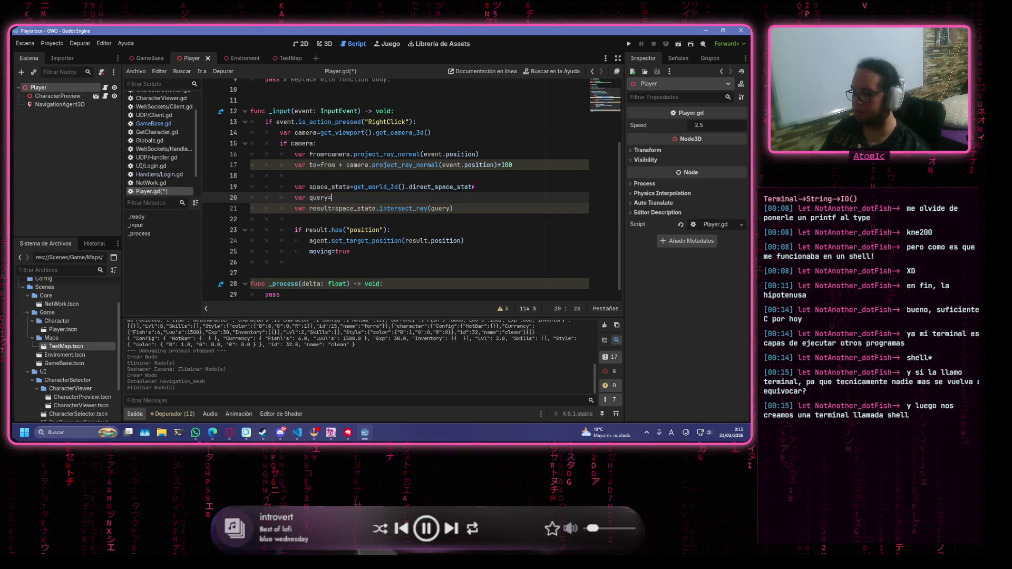
type("Pysh")
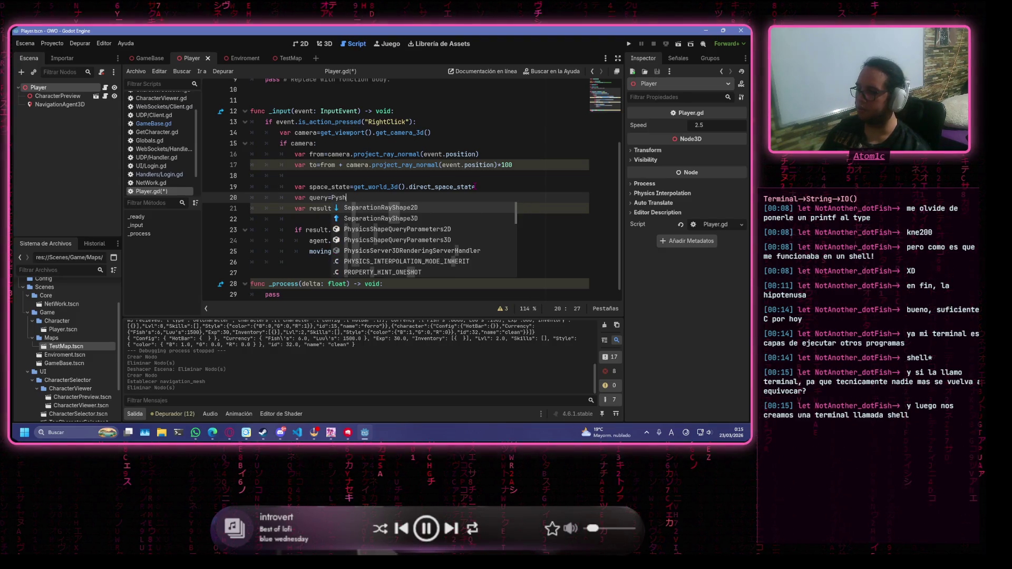
key("BackSpace")
type("c")
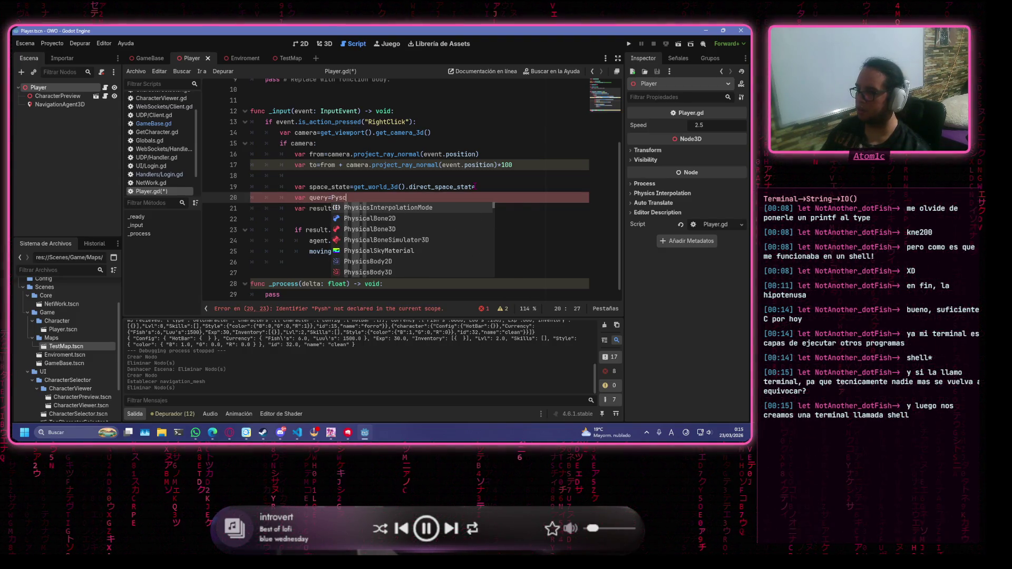
key("Down")
key("Down")
key("Down")
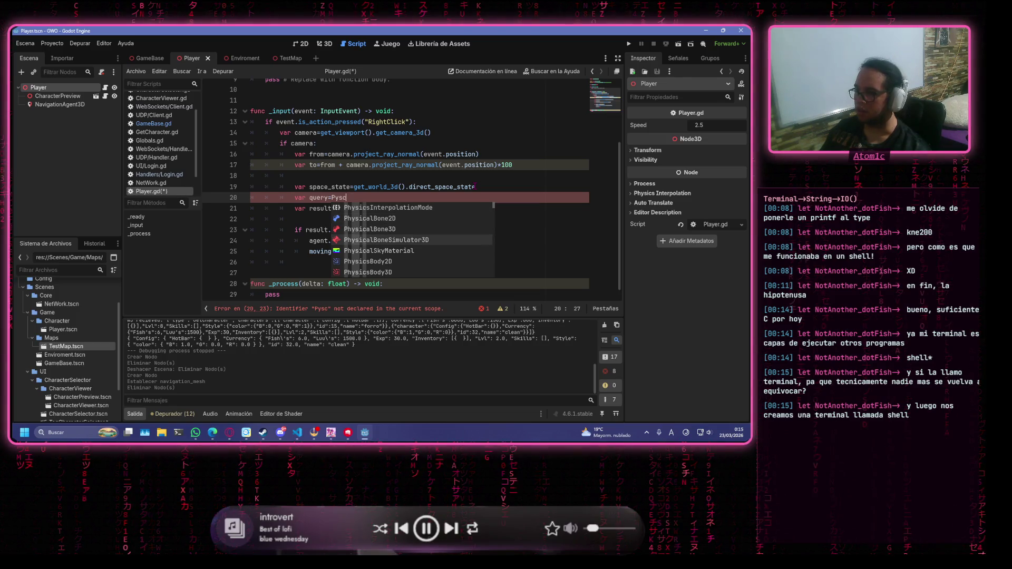
key("Down")
key("Down")
key("Down")
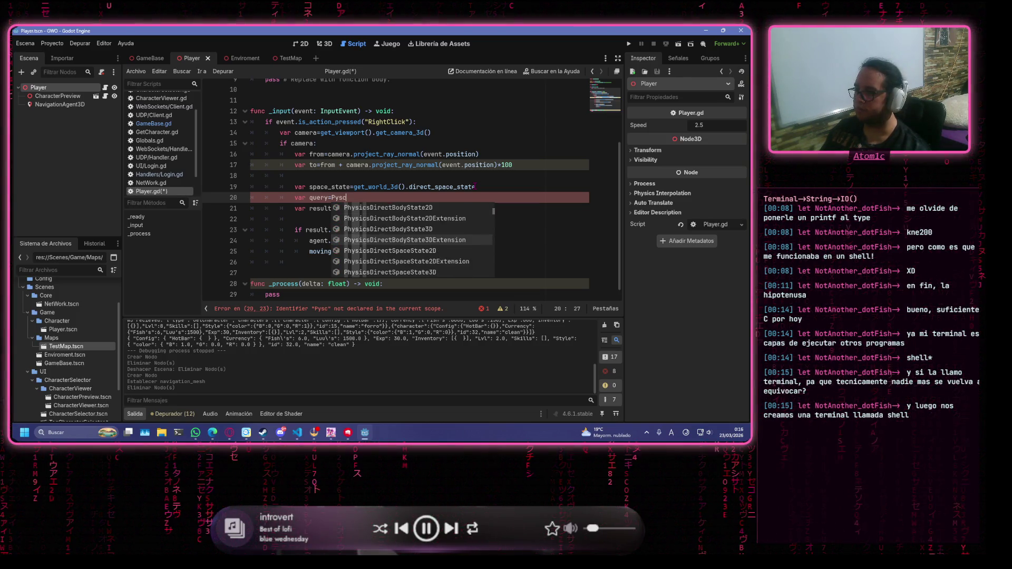
key("Down")
key("Down")
key("Down")
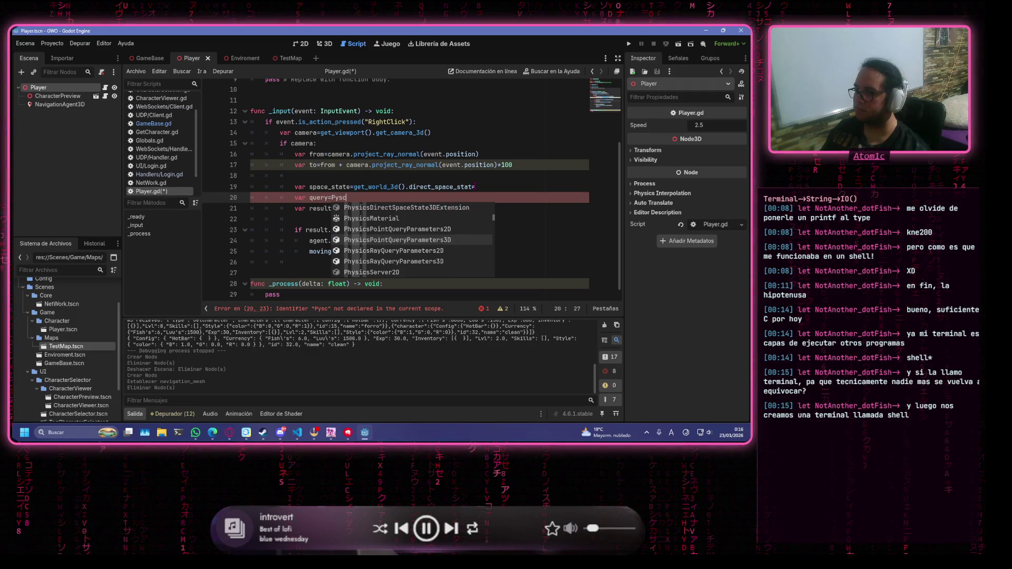
key("Return")
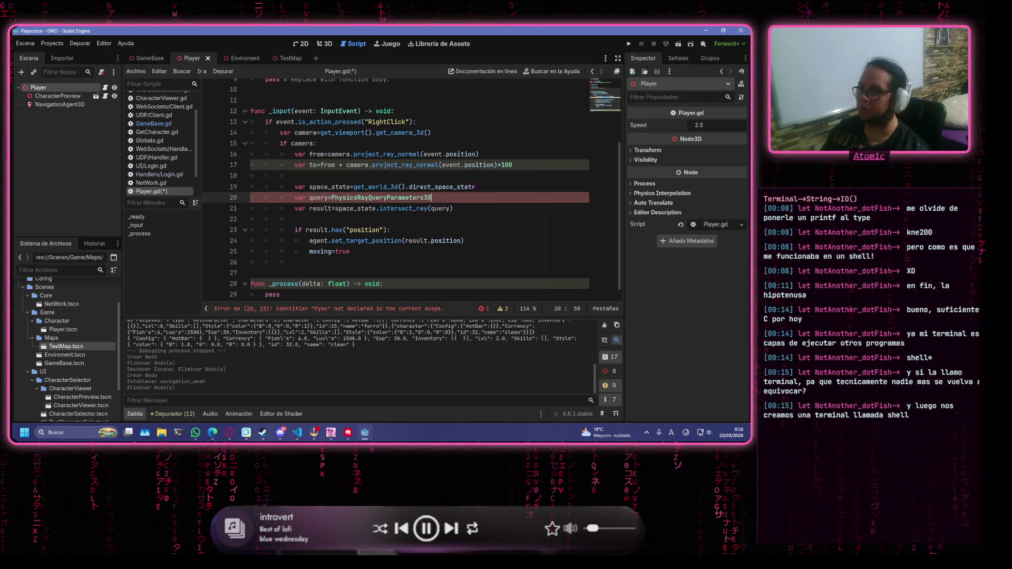
Complete the query line as PhysicsRayQueryParameters3D.create(from,to) and save Player.gd
type(".cre")
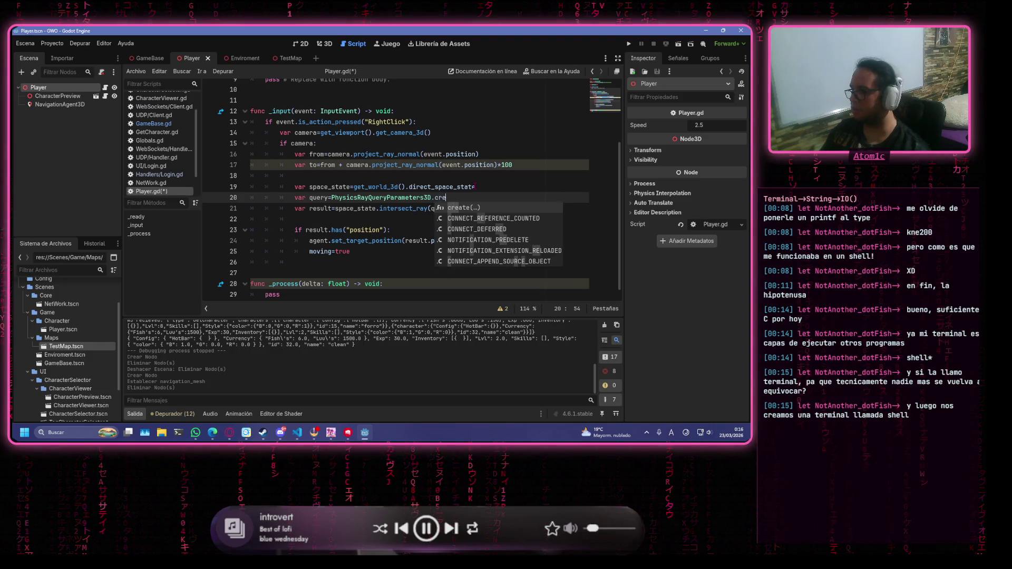
key("Return")
type("from")
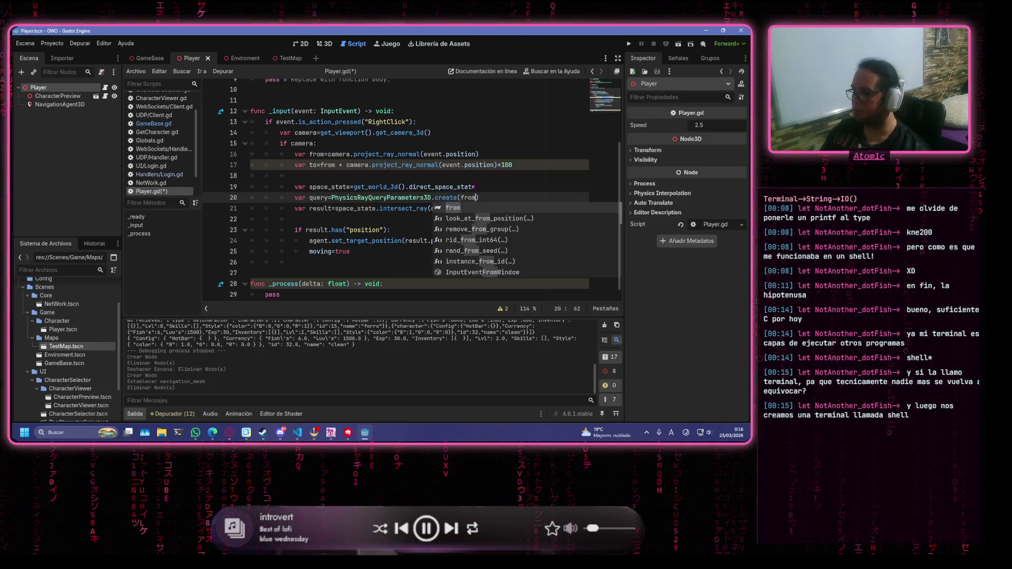
type(",to")
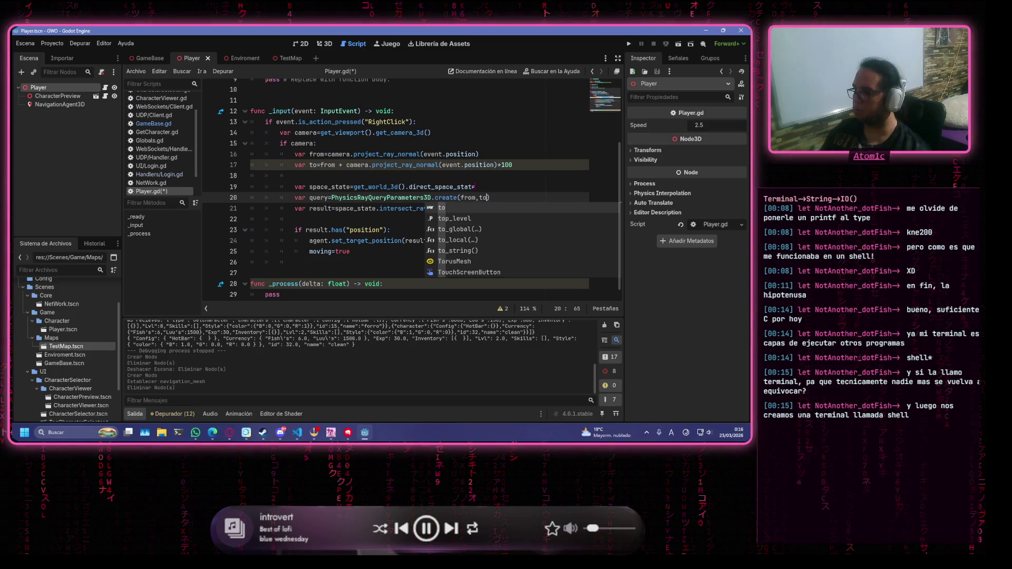
left_click(475, 187)
key("ctrl+s")
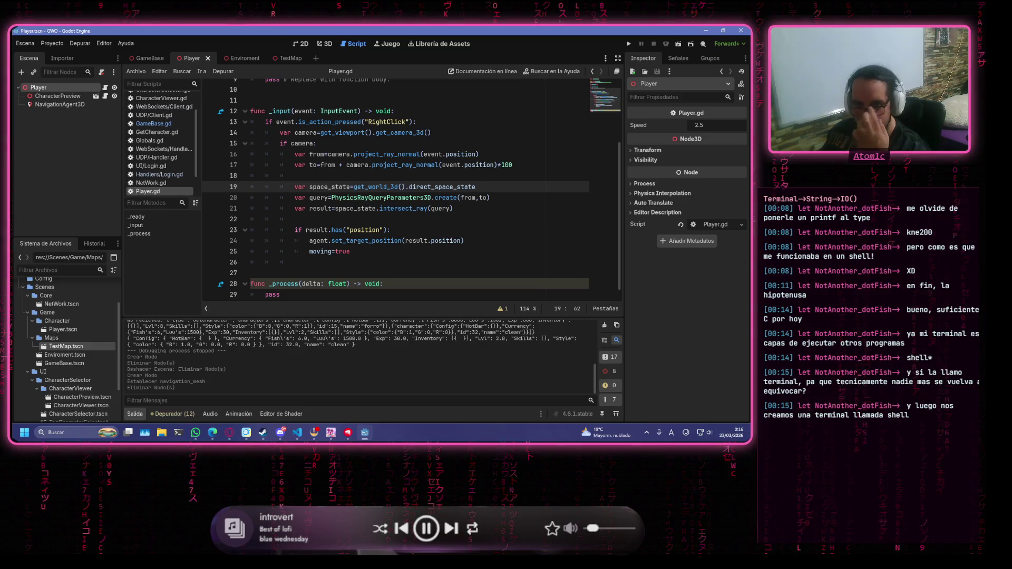
Bring up the documentation tooltip for intersect_ray
key("Down")
key("Down")
key("Down")
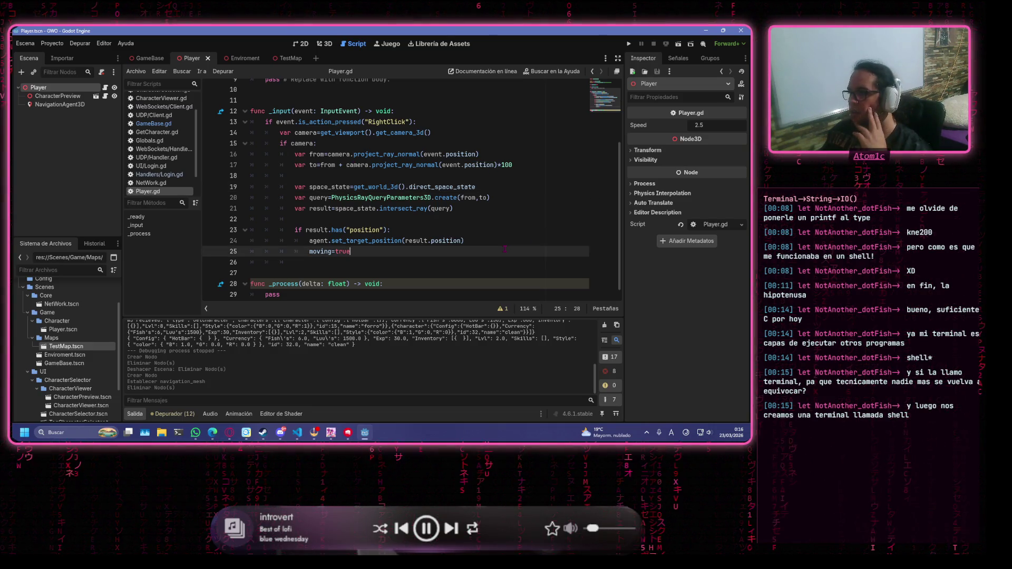
left_click(354, 209)
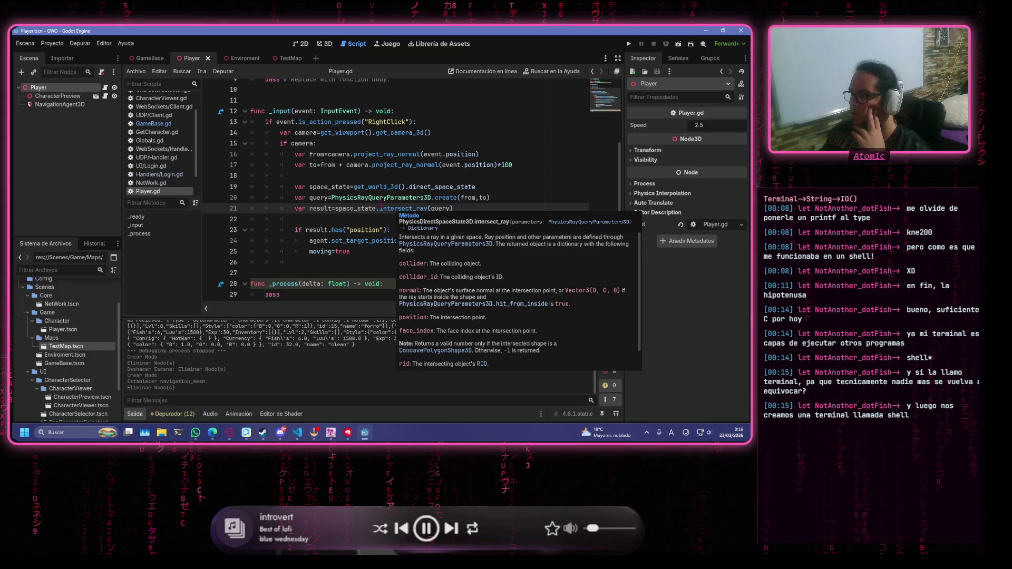
mouse_move(354, 208)
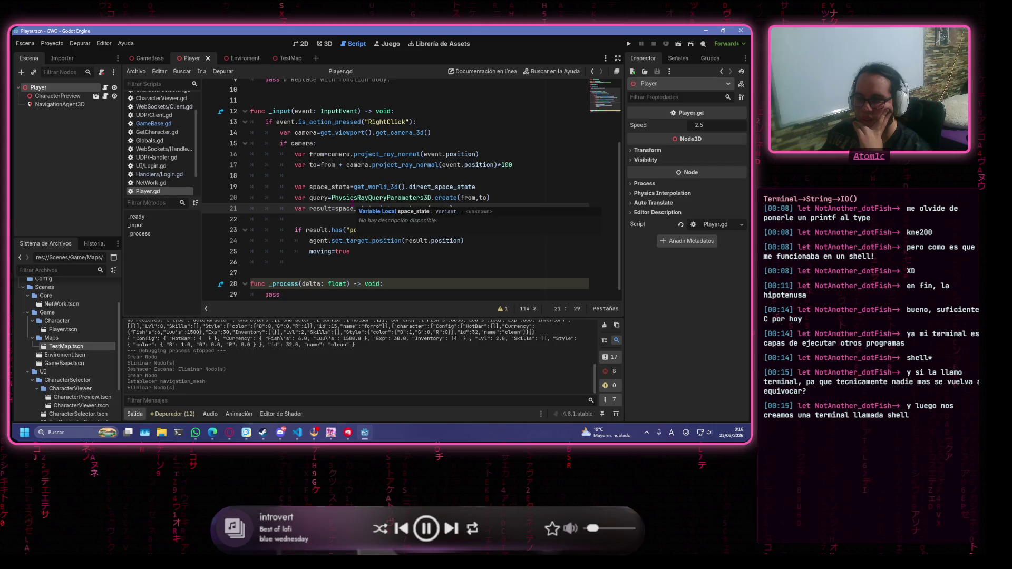
scroll(353, 208, "down", 1)
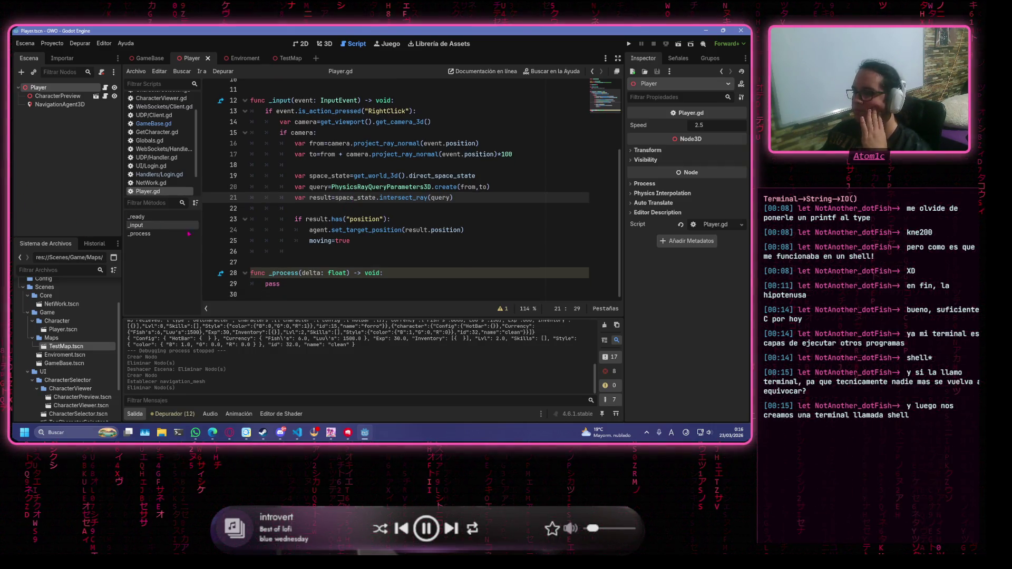
Scroll to the top of Player.gd and switch to the GameBase scene
left_click(350, 219)
scroll(332, 213, "up", 3)
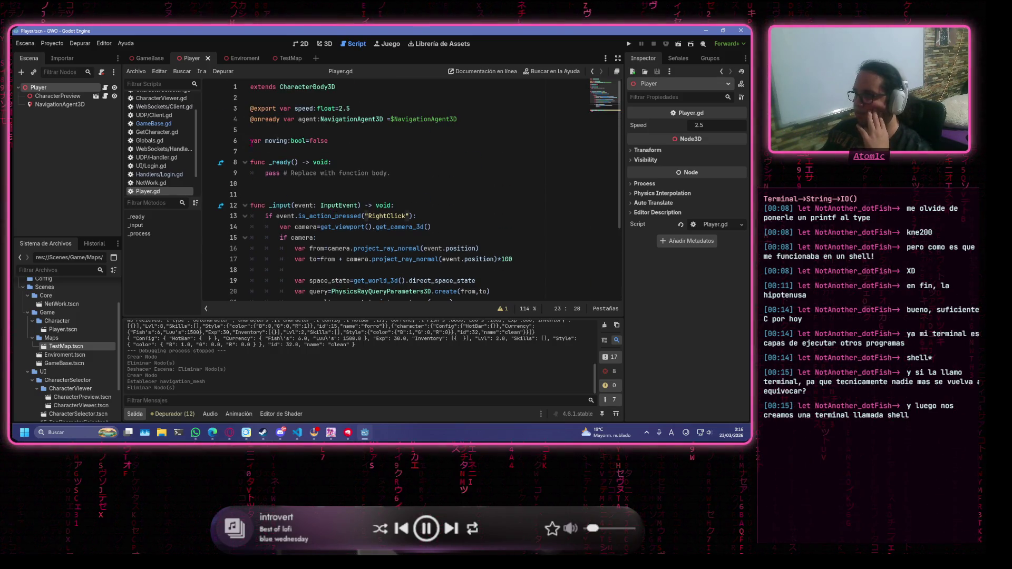
left_click(150, 58)
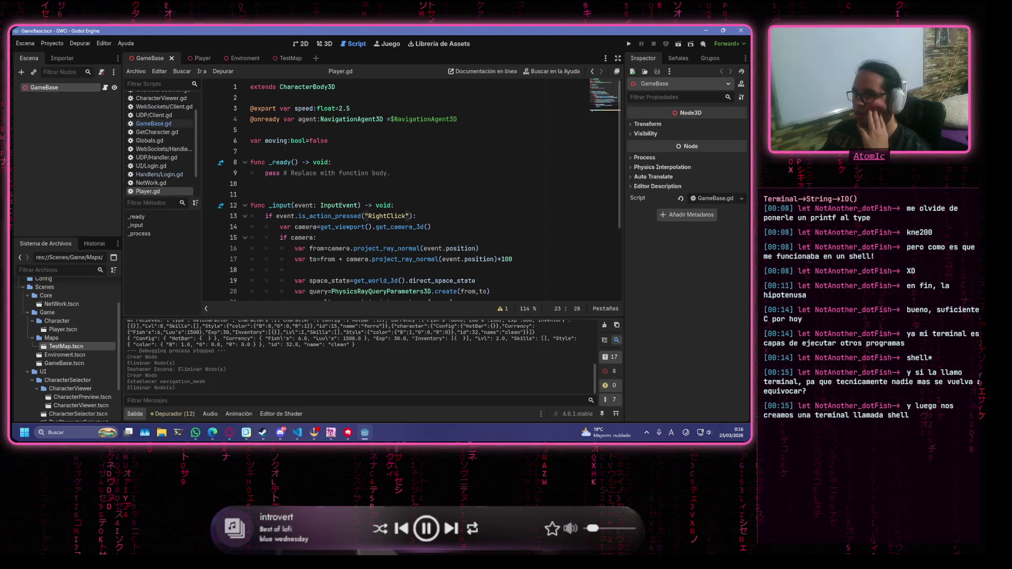
key("alt+Tab")
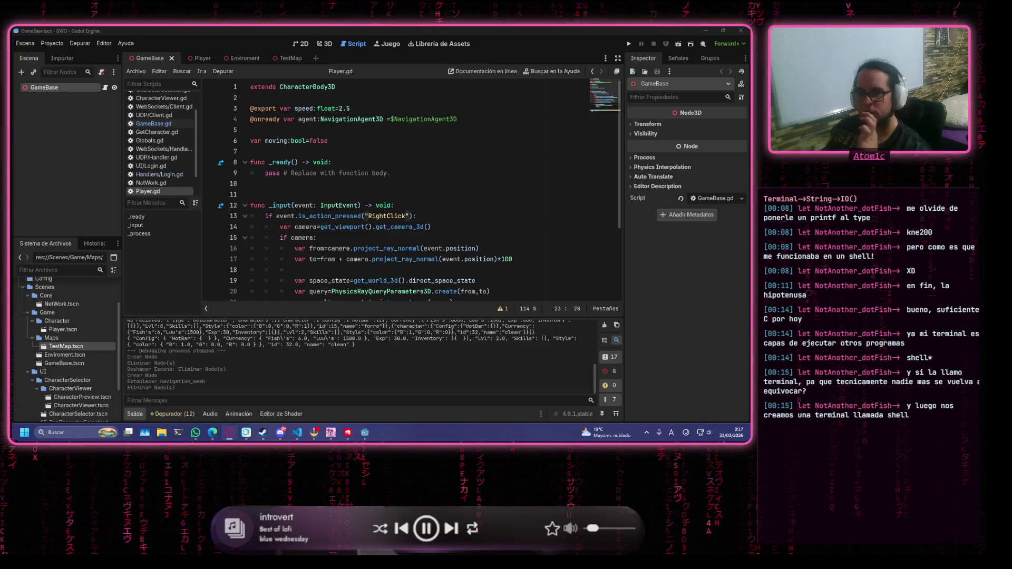
Replace the empty _process function with a _physics_process declaration and save
left_click(503, 233)
scroll(503, 233, "down", 3)
left_click_drag(343, 289, 218, 272)
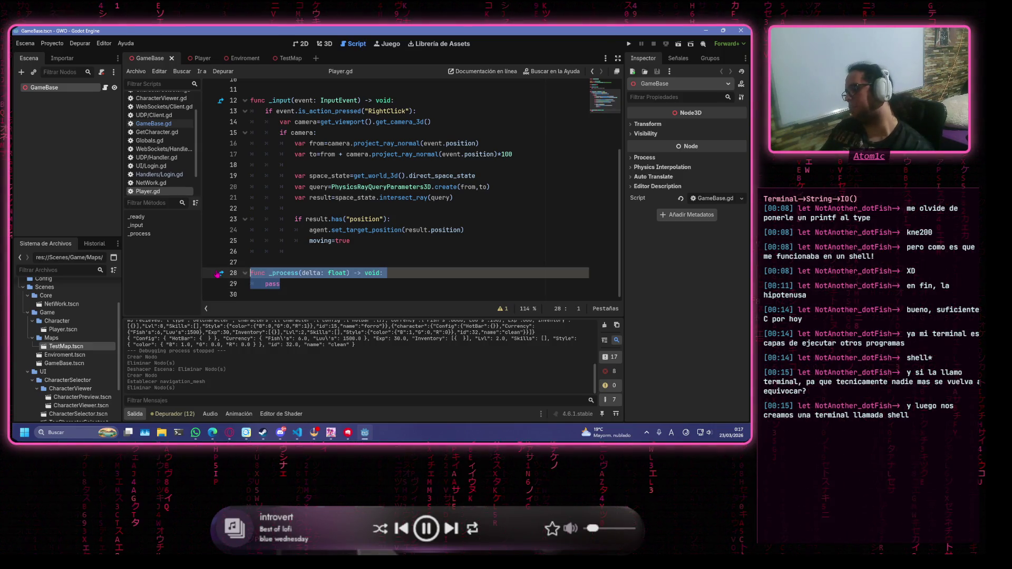
key("BackSpace")
key("BackSpace")
key("BackSpace")
key("Tab")
key("Tab")
key("Tab")
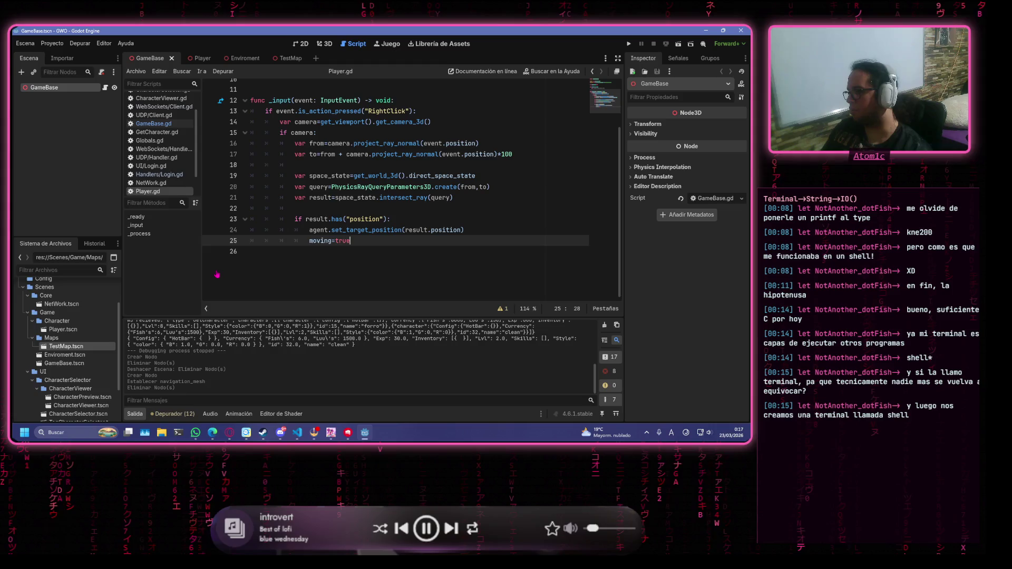
key("Return")
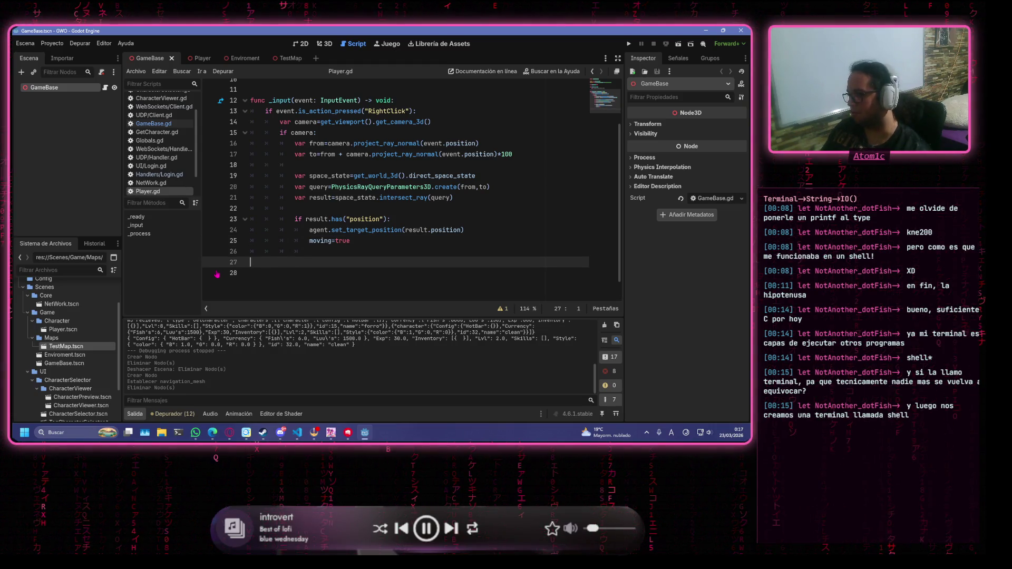
key("Tab")
key("Home")
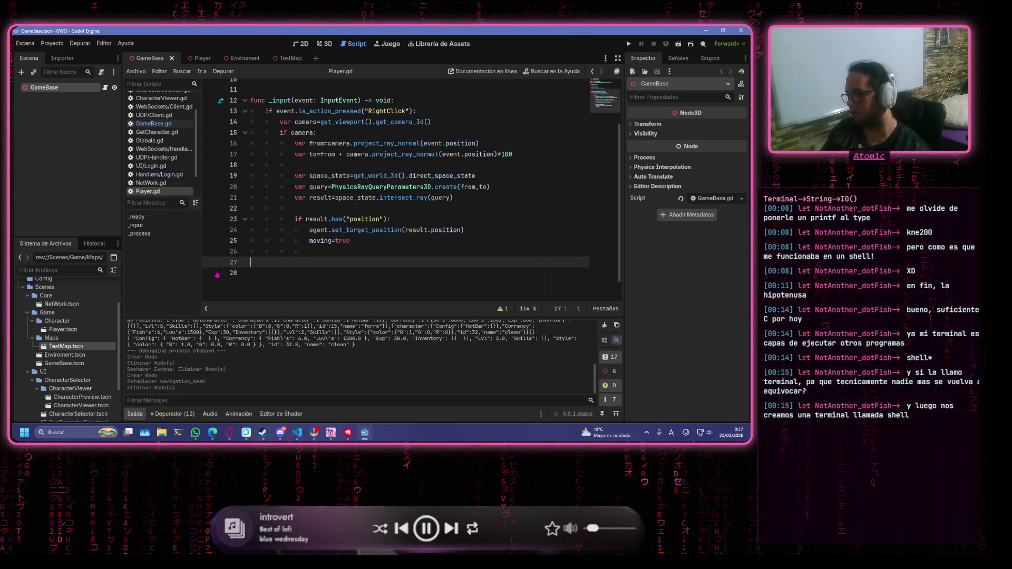
key("Delete")
type("nc _pro")
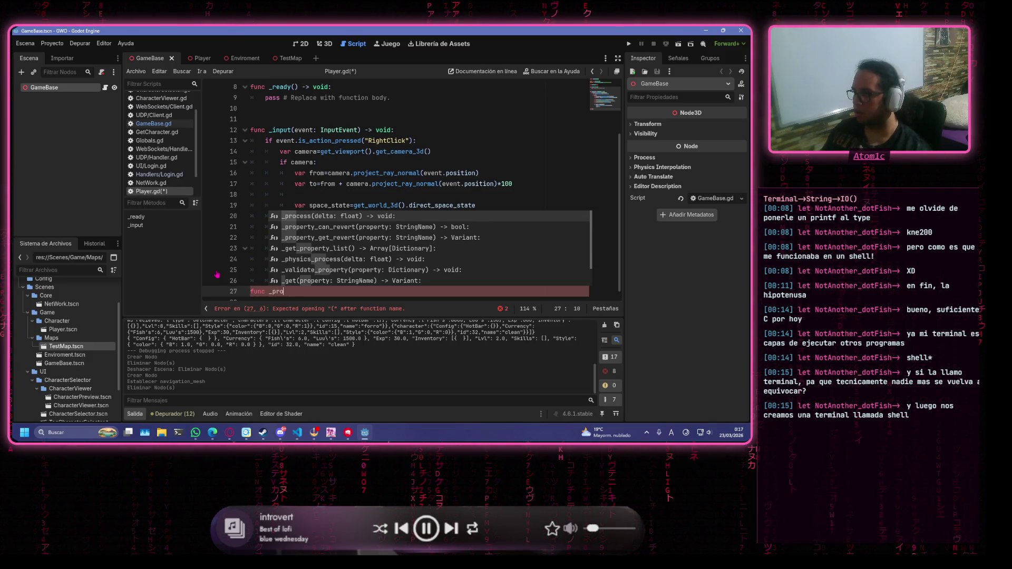
type("ces")
key("Down")
key("Return")
key("ctrl+s")
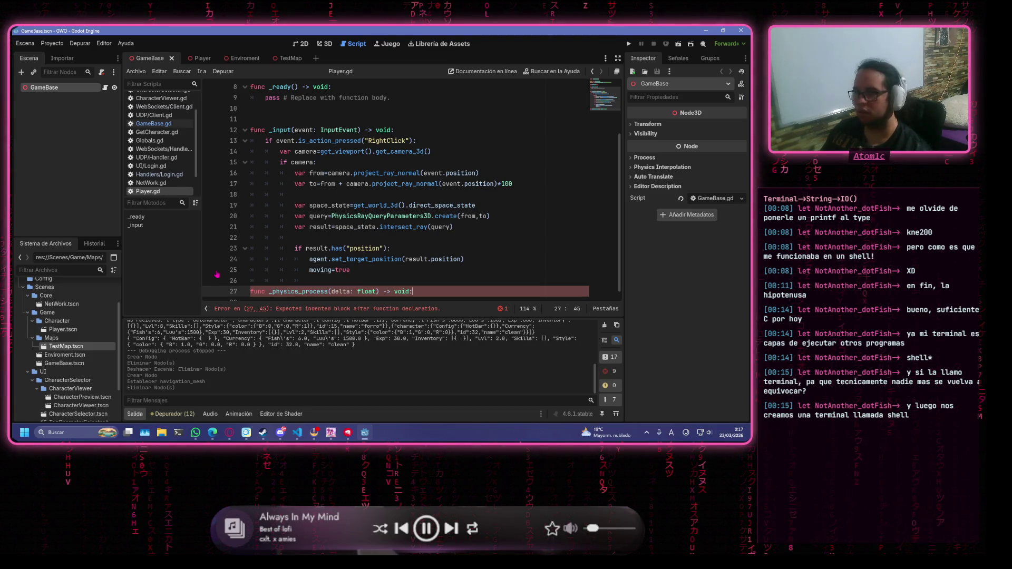
Add 'if moving and not agent.is_navigation_finished():' and begin 'var next' inside it
key("Return")
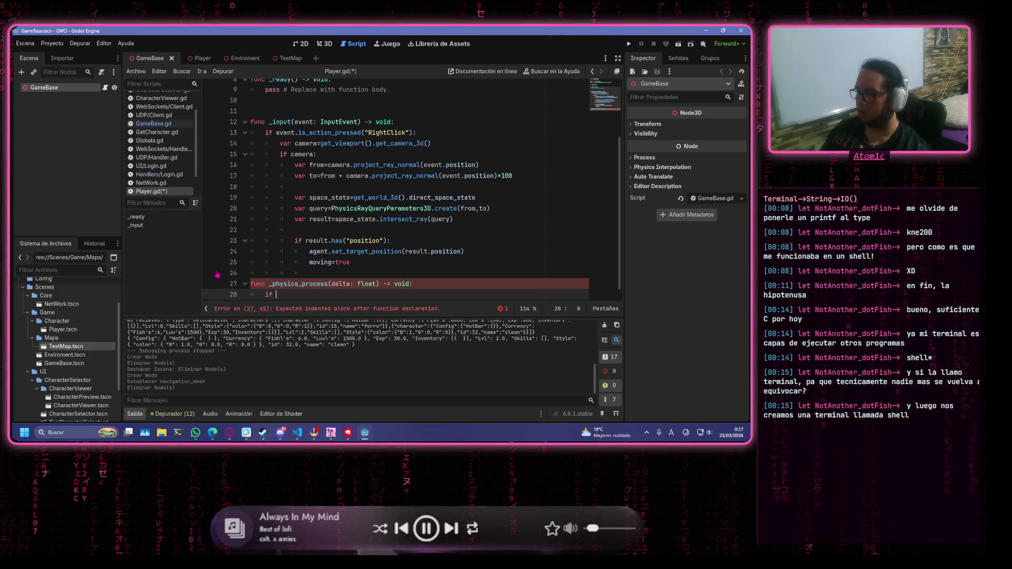
key("ctrl+z")
key("ctrl+z")
key("Return")
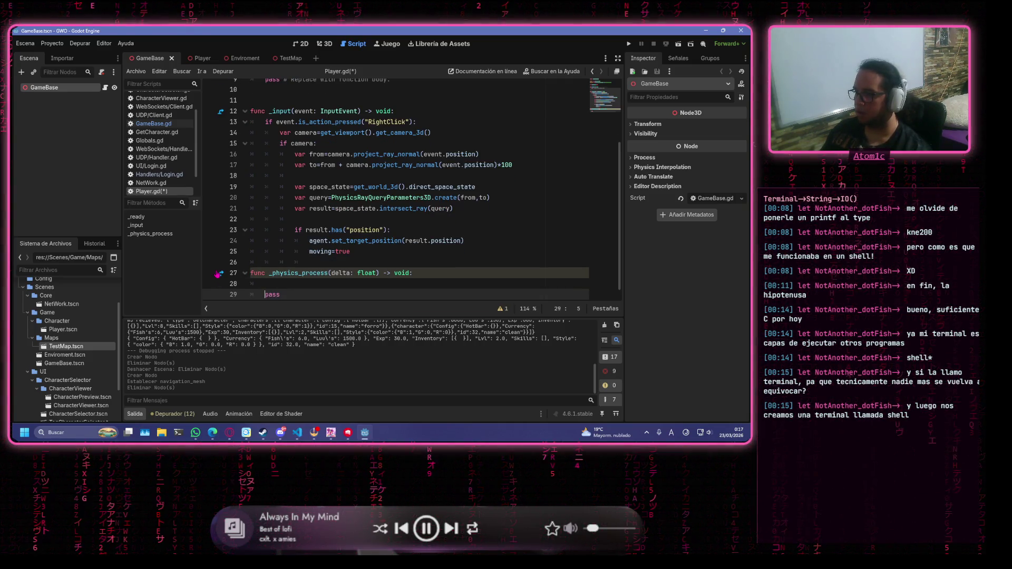
type("if moving and not agen")
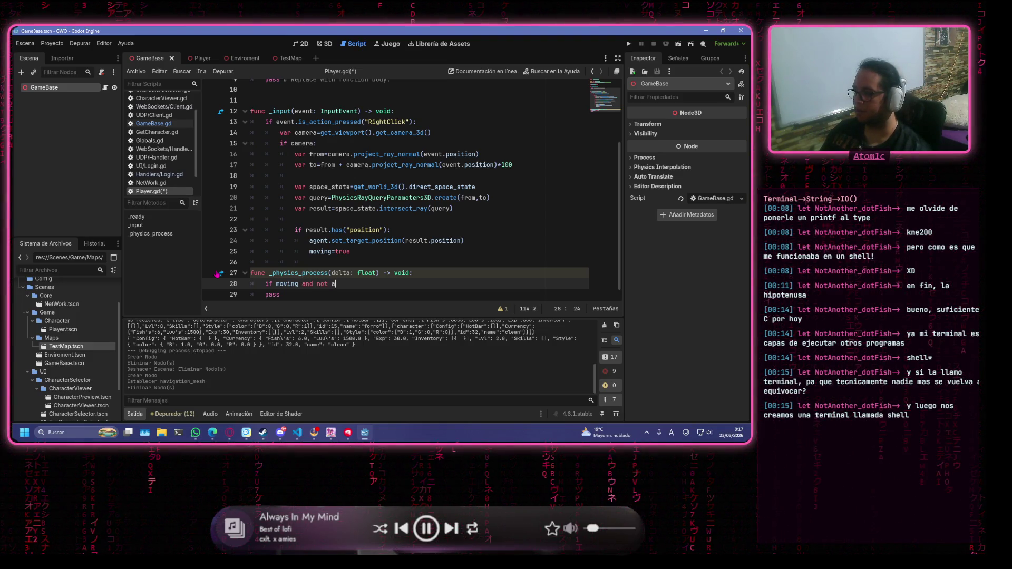
type("t.")
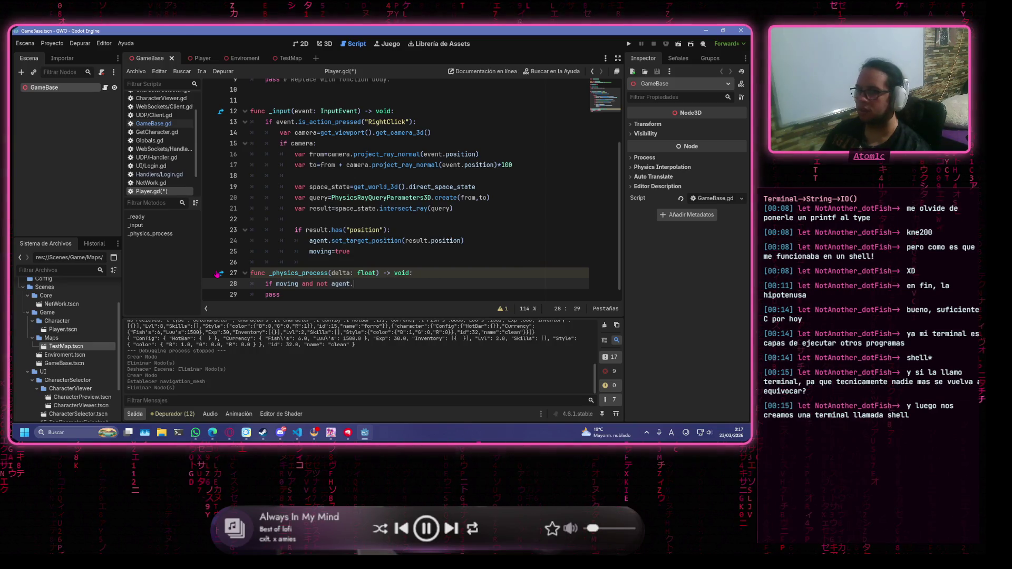
type("is_nav")
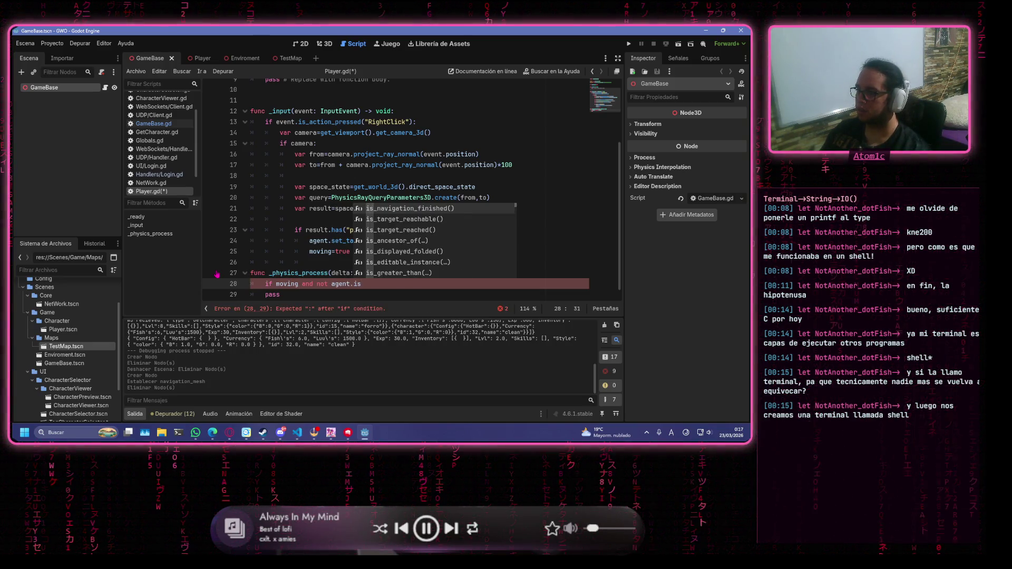
key("Return")
type(":")
key("Return")
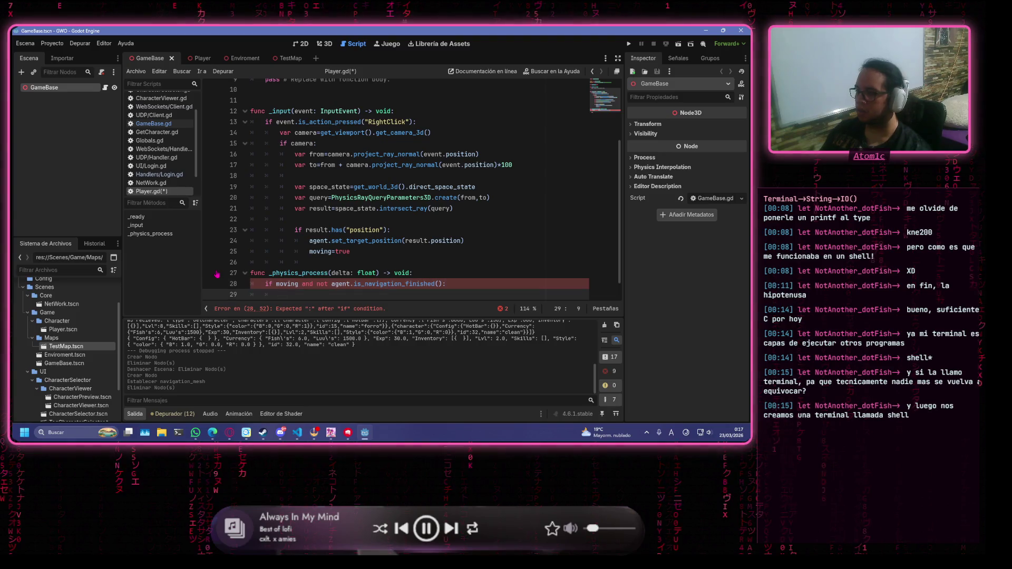
type("var next")
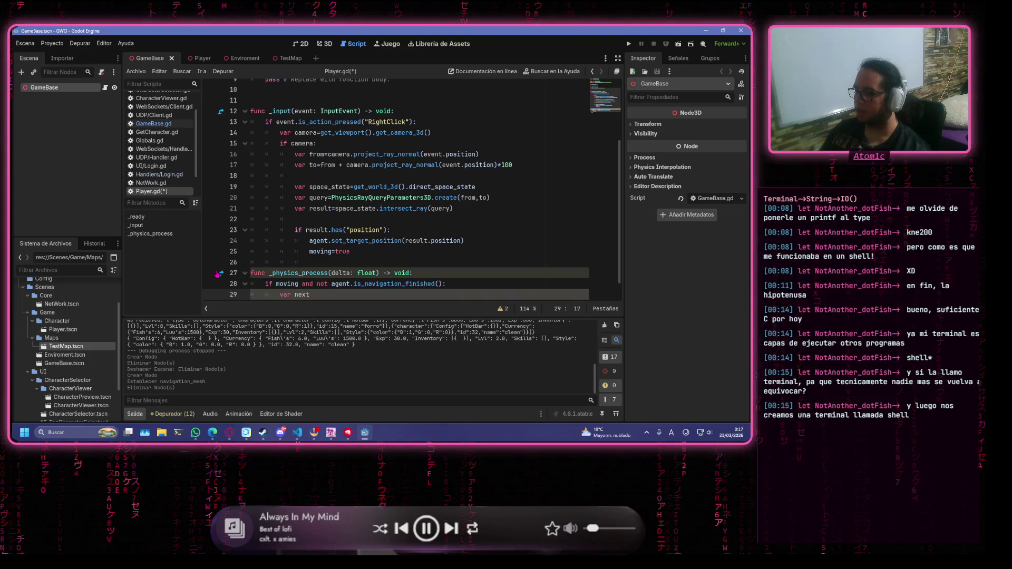
Add var next_point=agent.get_next_path_position() and var direction=next_point-global_position
type("_point")
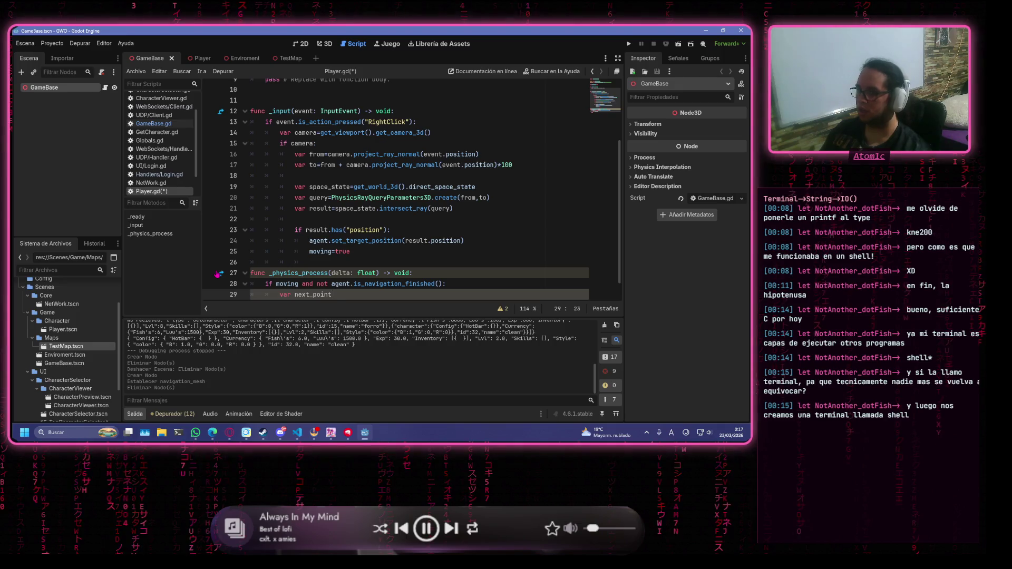
type("=agent")
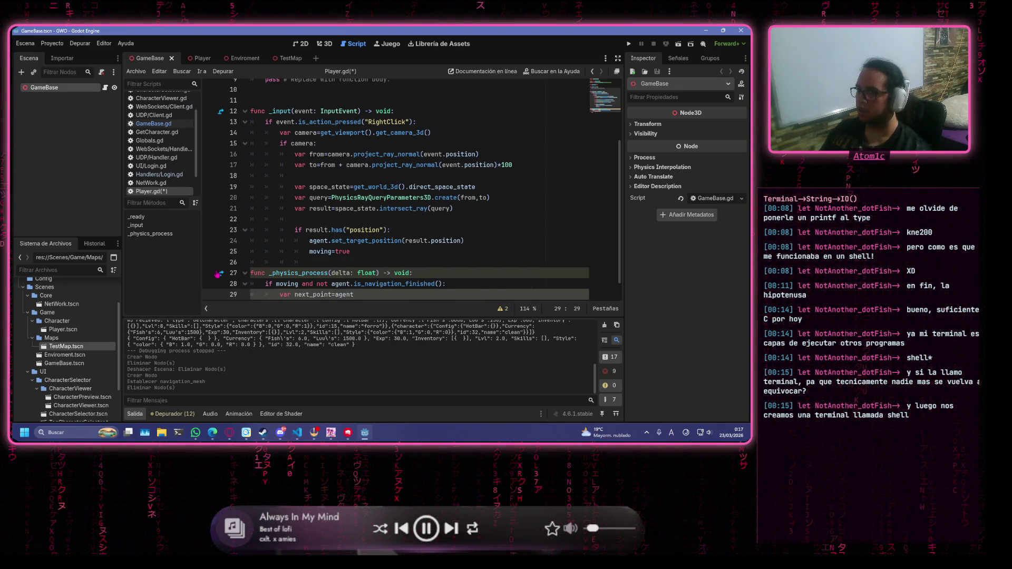
type(".get")
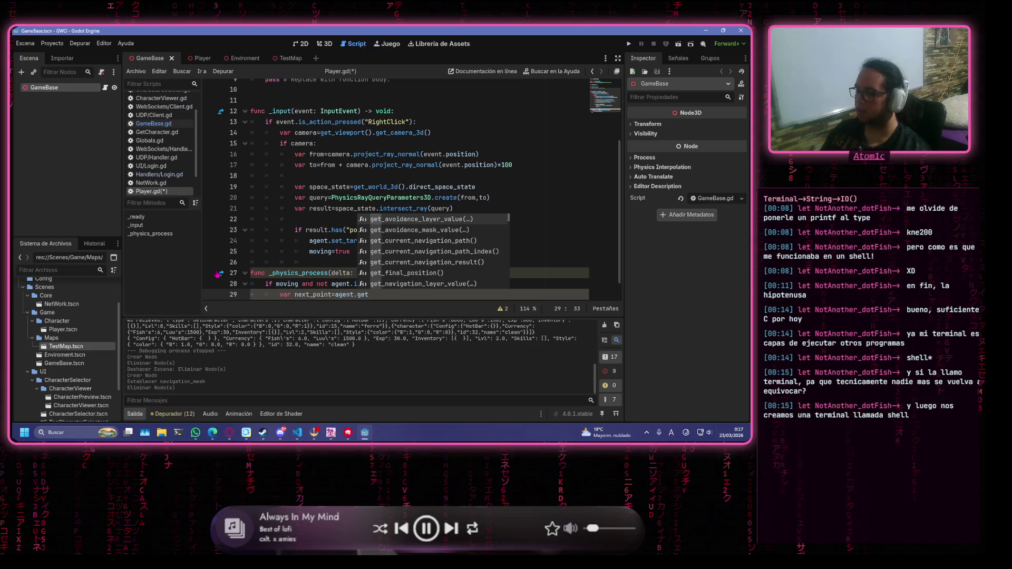
type("_ne")
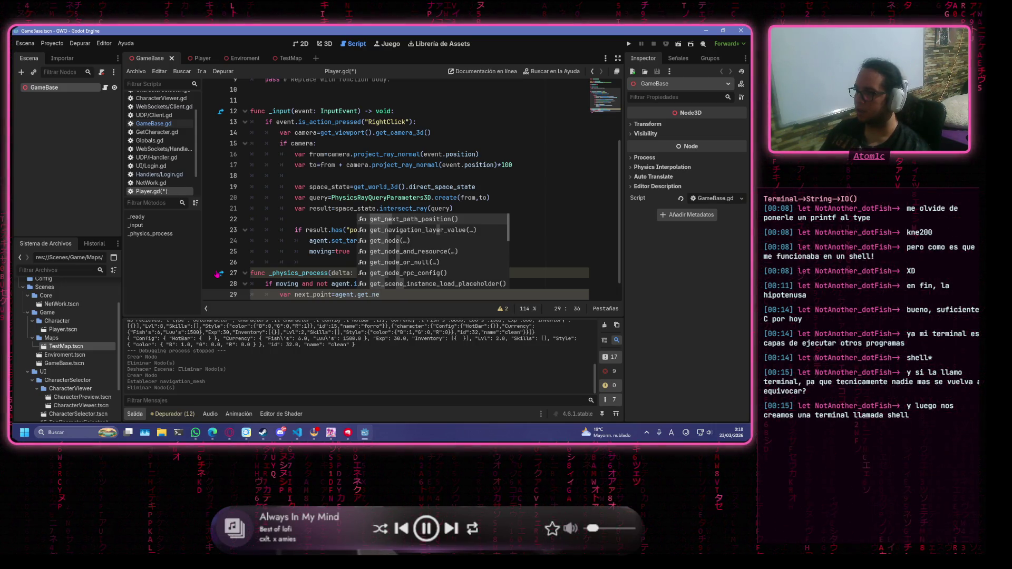
key("Return")
key("Return")
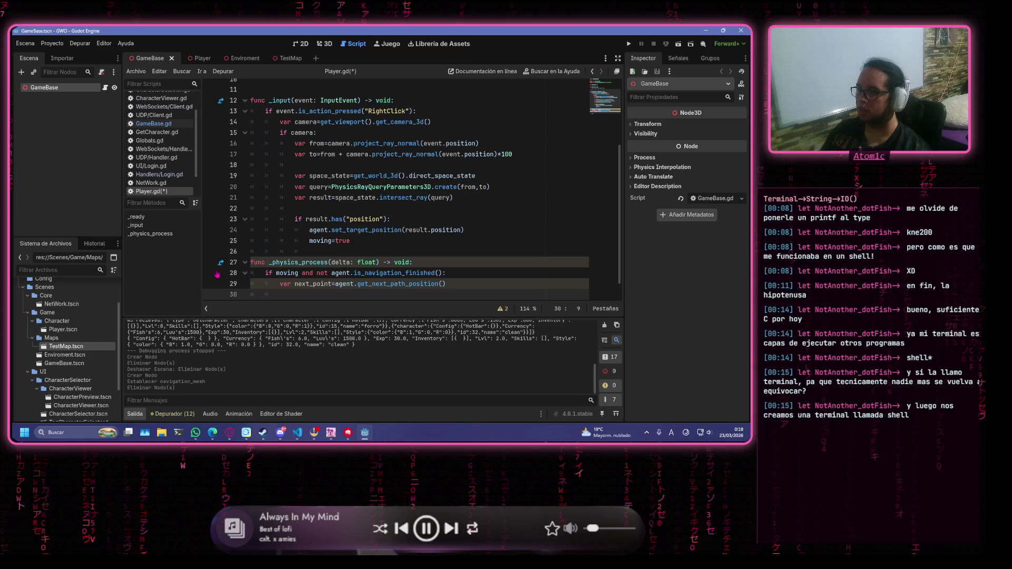
type("var ")
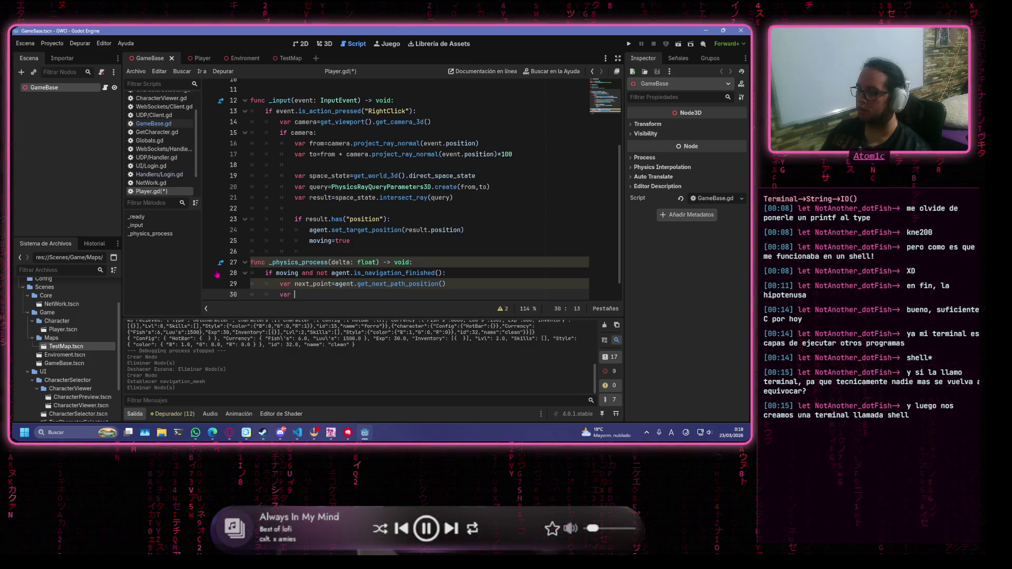
type("directionm")
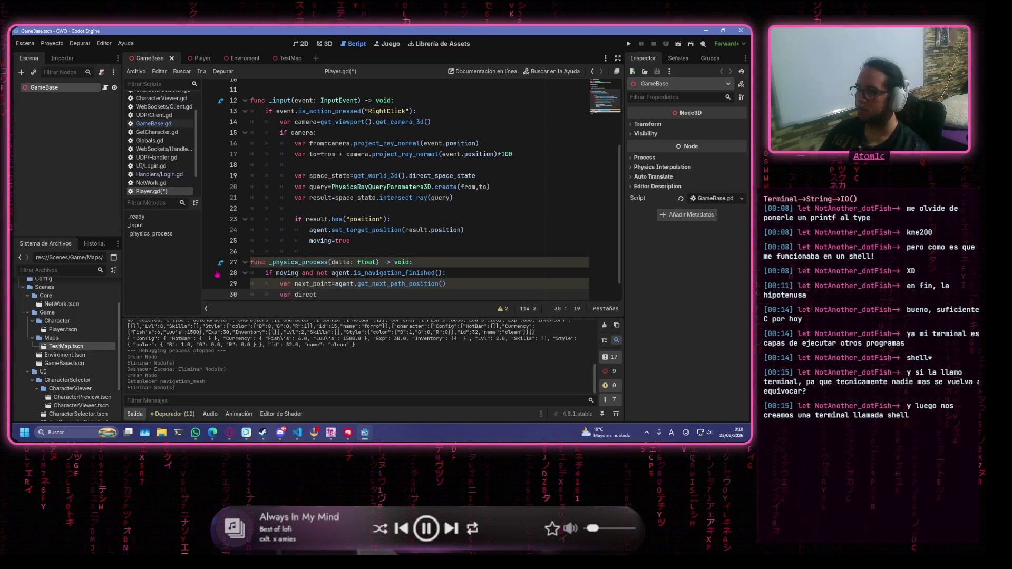
key("BackSpace")
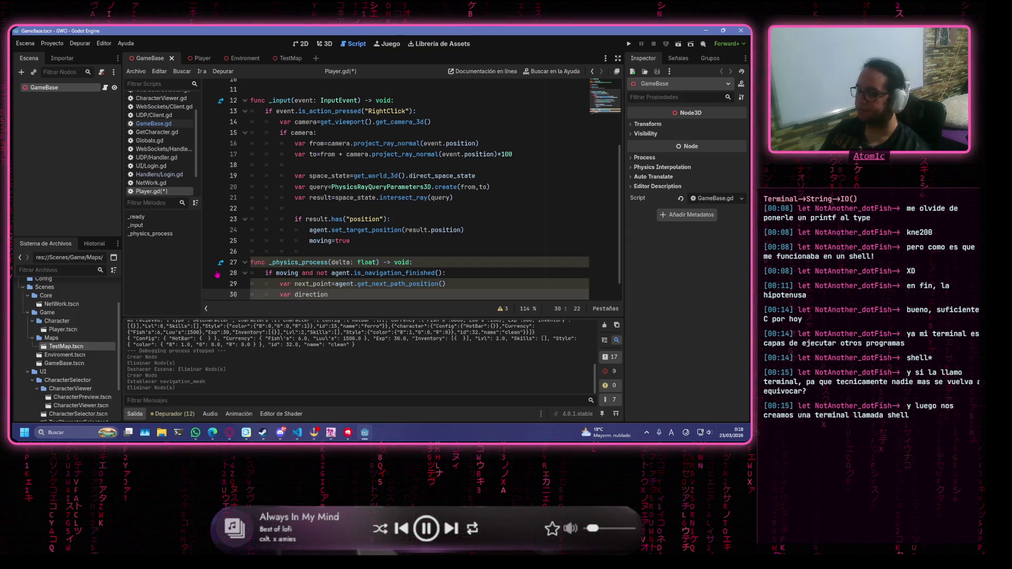
type("=ne")
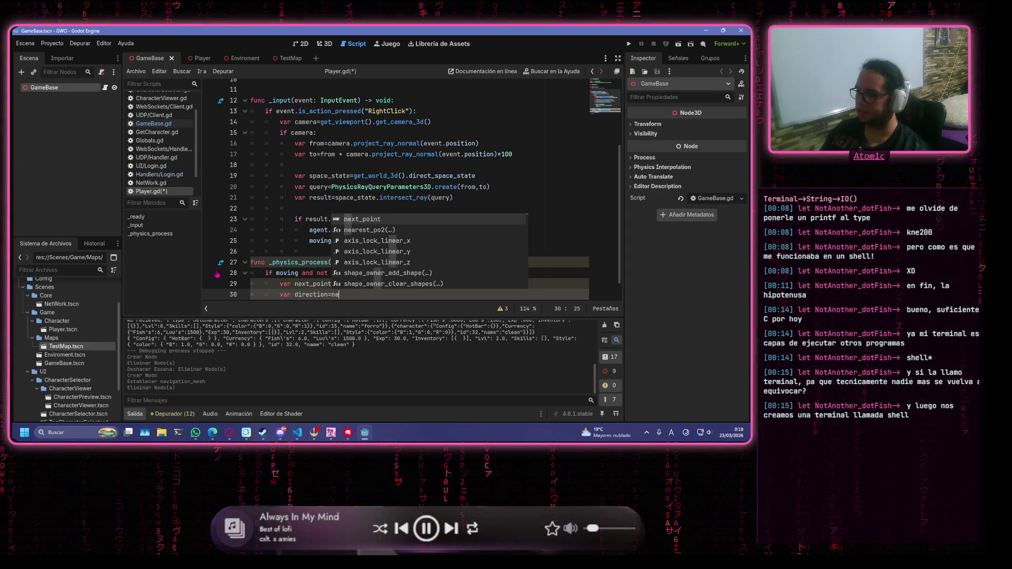
type("xt_point")
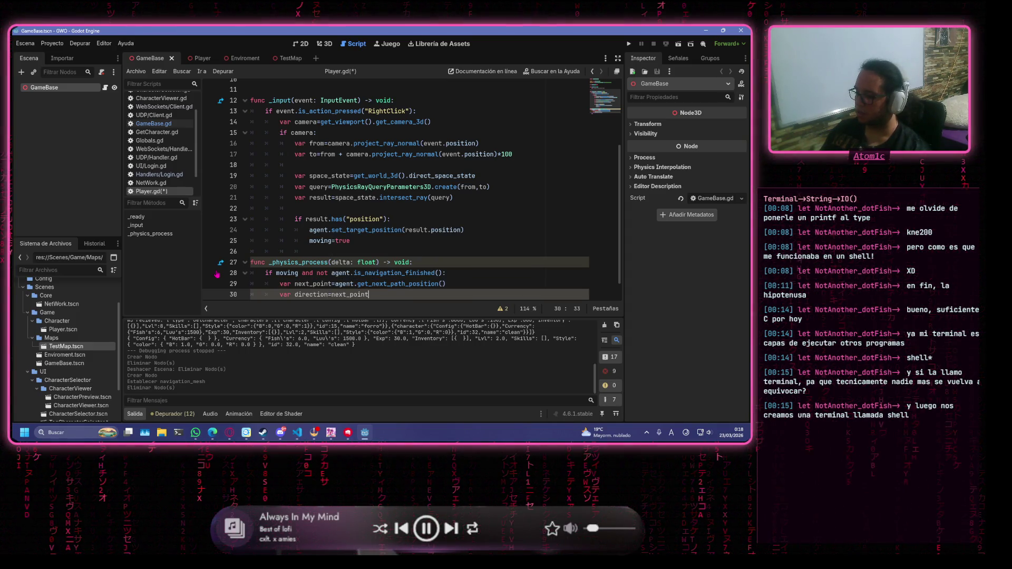
type("-glo")
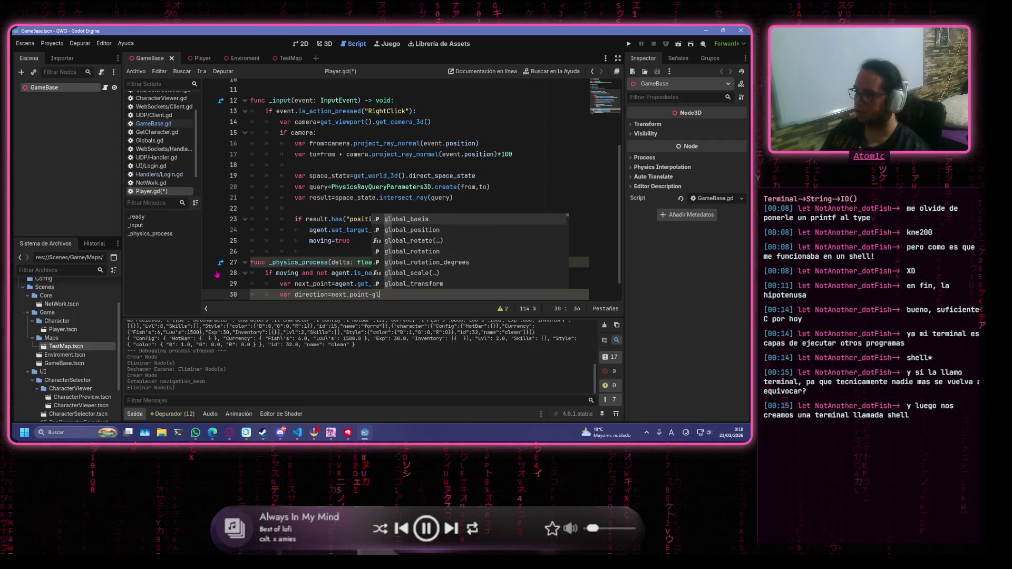
key("Return")
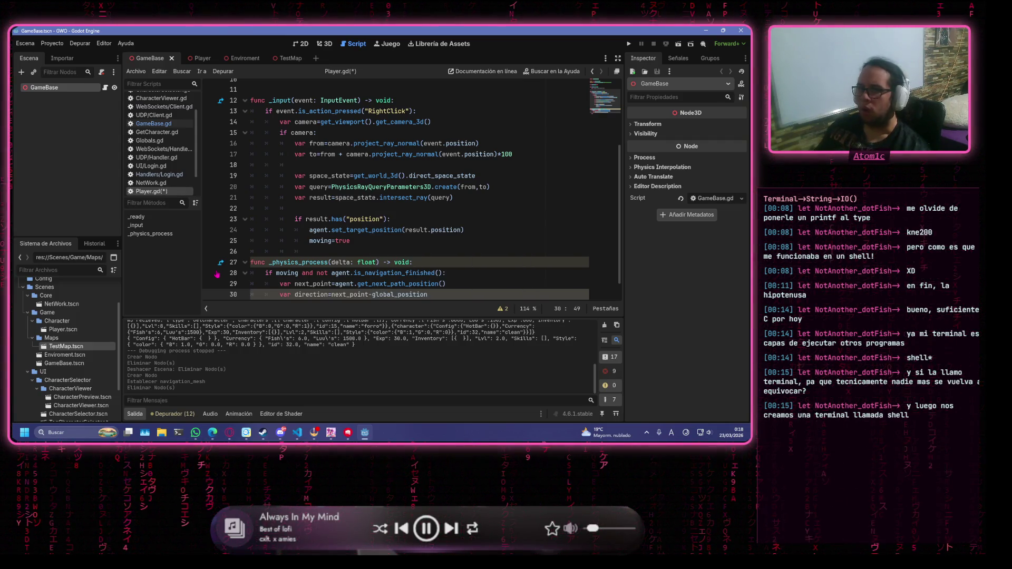
type("()")
key("ctrl+s")
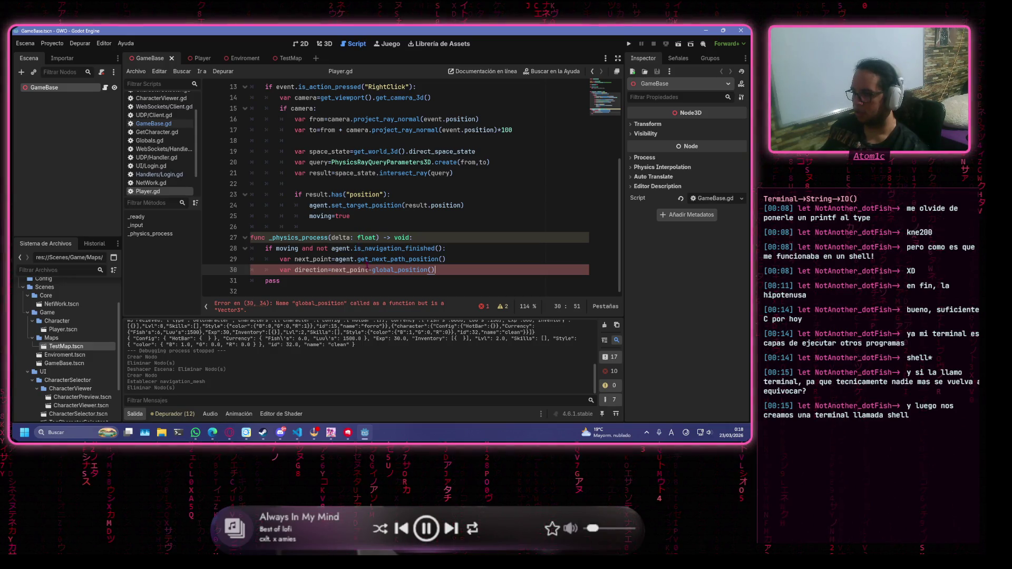
Remove the stray parentheses after global_position, add direction.y=0, and save Player.gd
mouse_move(372, 269)
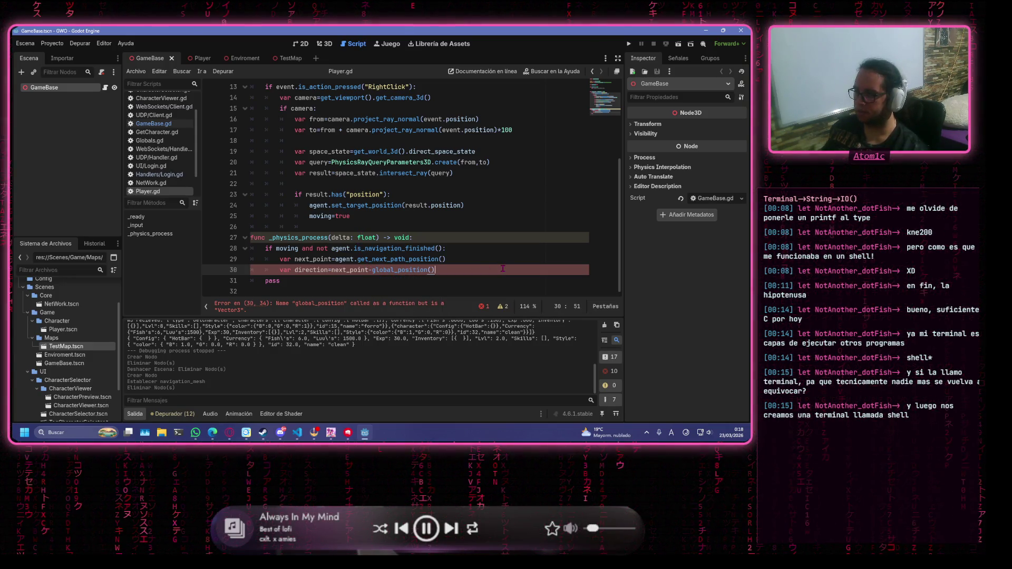
key("BackSpace")
key("BackSpace")
key("Return")
type("dire")
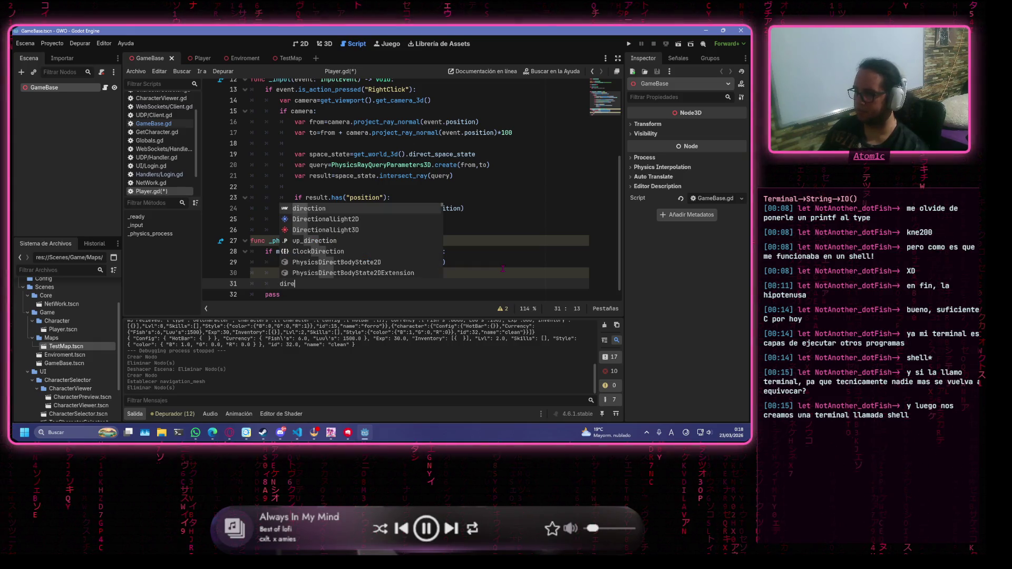
key("Return")
type("y=")
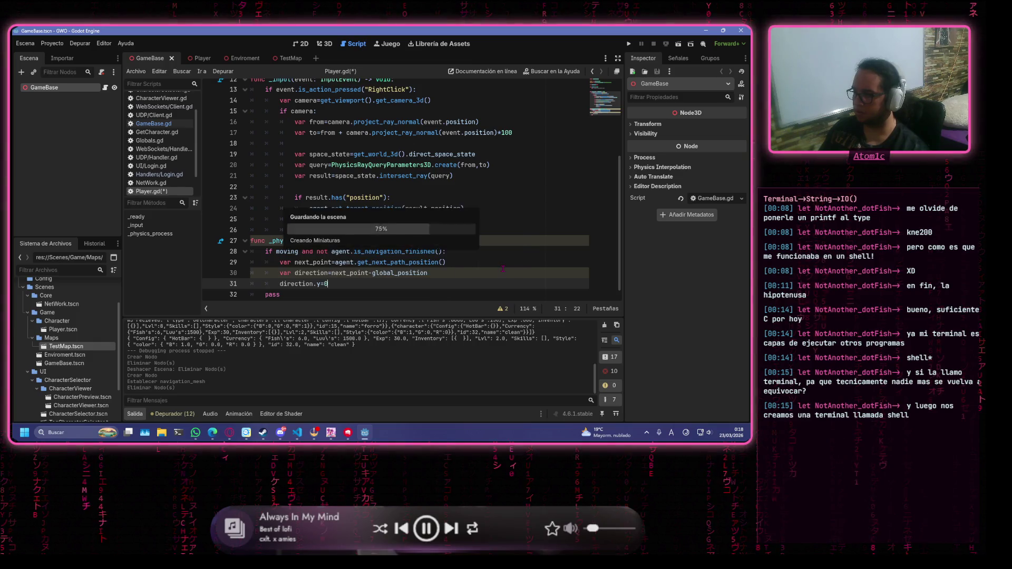
type("0")
key("Return")
key("ctrl+s")
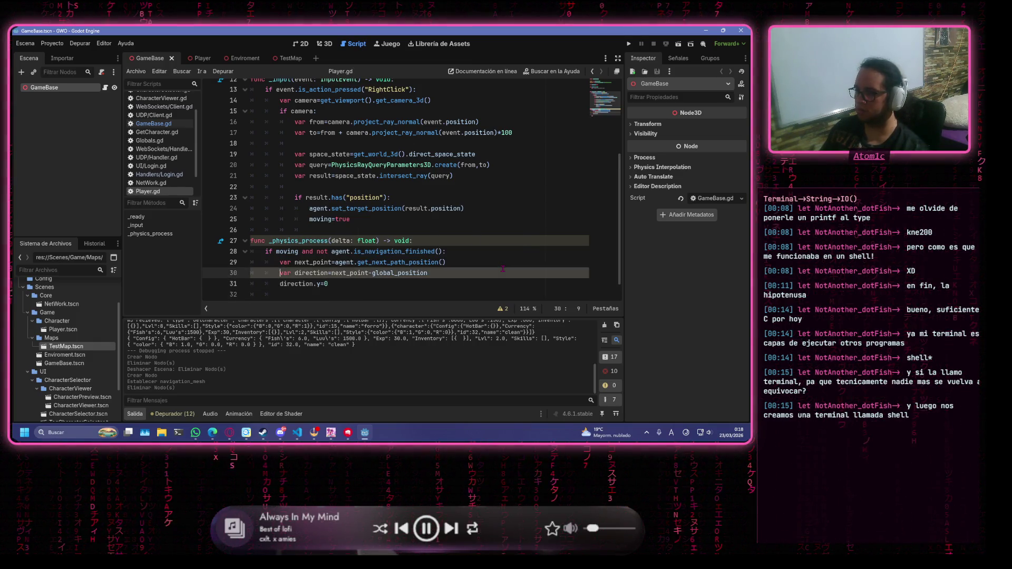
type("m")
key("BackSpace")
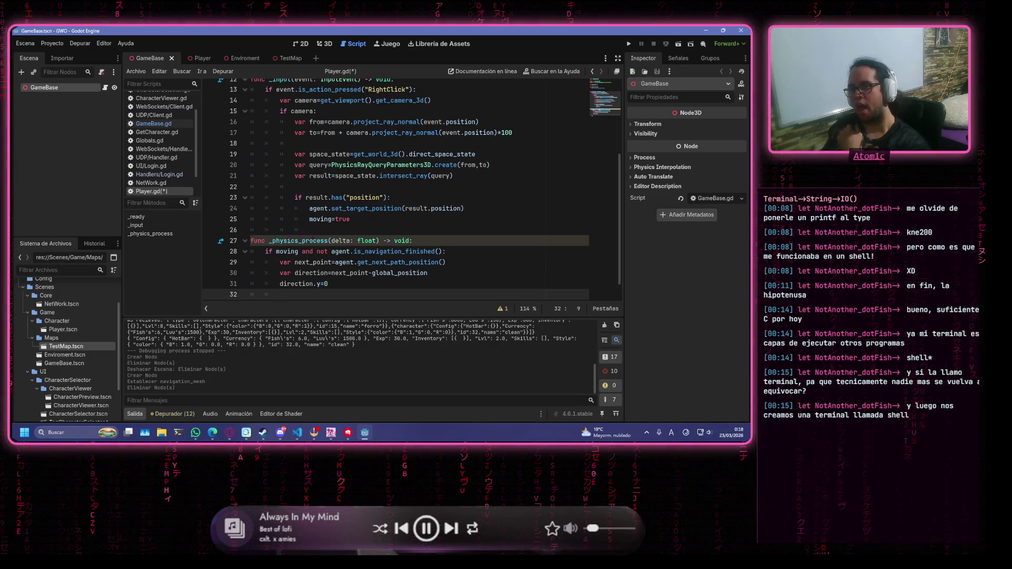
left_click(327, 177)
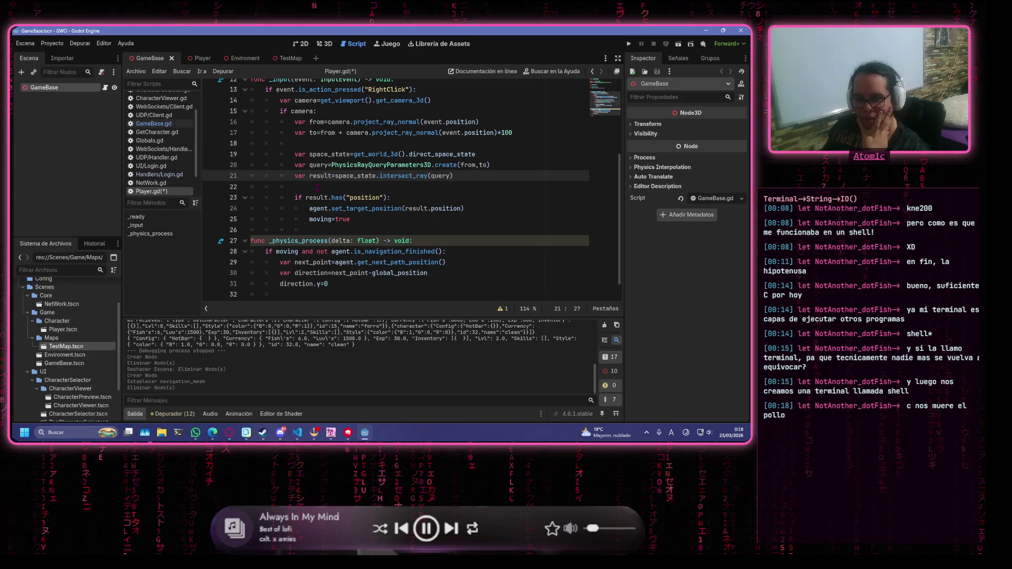
scroll(350, 206, "down", 1)
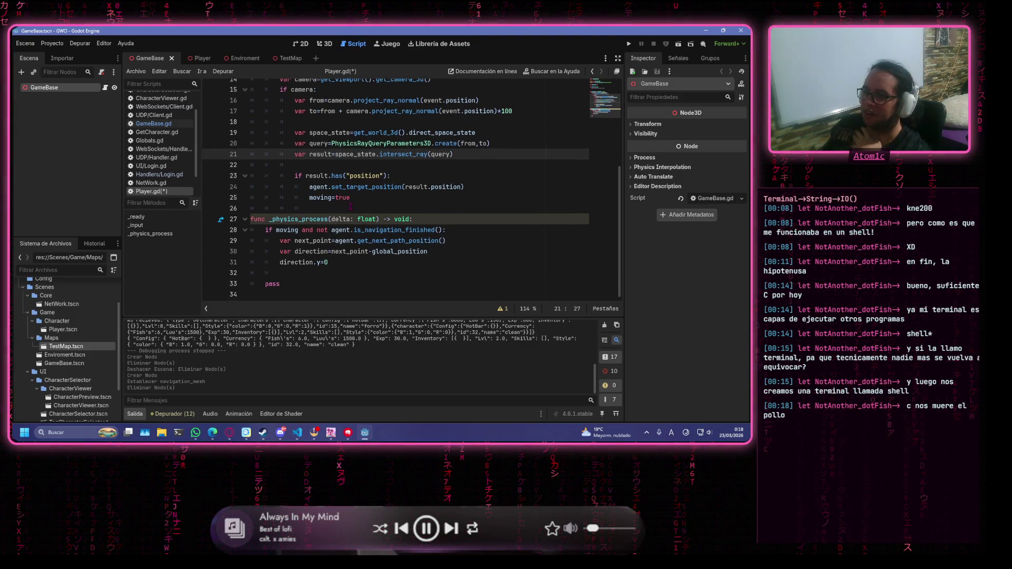
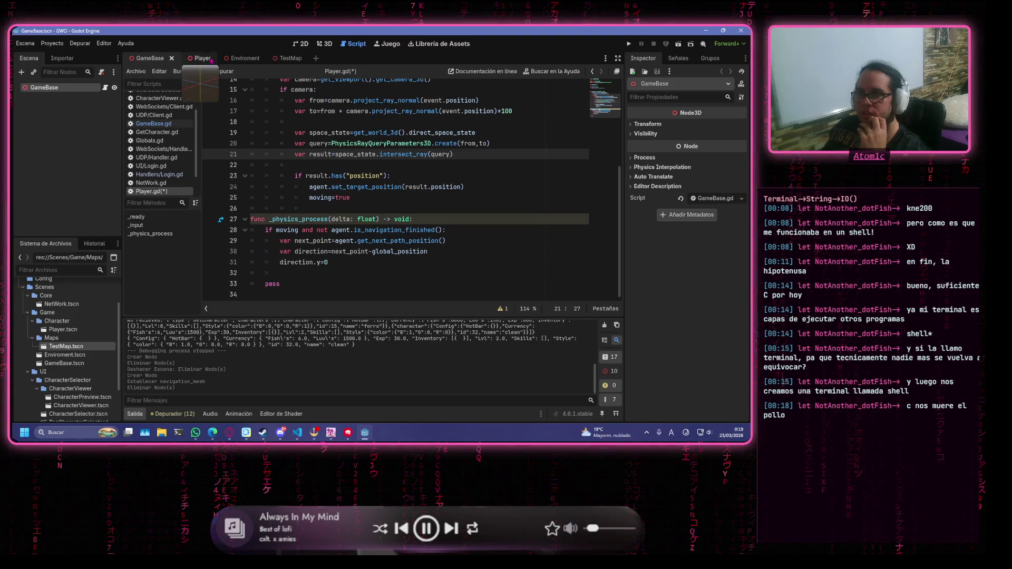
Switch to the Player scene and place the caret after direction.y=0 in Player.gd
left_click(191, 58)
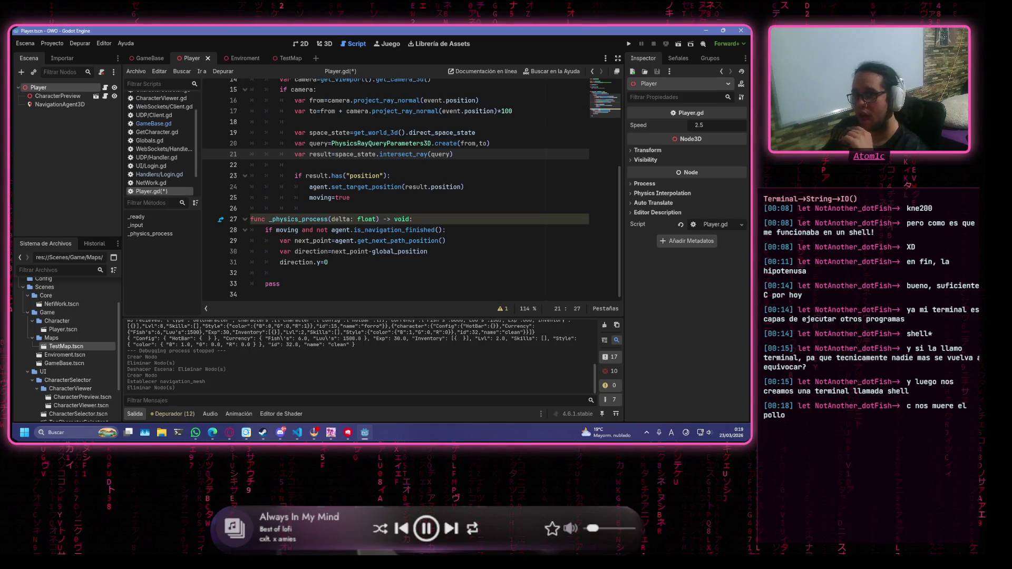
left_click(356, 267)
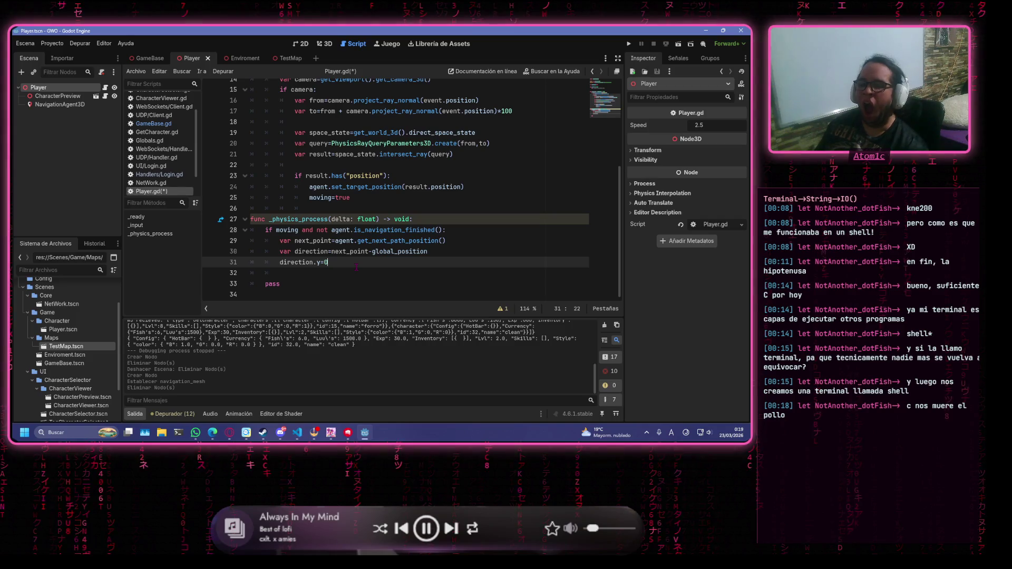
Add the condition if direction.length()>0.1: below direction.y=0
key("Return")
key("Return")
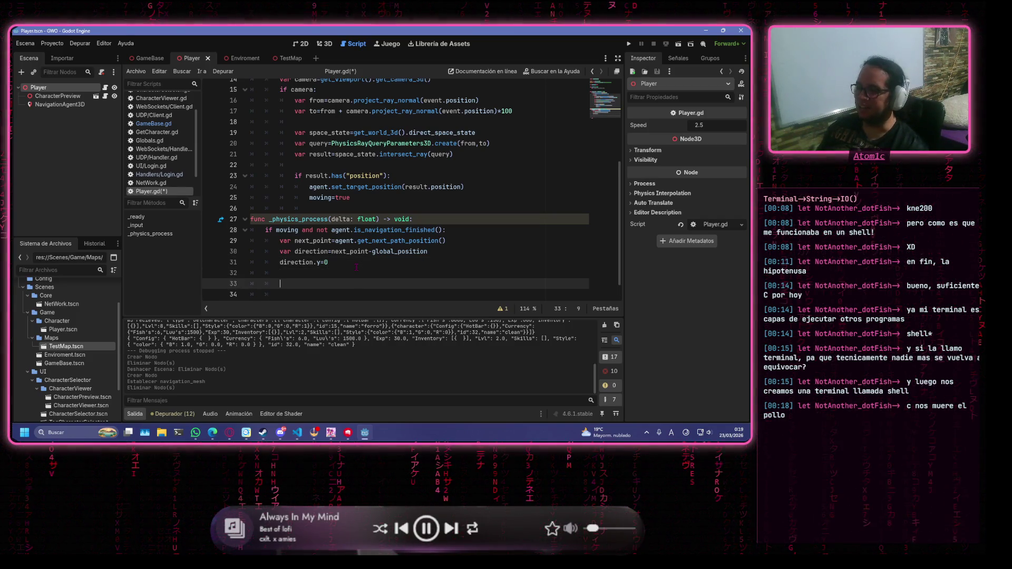
type("if ")
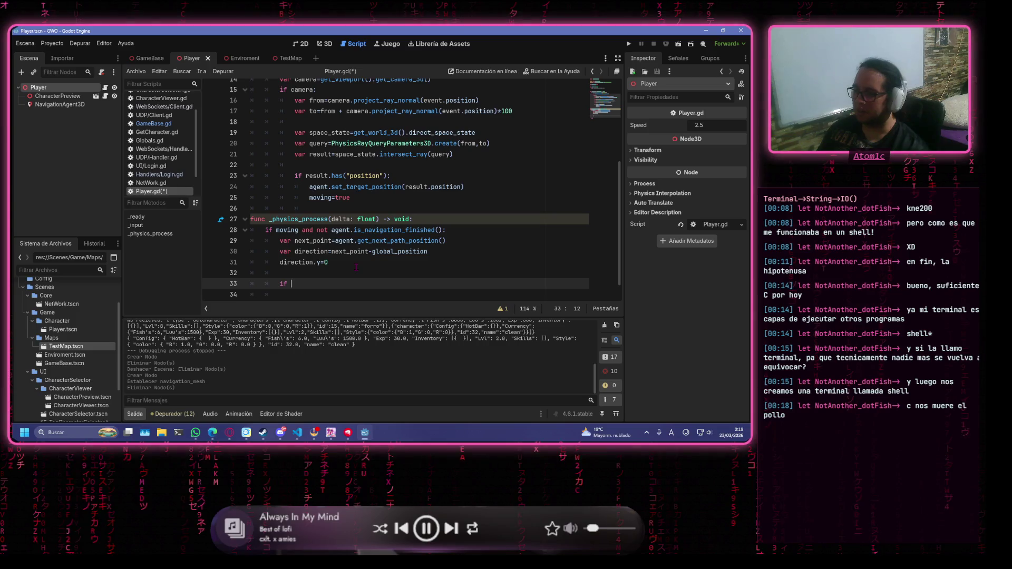
type("direction")
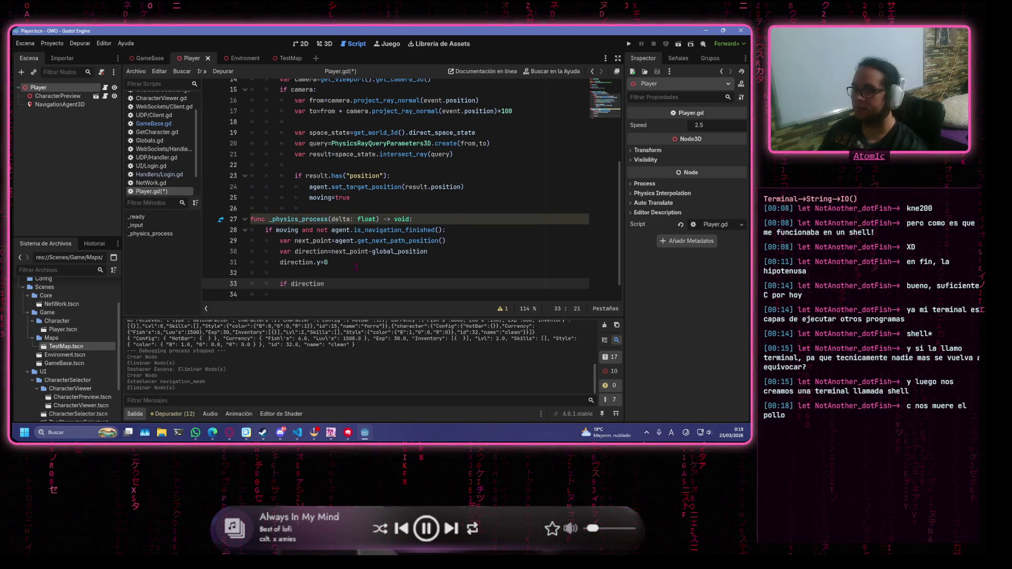
type(".len")
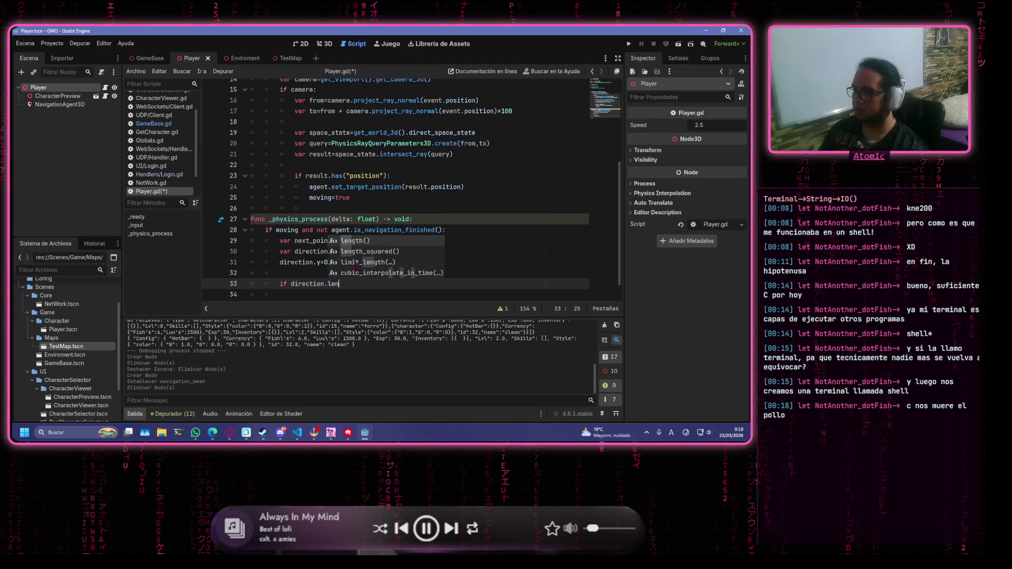
key("Return")
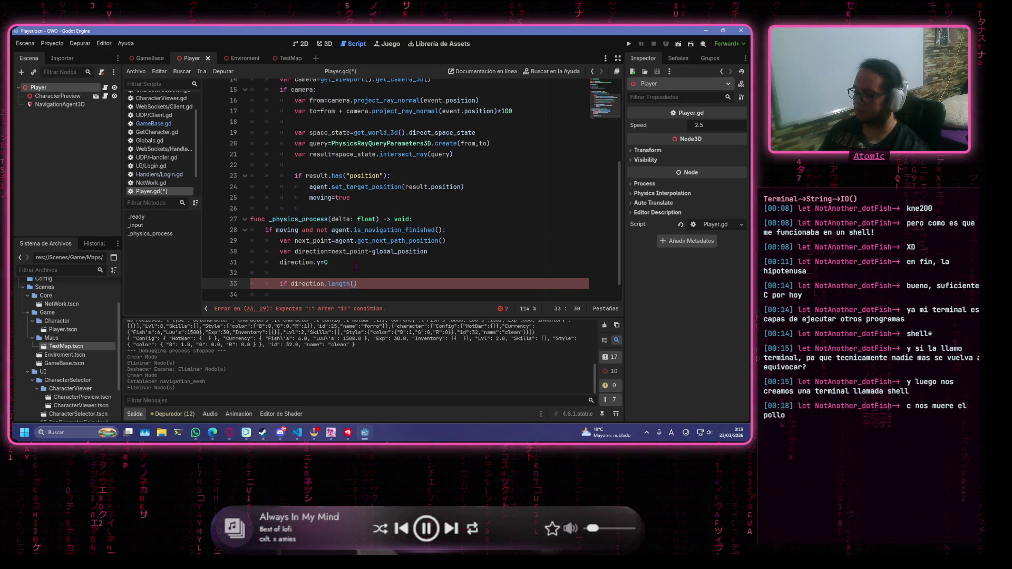
type(">0.1:")
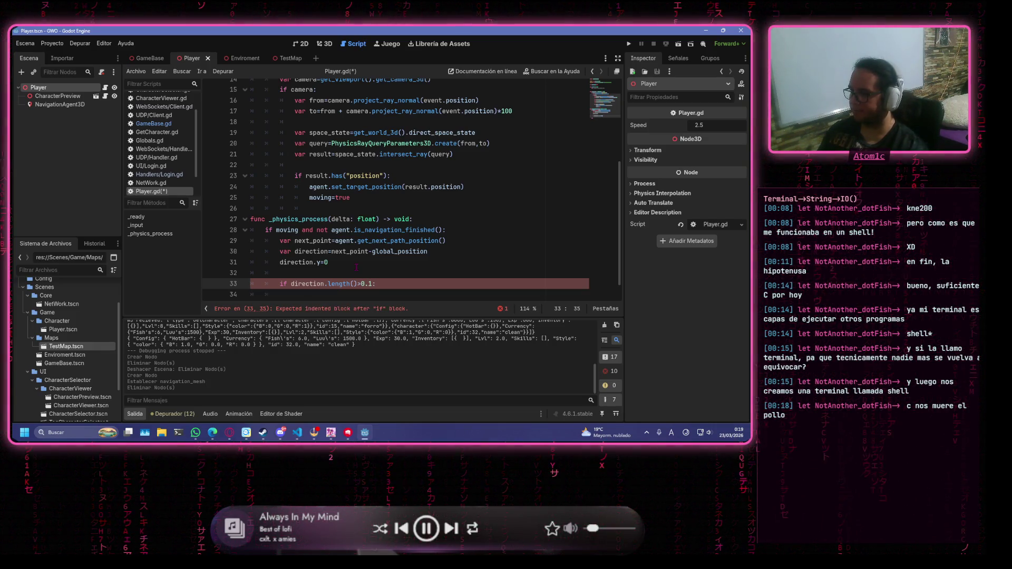
Inside the if, set velocity=direction.normalized()*speed
key("Return")
type("veloci")
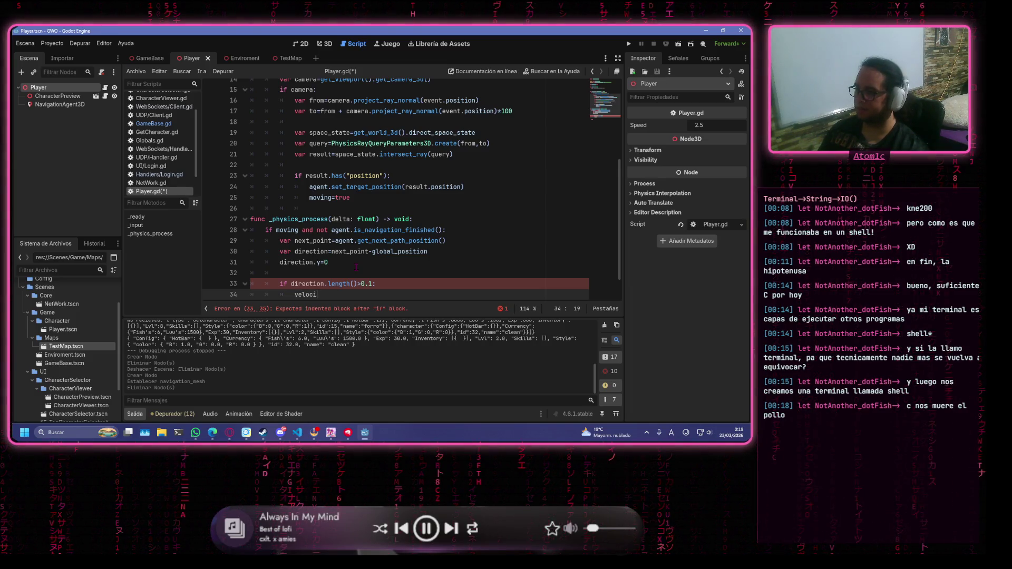
type("ty.")
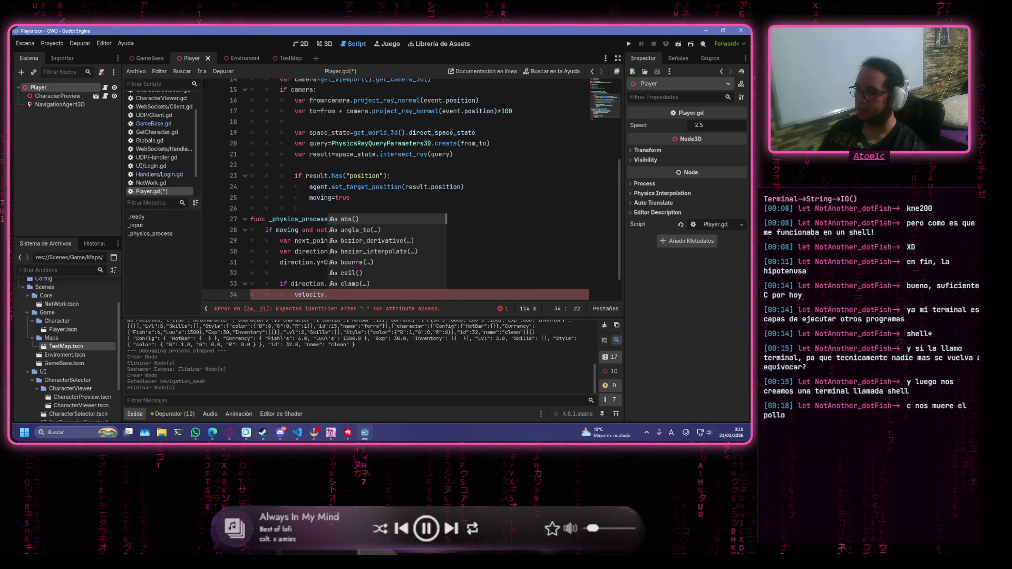
key("BackSpace")
type("=direction.n")
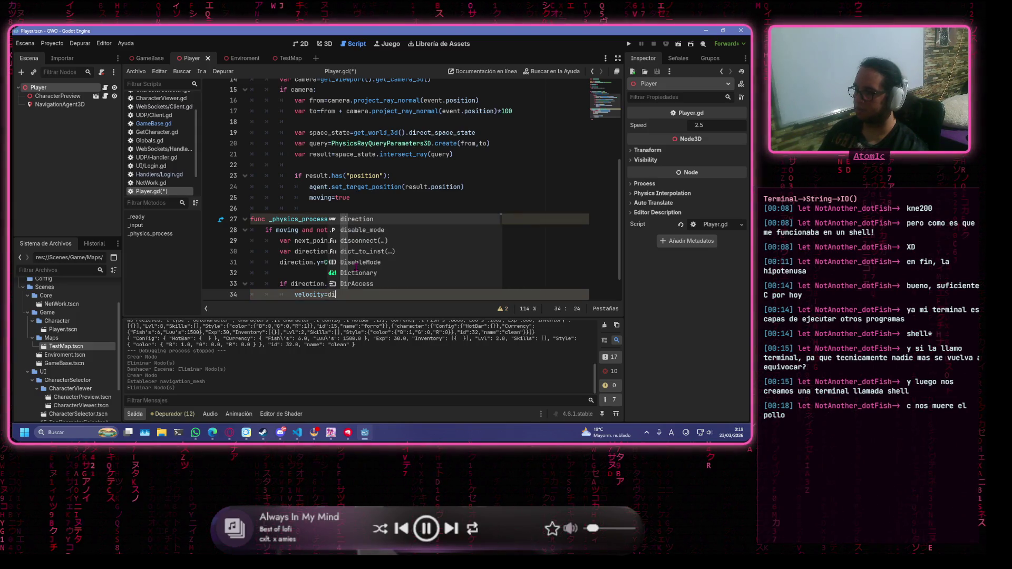
key("Return")
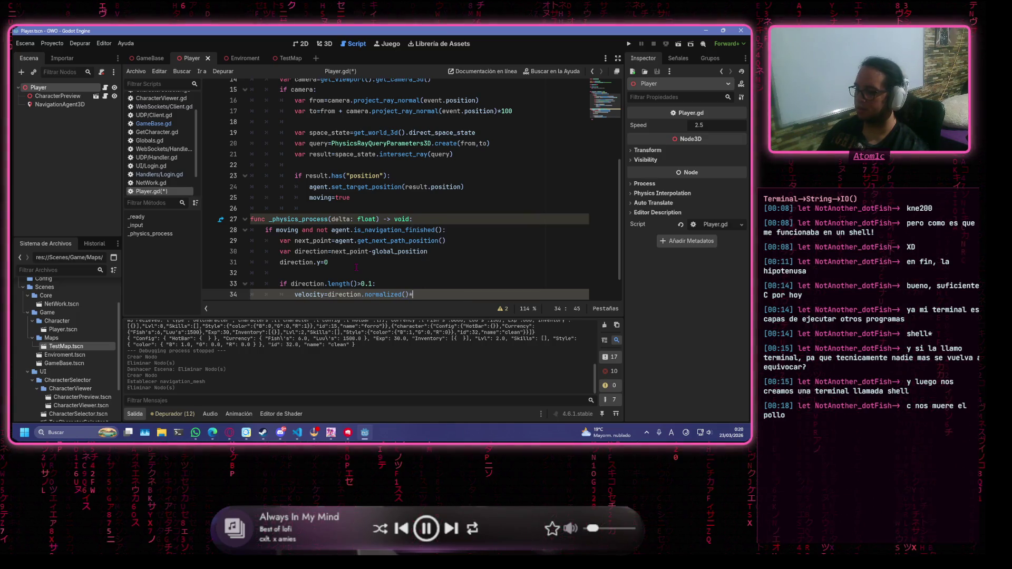
type("*speed")
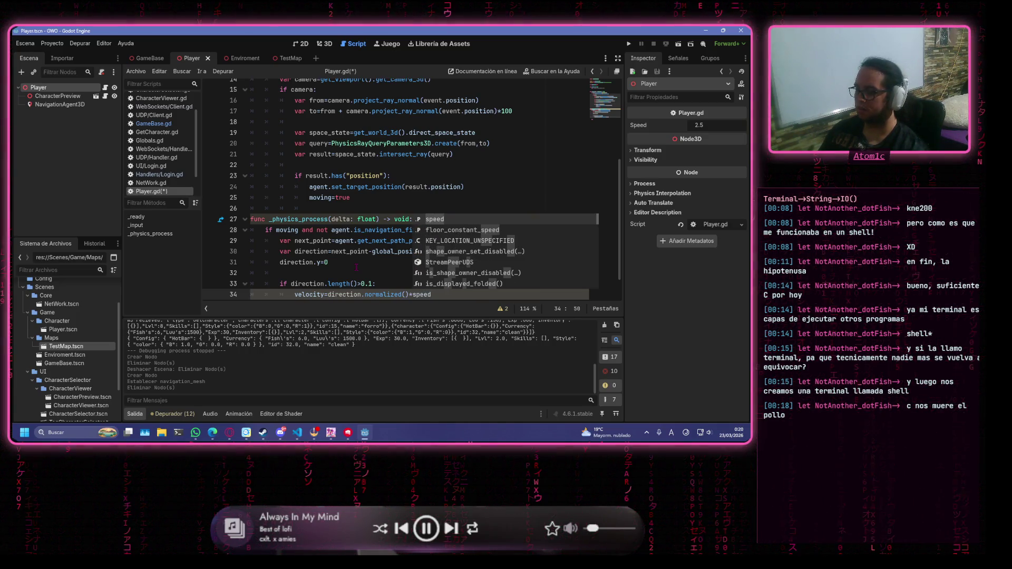
Call move_and_slide() and begin an inner else: branch
key("Return")
key("Return")
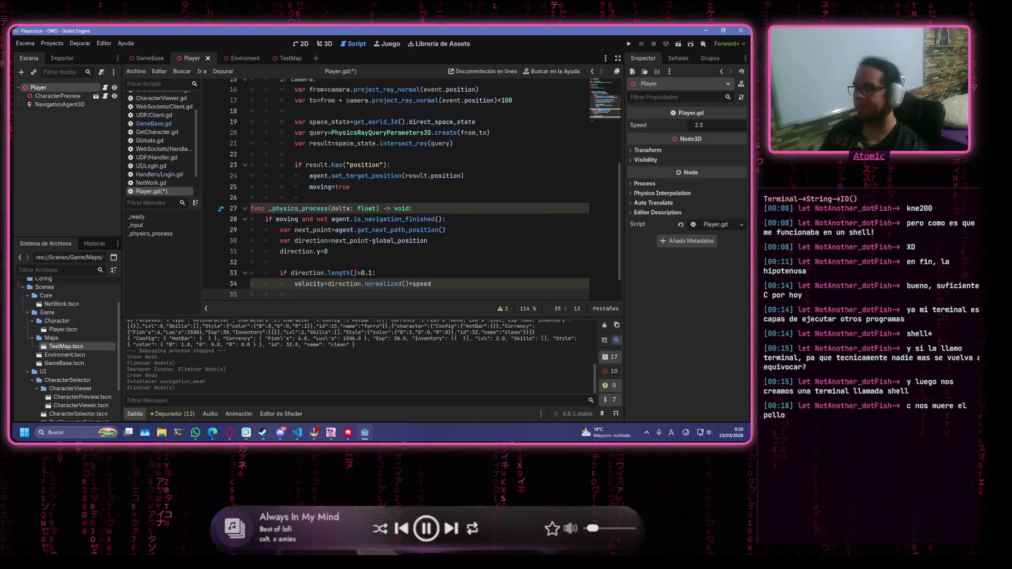
type("move")
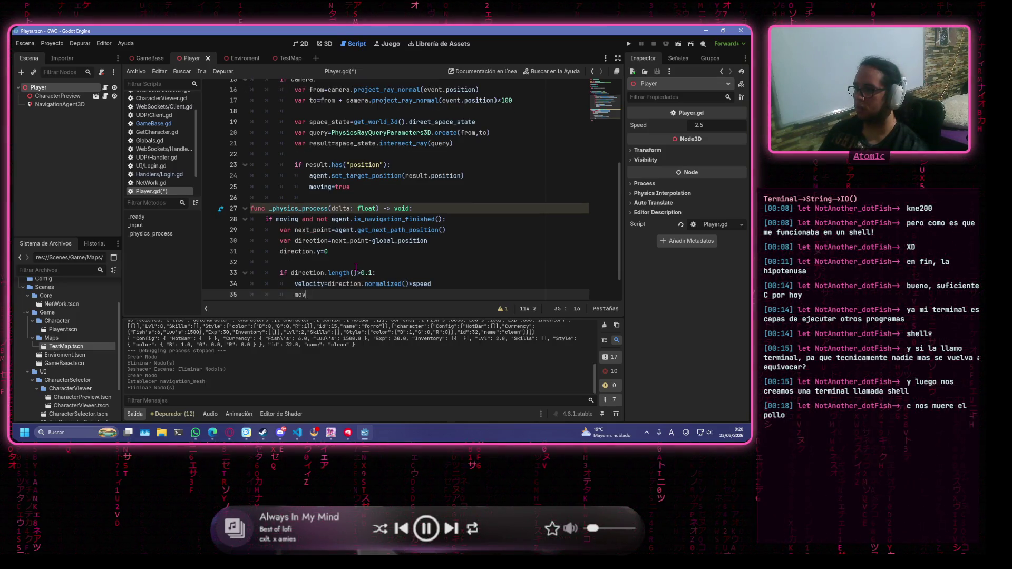
key("Return")
key("Return")
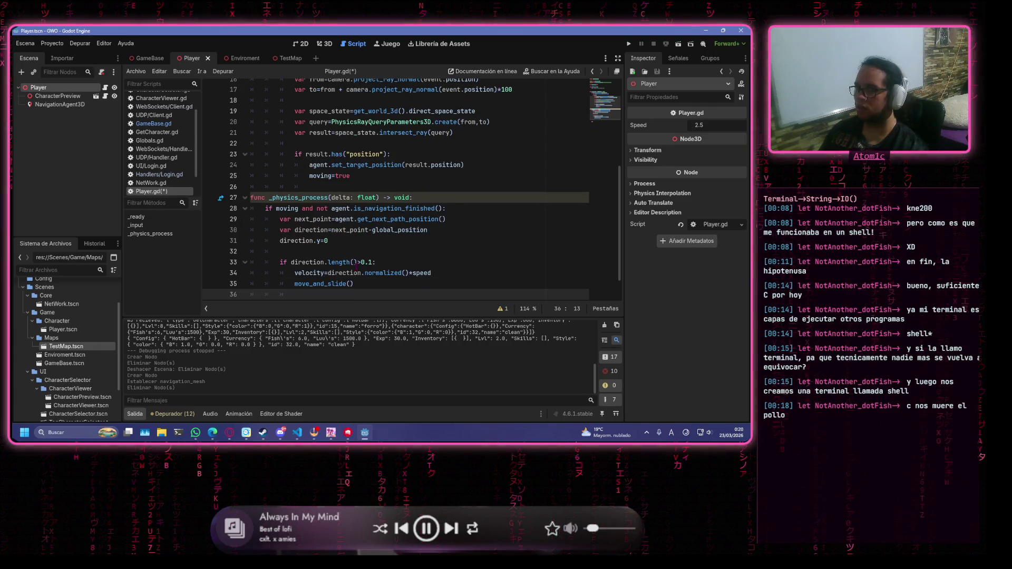
type("else")
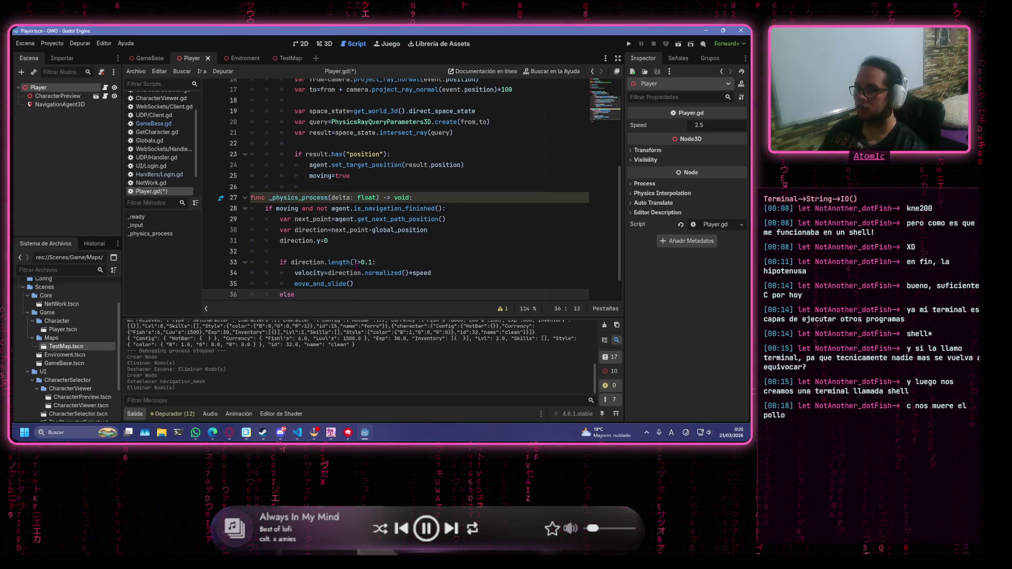
type(":")
key("Return")
Call agent.advance() in the inner else, then add an outer else: branch
type("agent.adv")
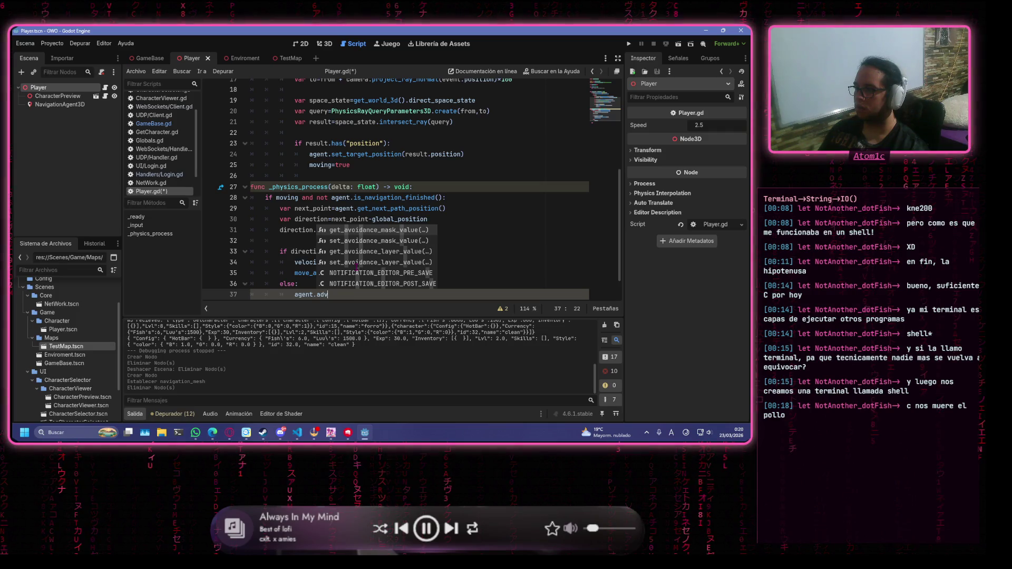
type("ance()")
key("Return")
key("BackSpace")
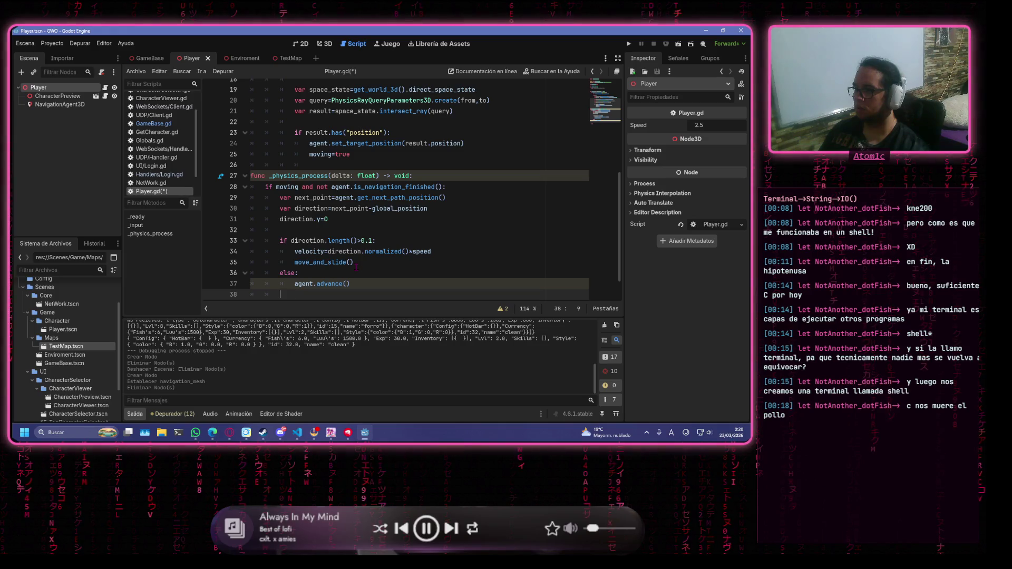
key("BackSpace")
type("else")
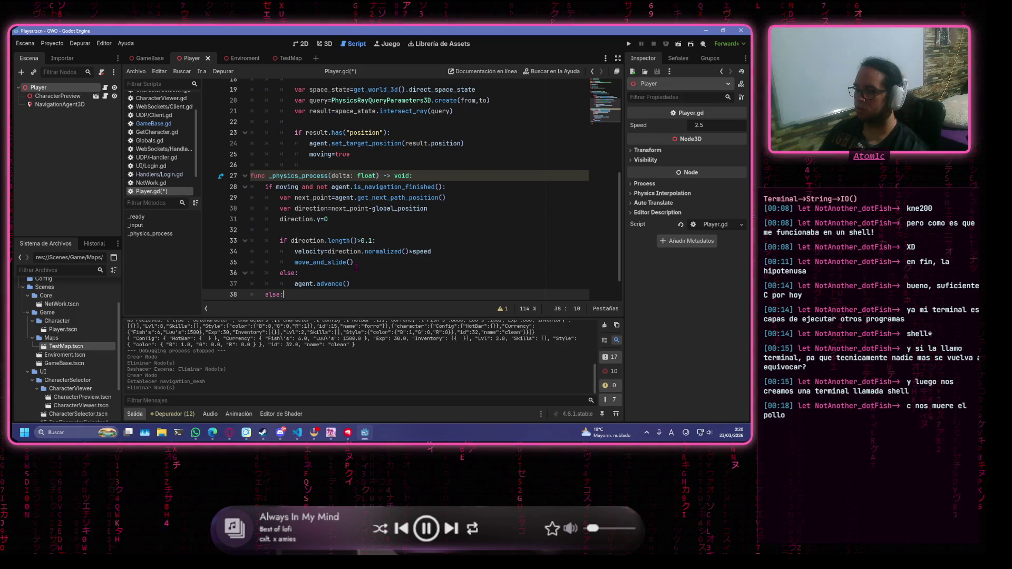
type(":")
key("Return")
In the outer else set velocity=Vector3.ZERO and moving=false, and save the script
type("ve")
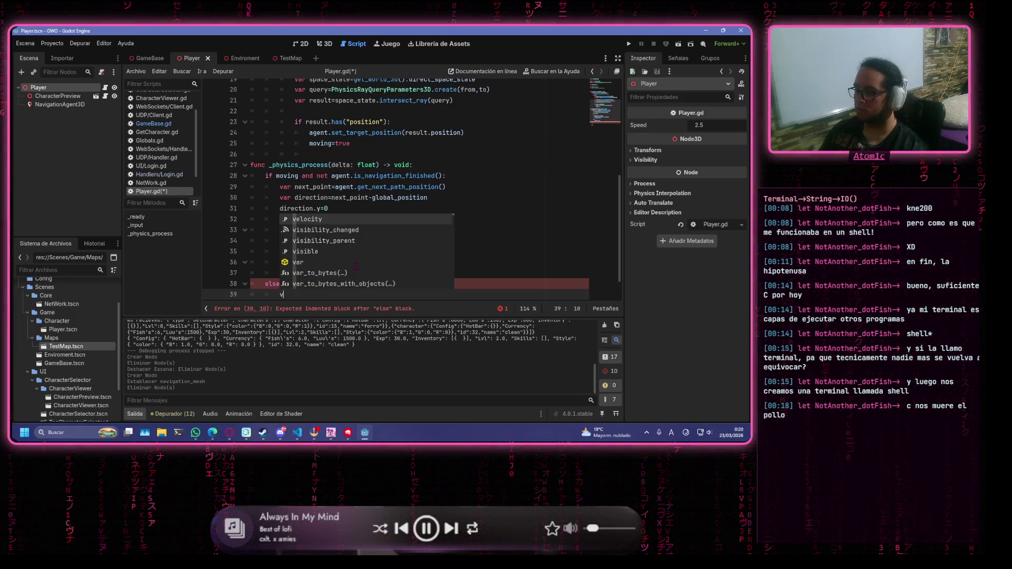
key("Return")
type("=")
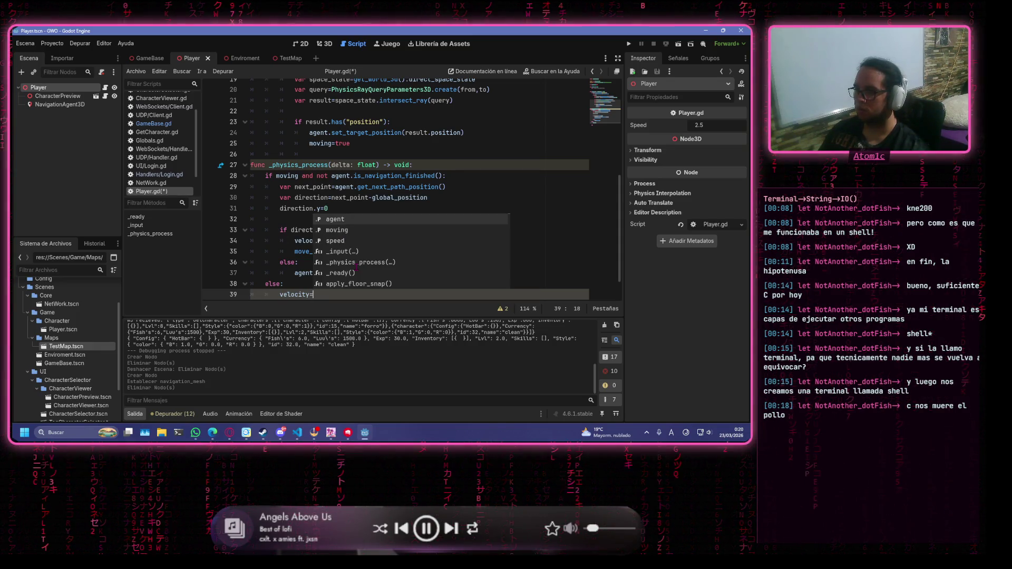
type("V")
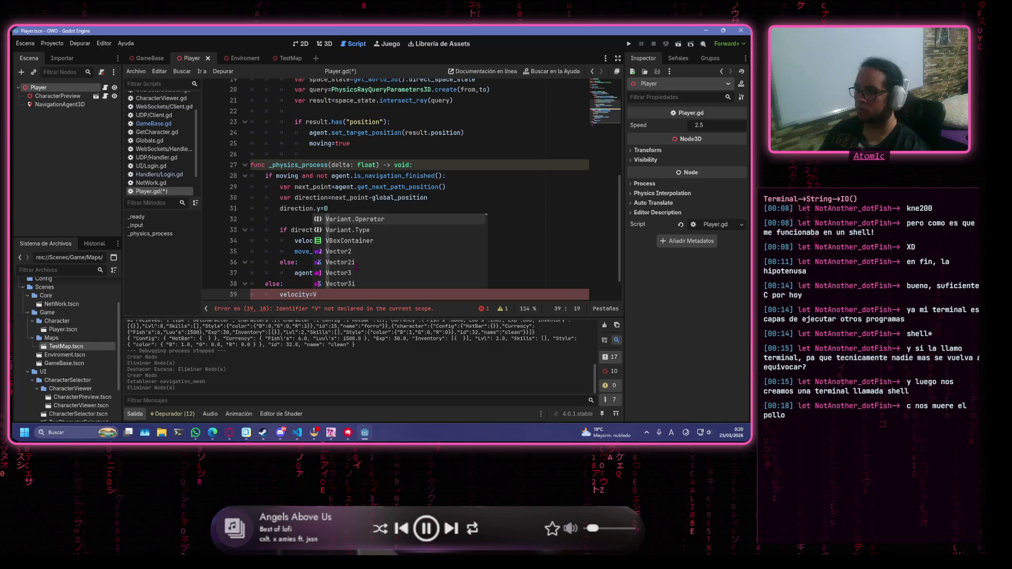
type("ector3.z")
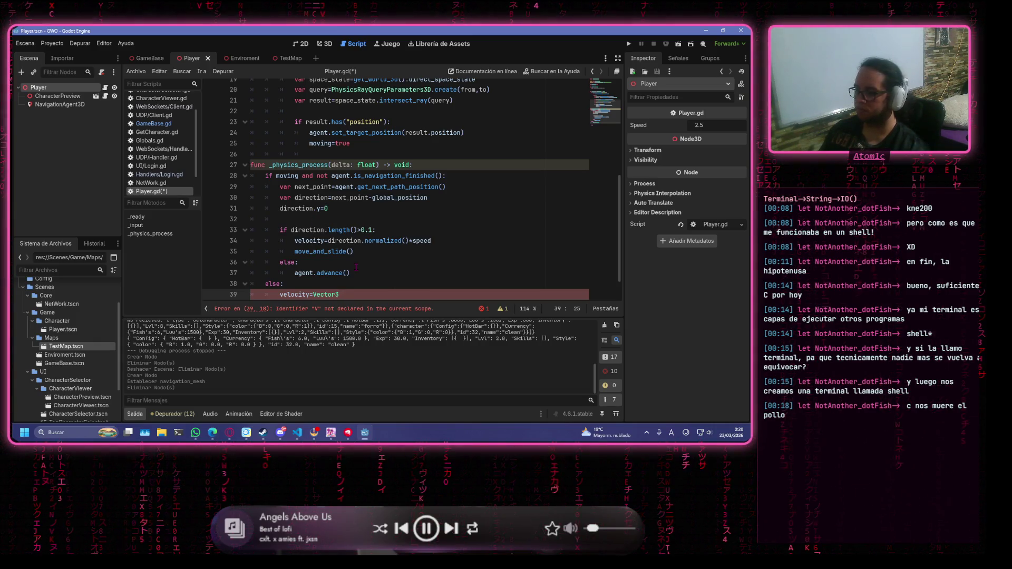
key("Return")
key("Return")
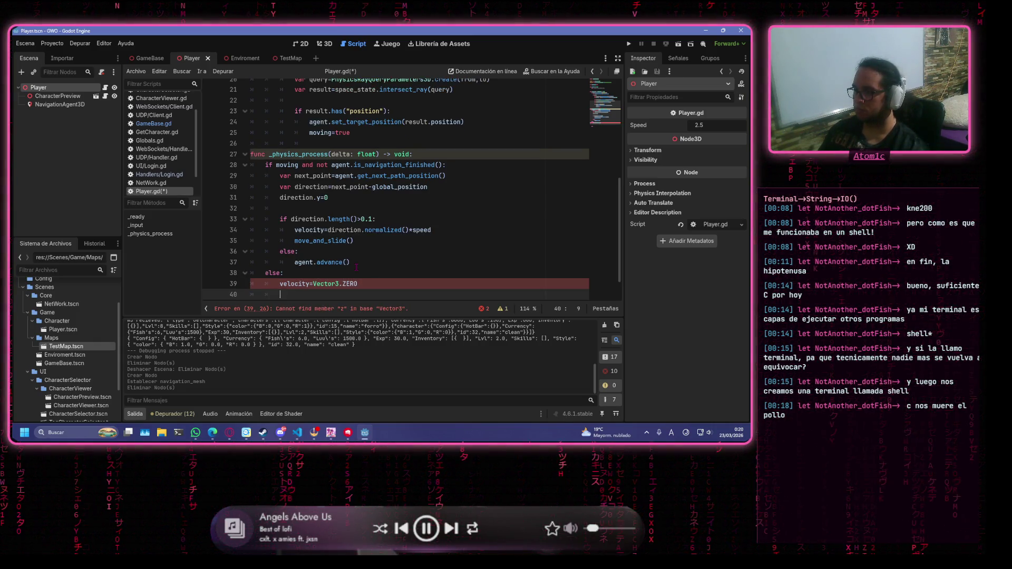
type("mov")
key("Return")
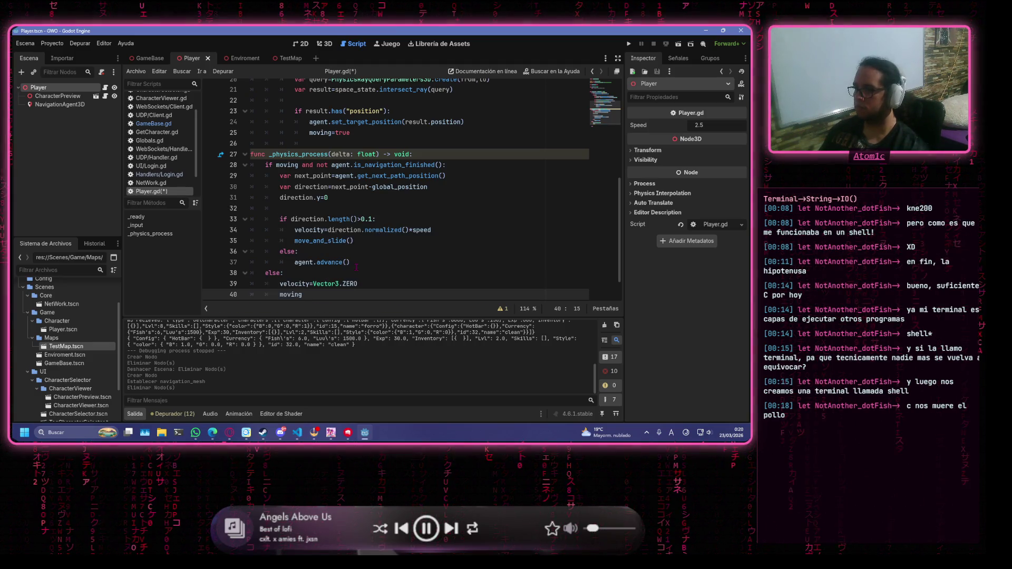
type("lse")
key("ctrl+s")
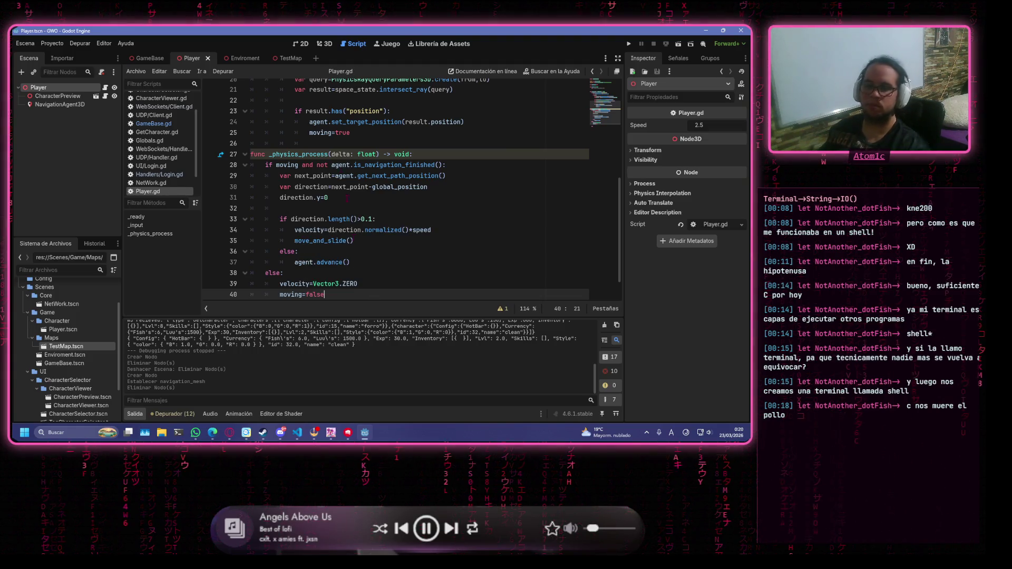
Run the game with F5 and log in with the test username and password
scroll(438, 147, "down", 1)
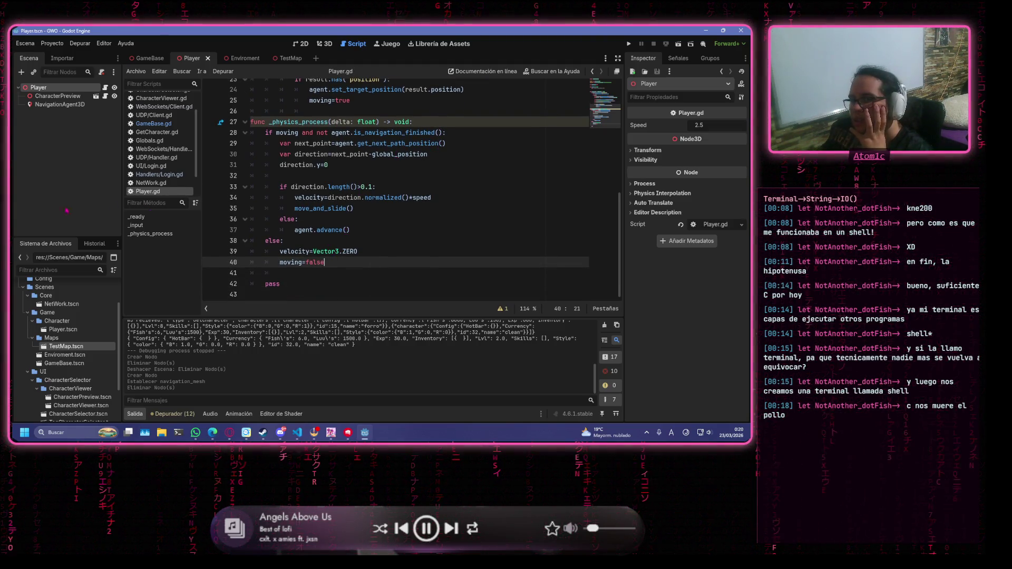
key("F5")
type("wea")
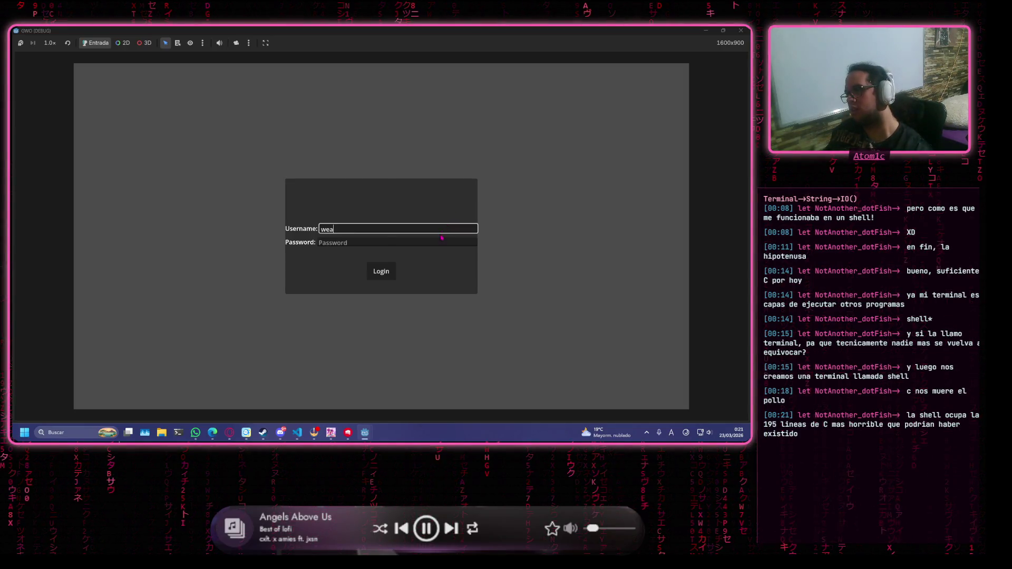
key("Tab")
type("wea")
left_click(381, 271)
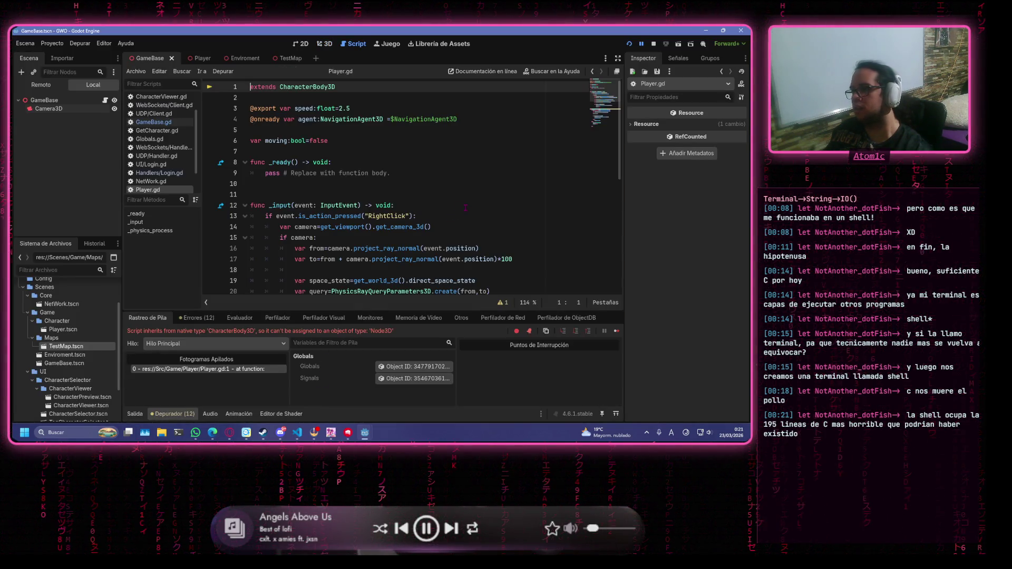
Look over Player.gd, then switch to the Player scene and bring up the Player node's context menu
left_click(450, 193)
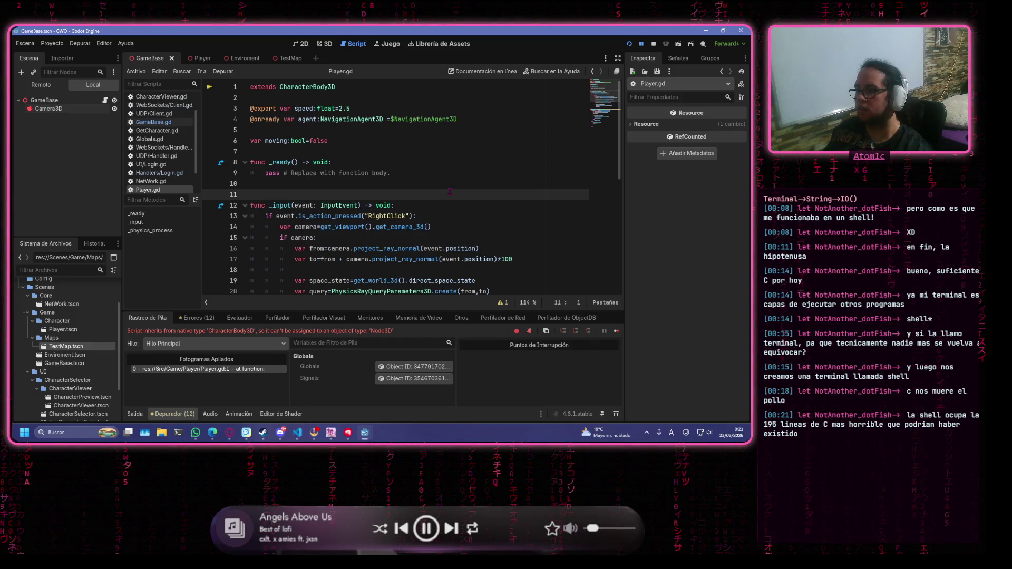
left_click(326, 95)
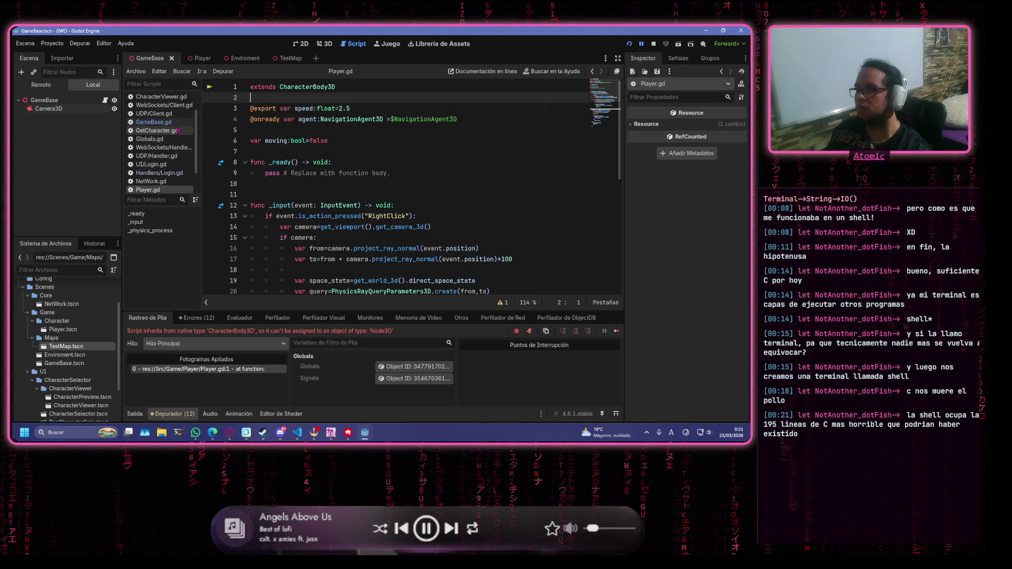
scroll(386, 132, "down", 2)
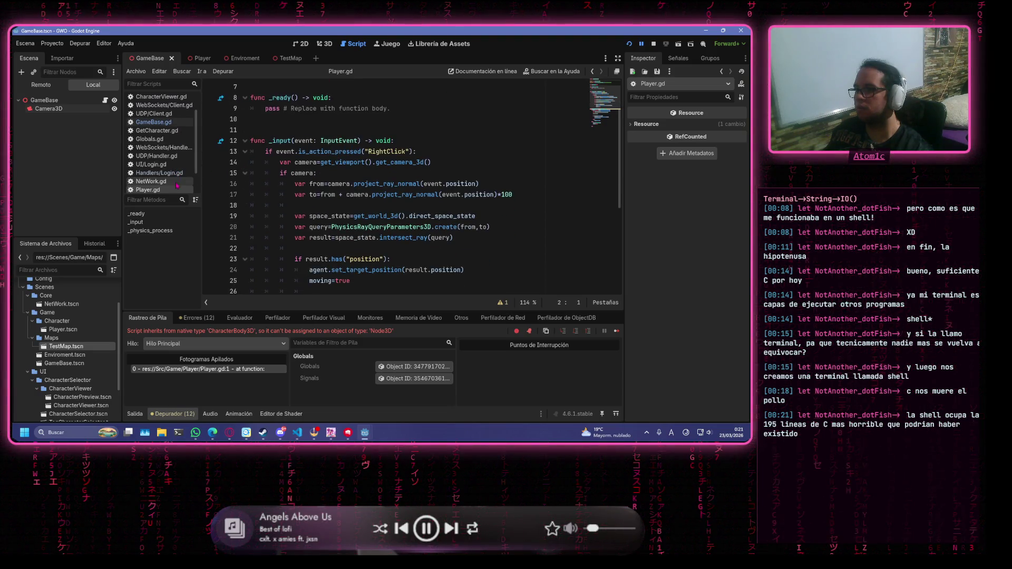
left_click(199, 58)
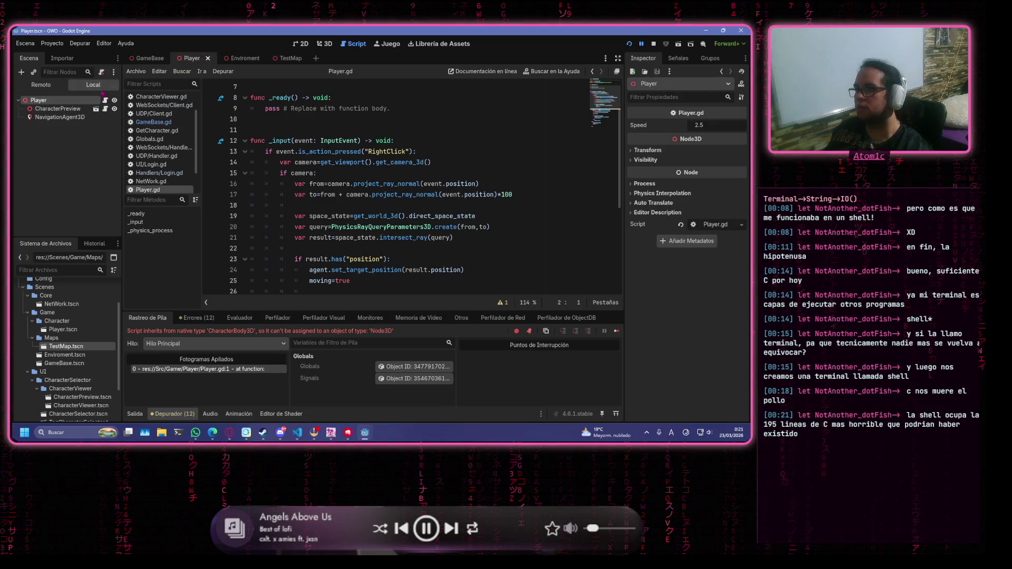
right_click(79, 102)
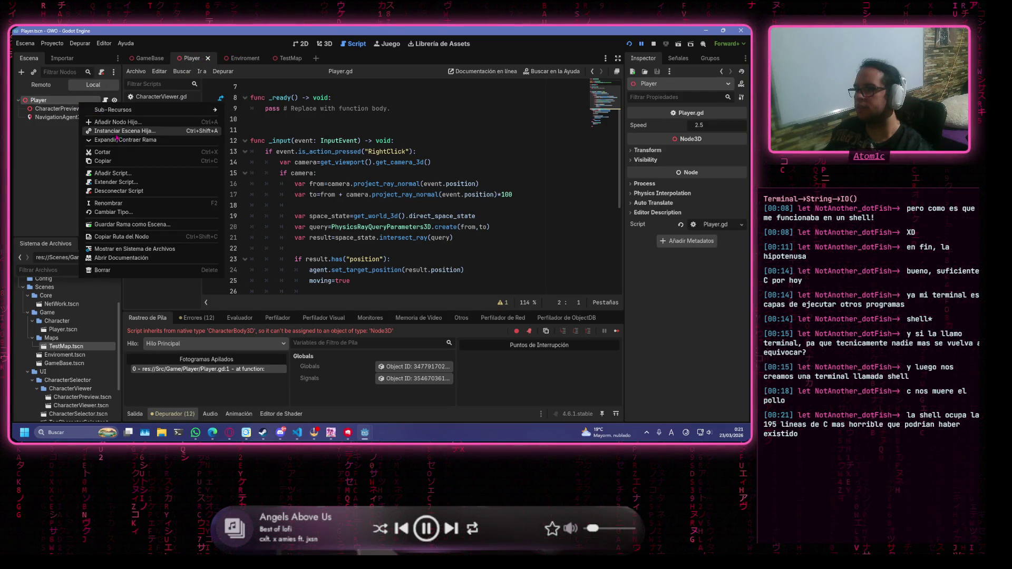
Change the Player root node's type to CharacterBody3D, save the scene, and run the game
left_click(134, 212)
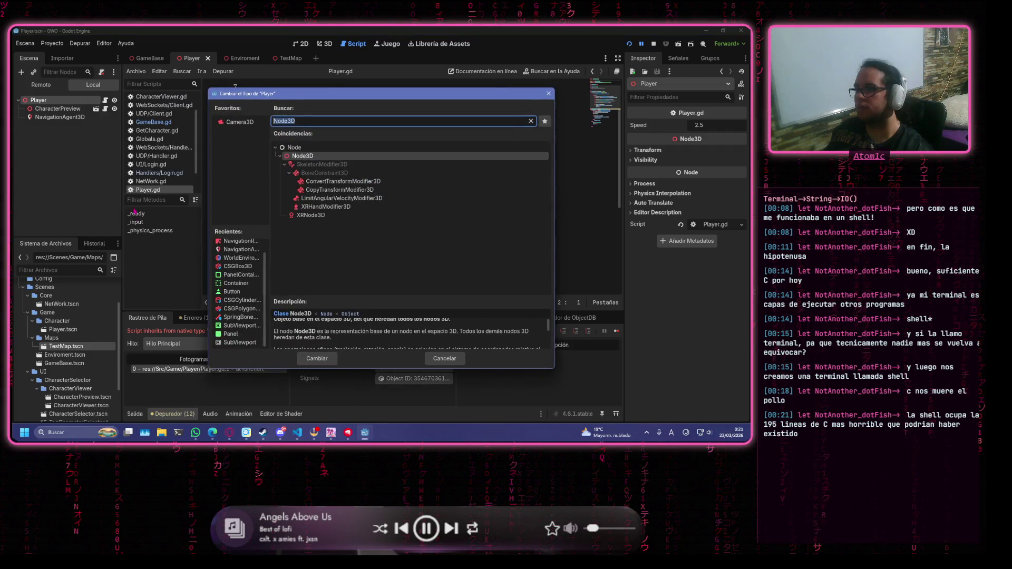
type("3dc")
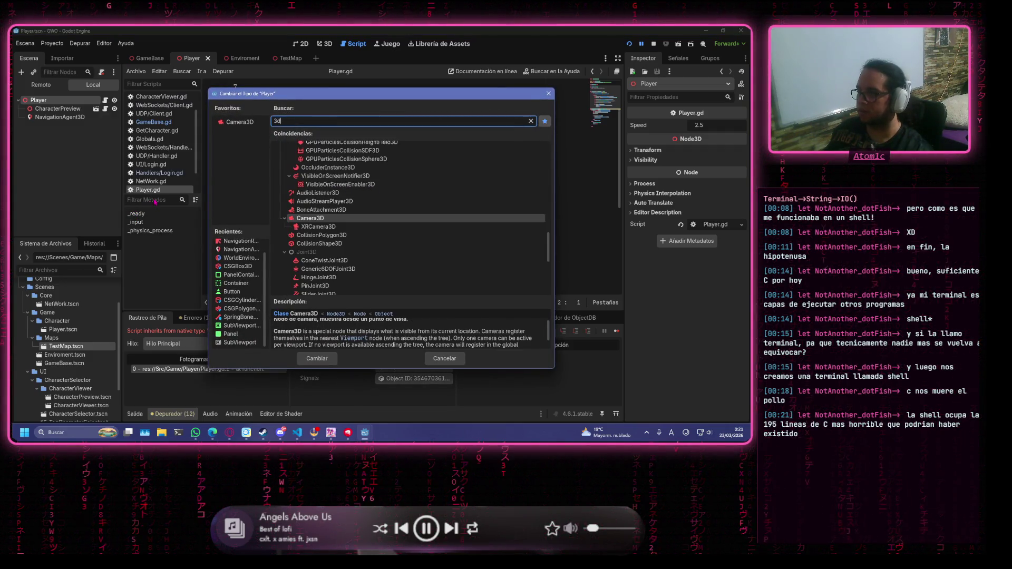
key("BackSpace")
key("BackSpace")
key("BackSpace")
type("charr")
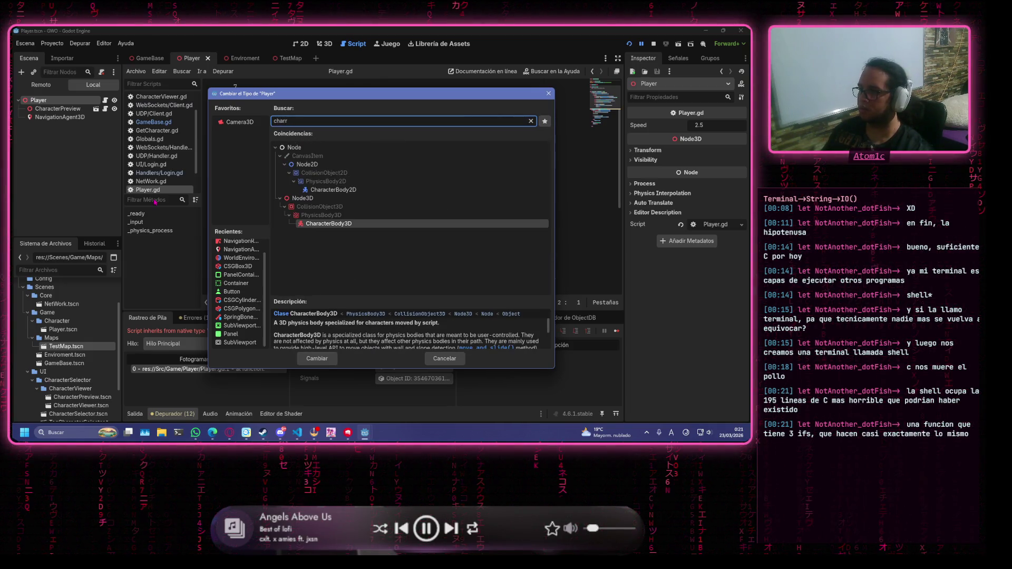
key("Return")
scroll(211, 190, "up", 2)
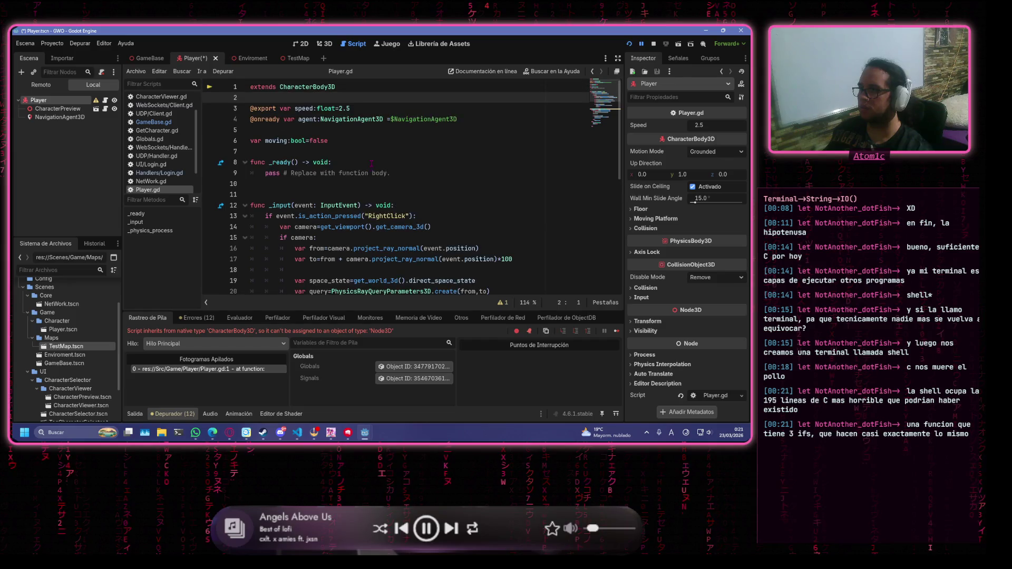
key("ctrl+s")
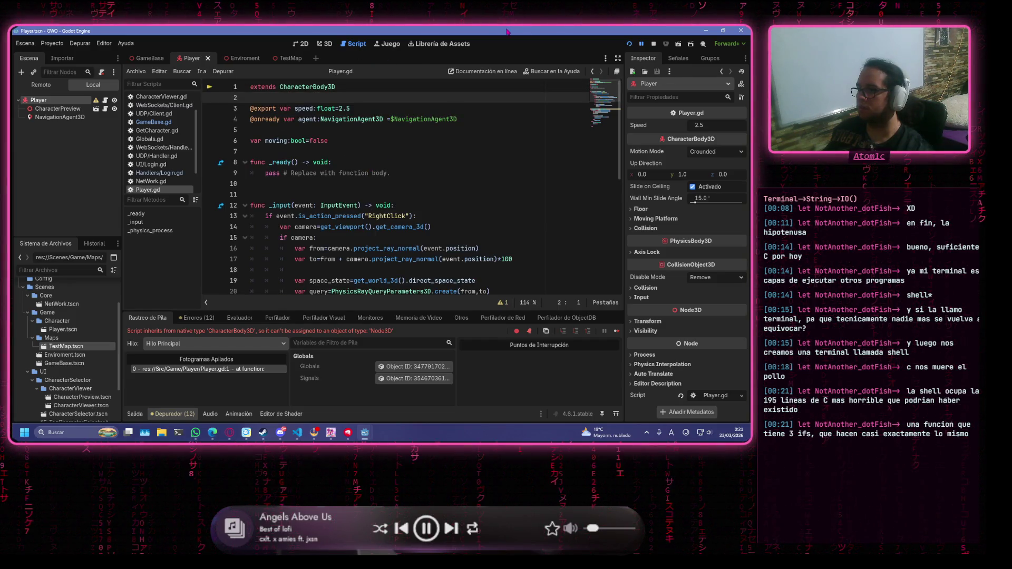
left_click(629, 44)
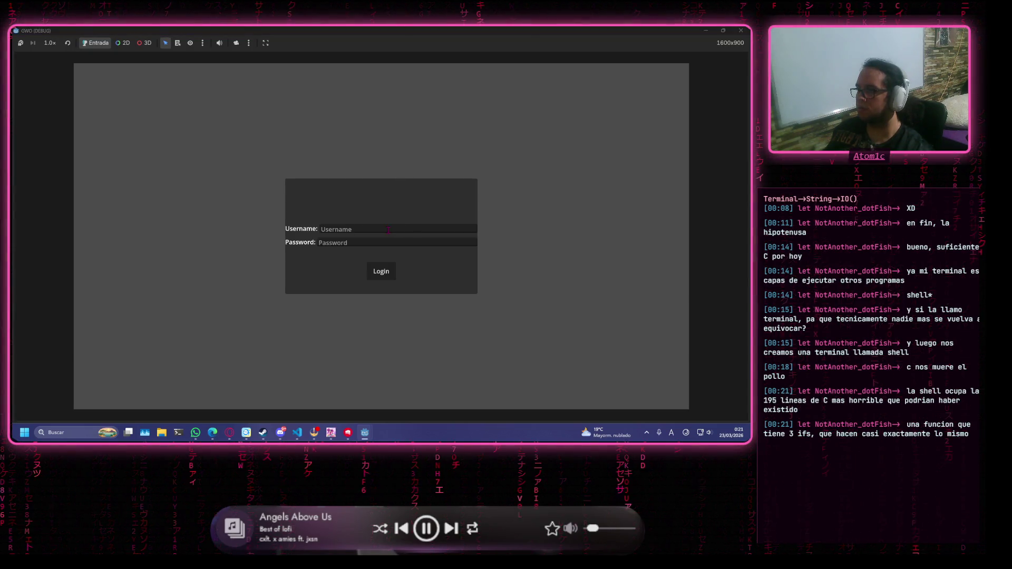
Log in with the test credentials, enter the game as forro, then stop the run
left_click(389, 230)
type("wea")
key("Tab")
type("wwea")
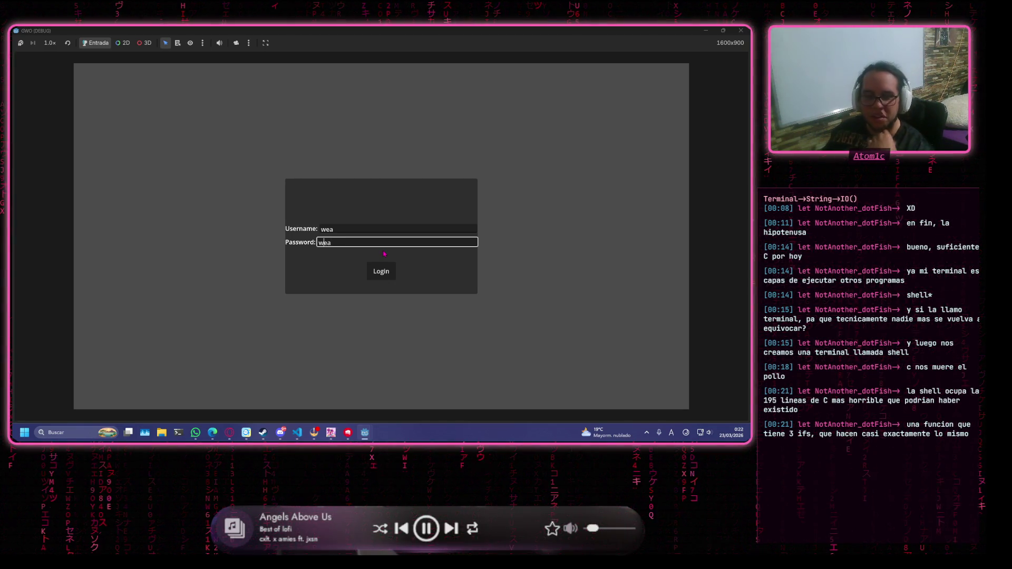
left_click(380, 272)
left_click(629, 94)
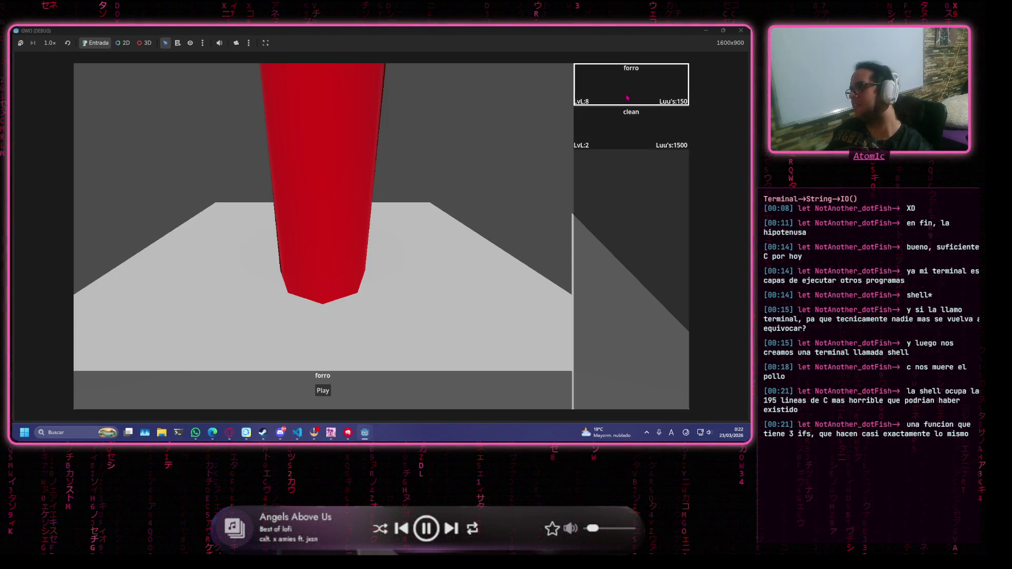
left_click(322, 392)
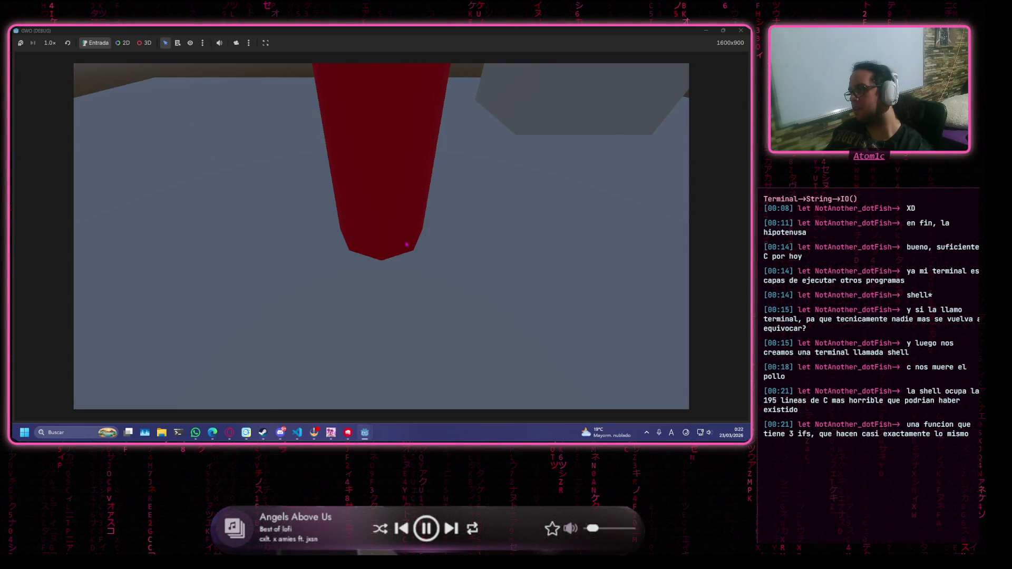
left_click(740, 30)
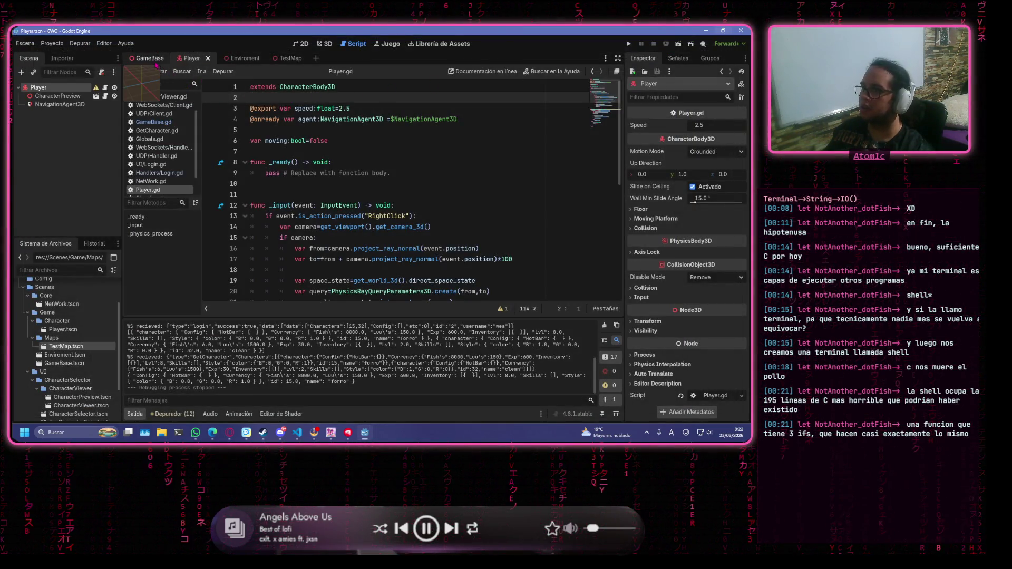
Open and dismiss the Player node's context menu, cancelling an Add Child Node attempt
mouse_move(98, 91)
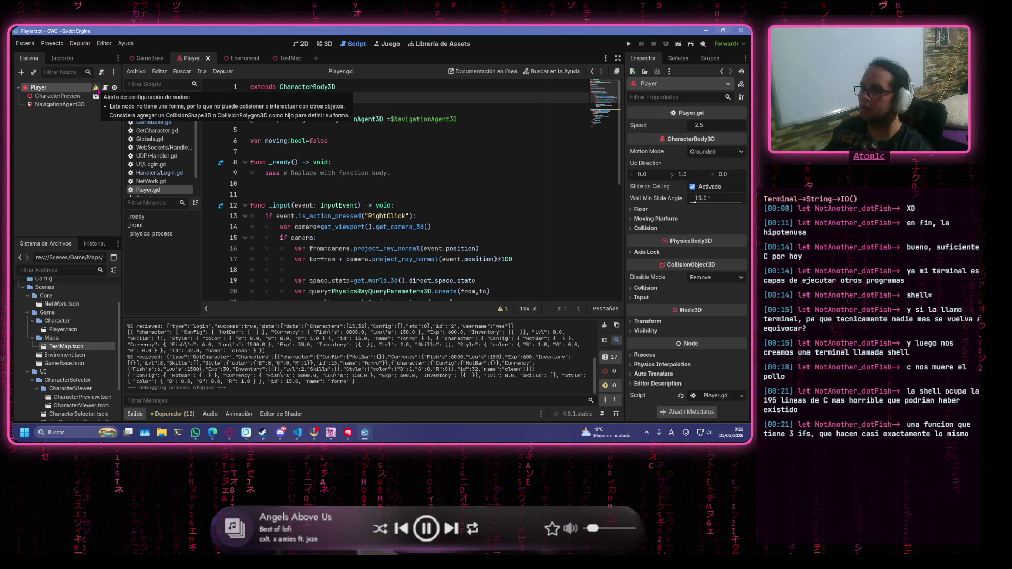
right_click(62, 91)
mouse_move(122, 94)
left_click(63, 89)
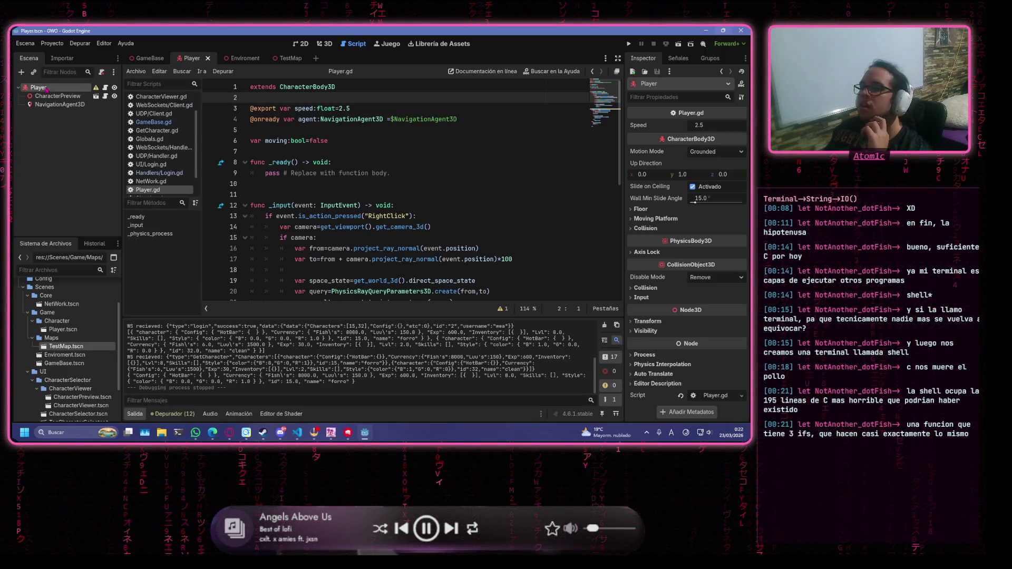
right_click(46, 88)
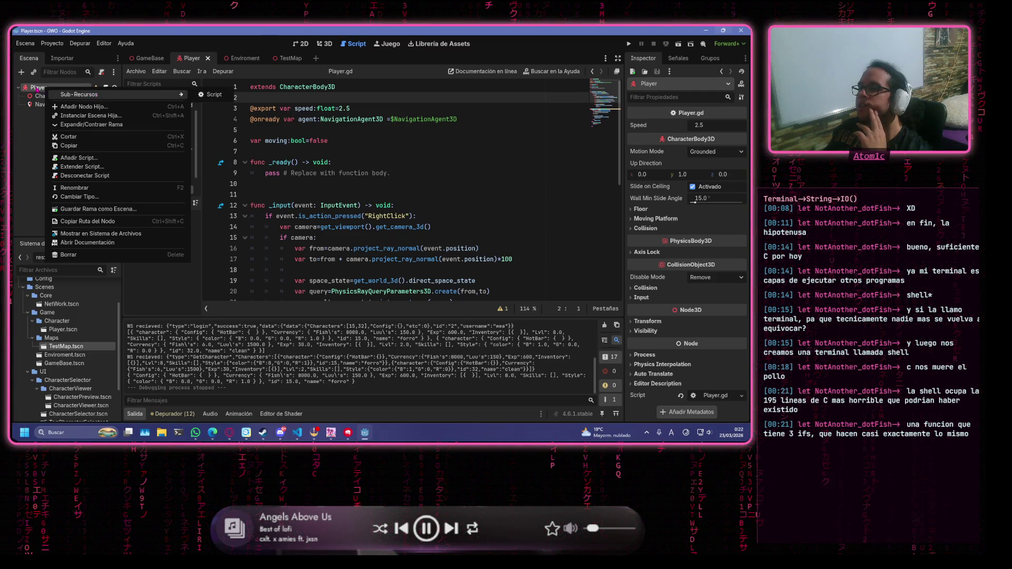
key("Escape")
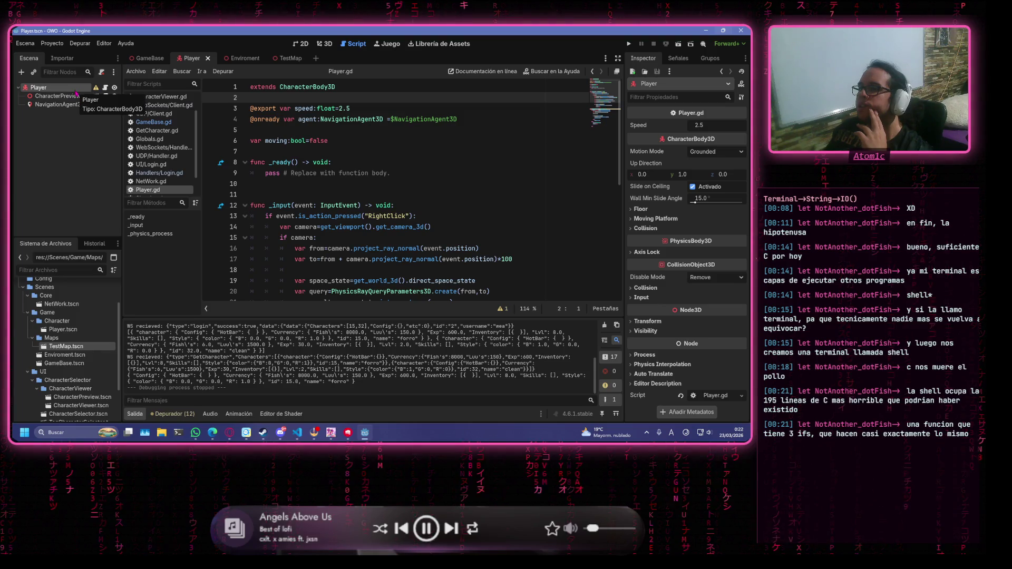
right_click(76, 94)
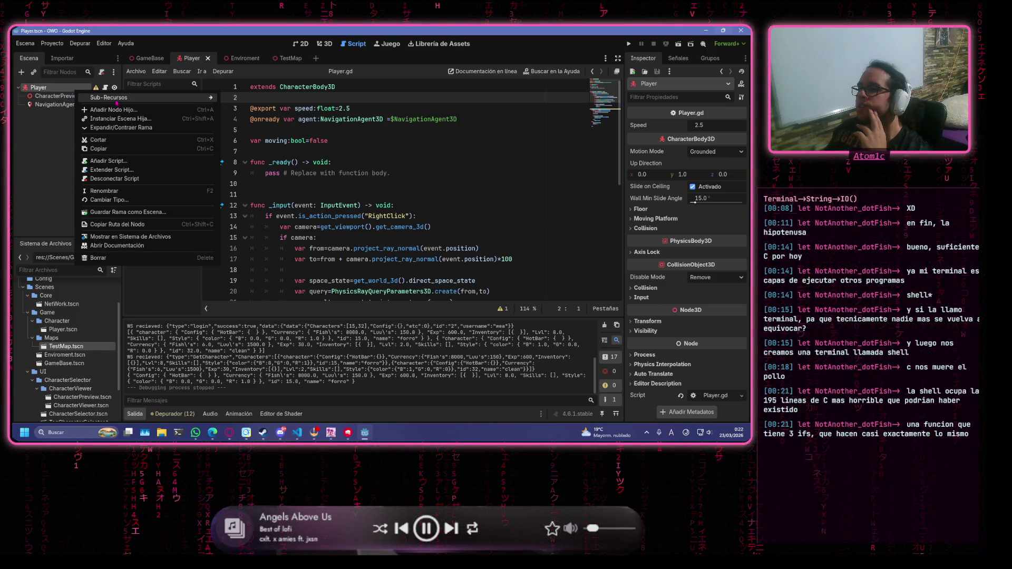
left_click(150, 112)
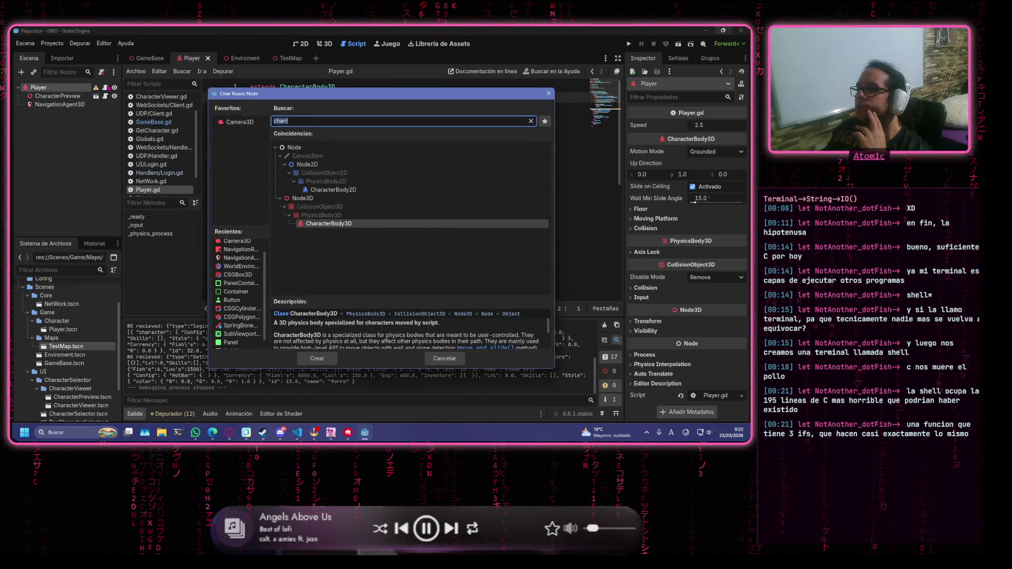
left_click(549, 93)
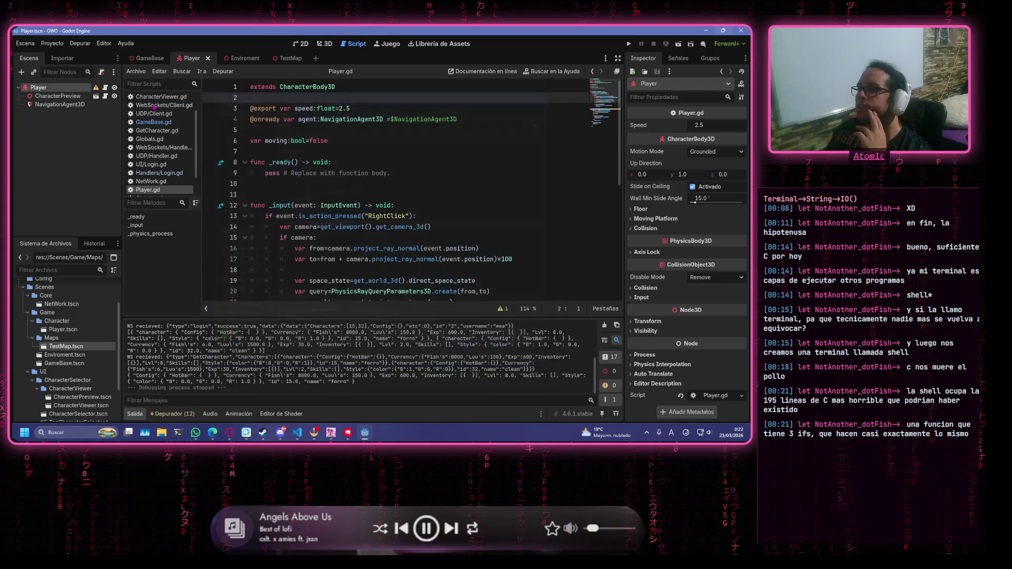
Add a CollisionShape3D child to Player by searching 'coll'
mouse_move(97, 88)
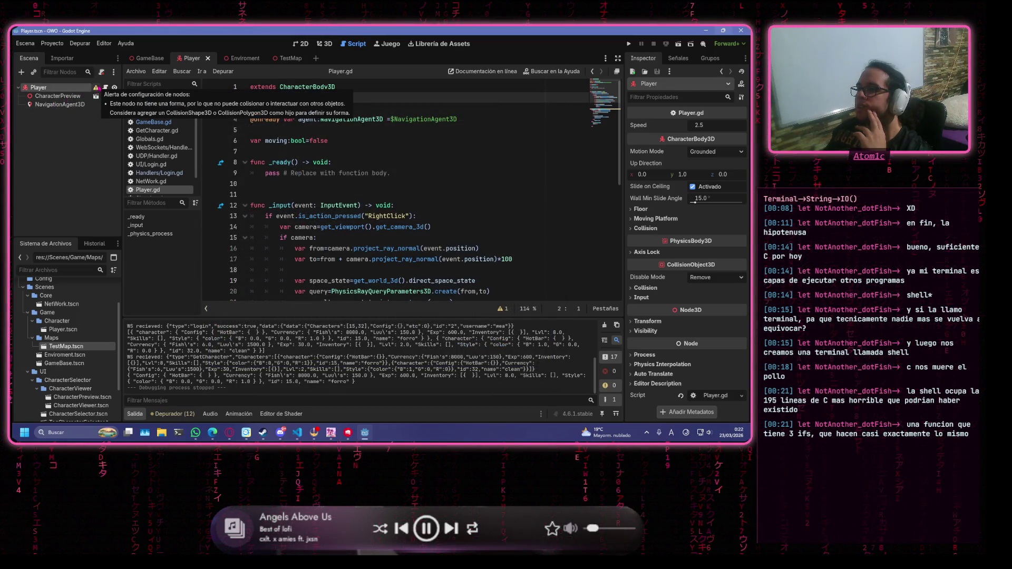
right_click(76, 88)
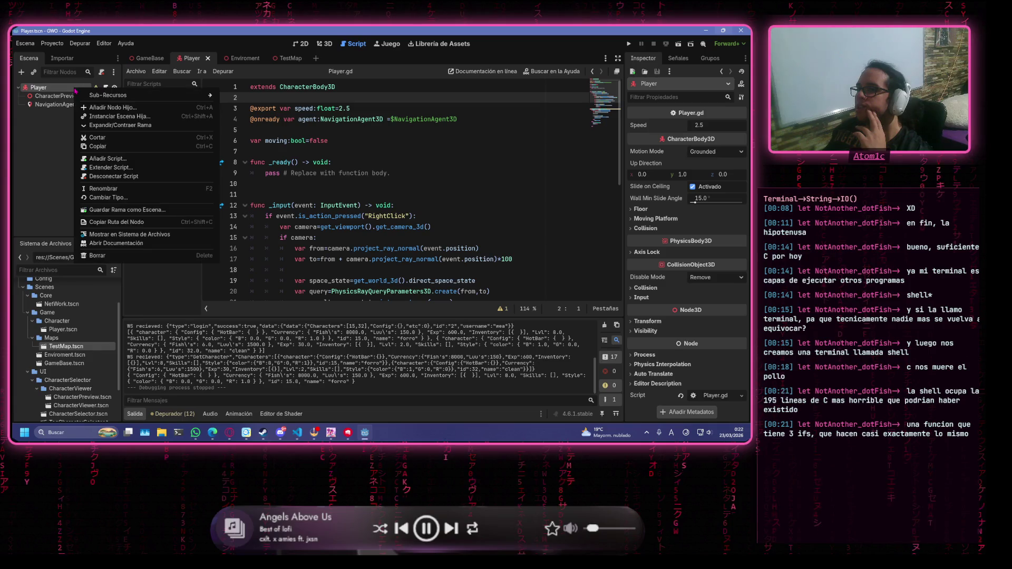
left_click(111, 107)
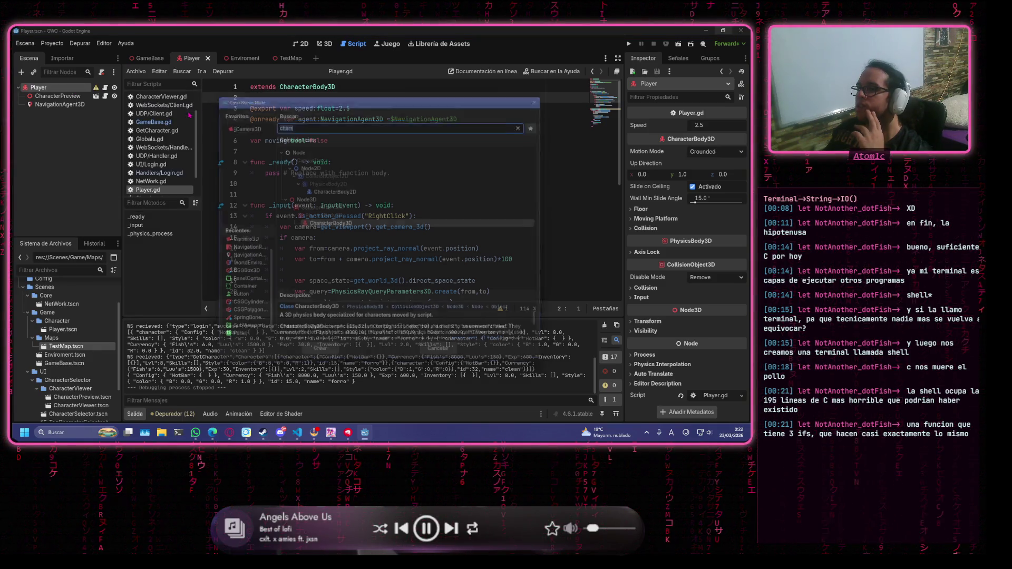
type("coll")
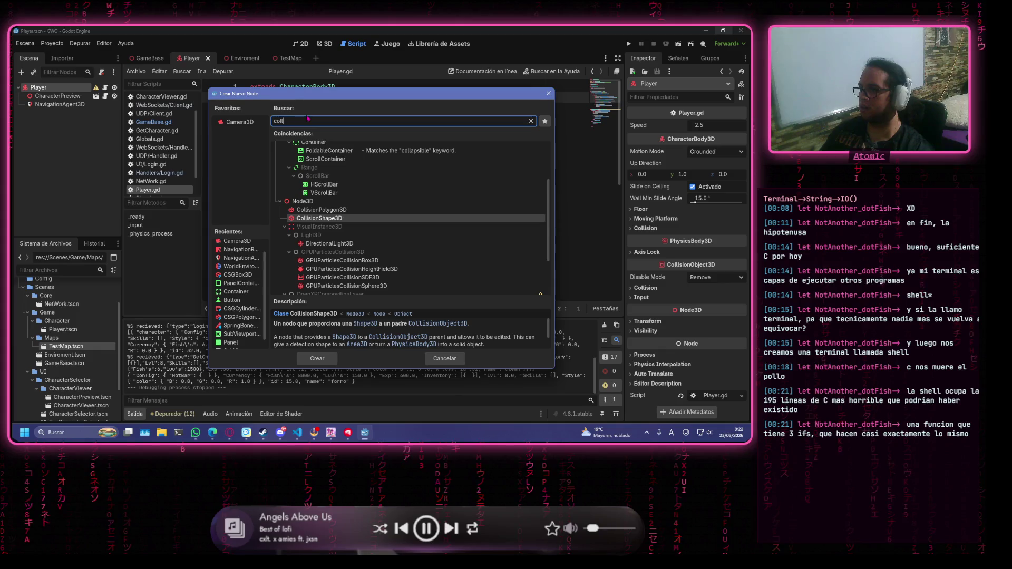
key("Return")
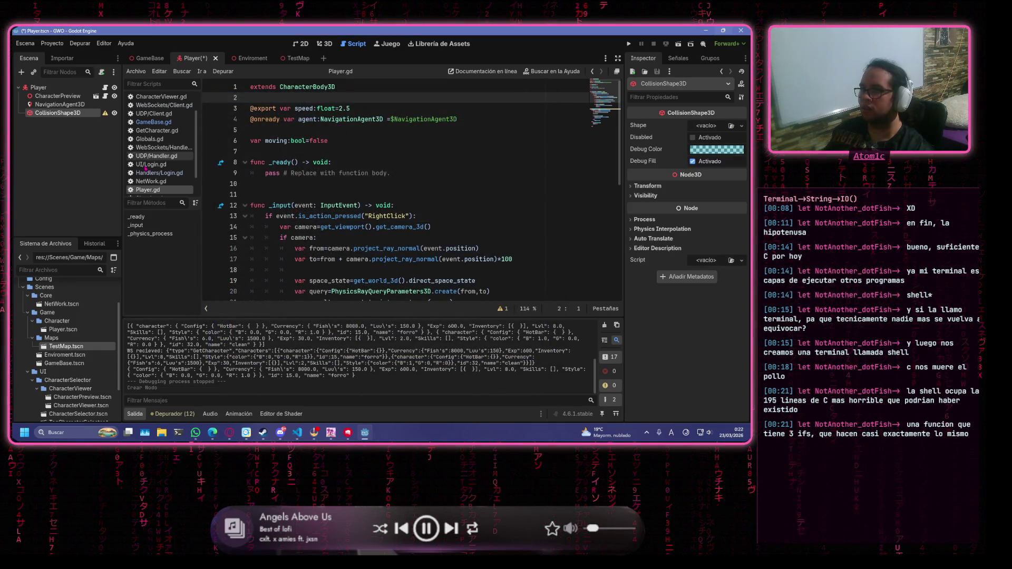
Cancel adding a second child node and keep the CollisionShape3D name unchanged
right_click(94, 115)
left_click(110, 120)
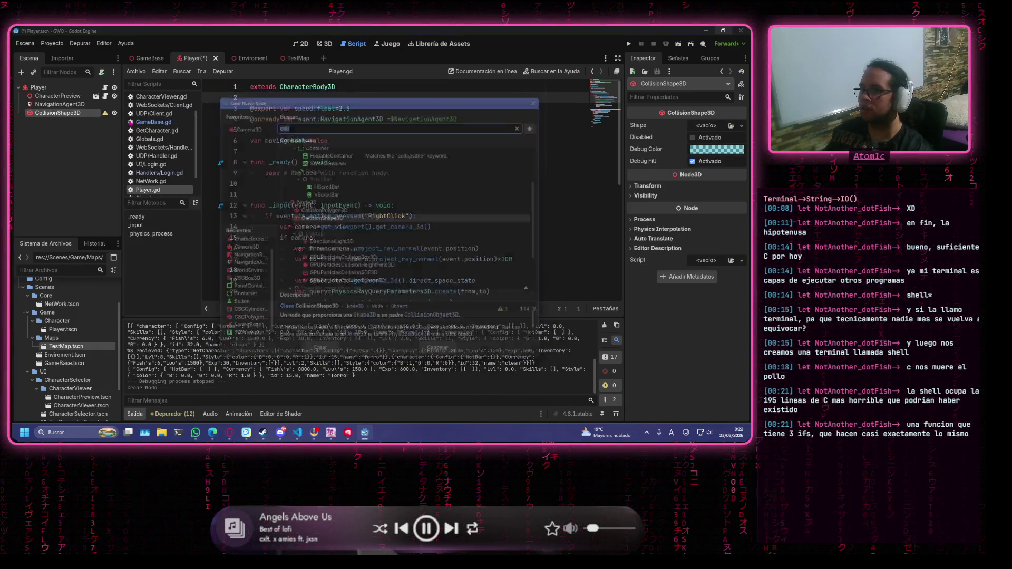
type("c")
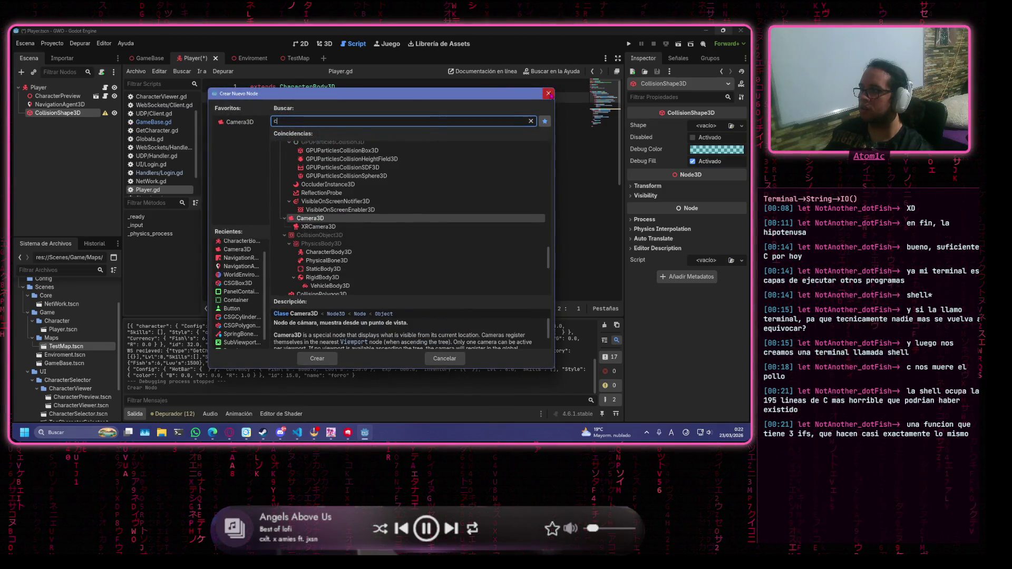
left_click(549, 93)
double_click(67, 113)
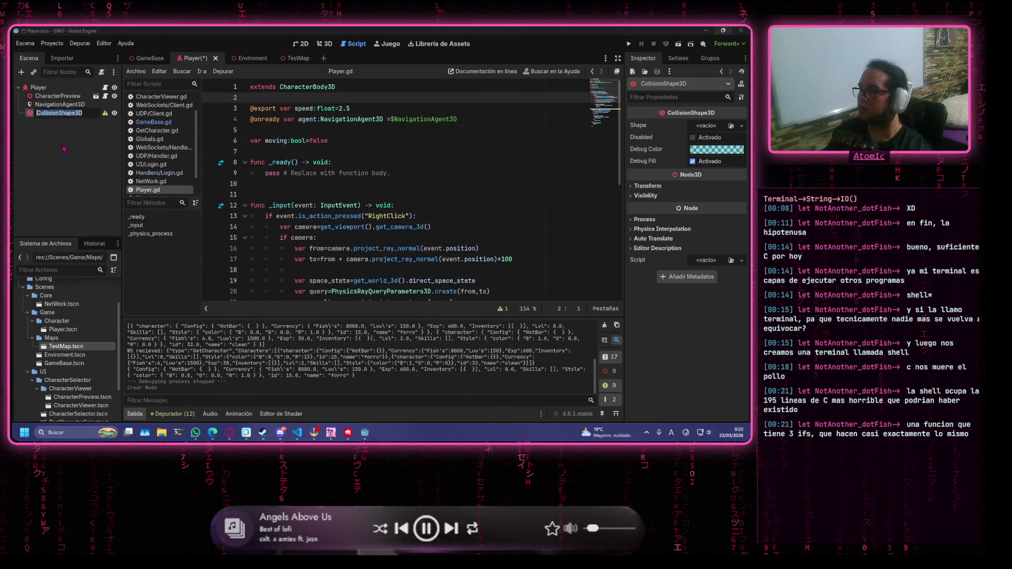
left_click(83, 141)
Give the CollisionShape3D a capsule shape, save, and inspect it in the 3D view
left_click(742, 126)
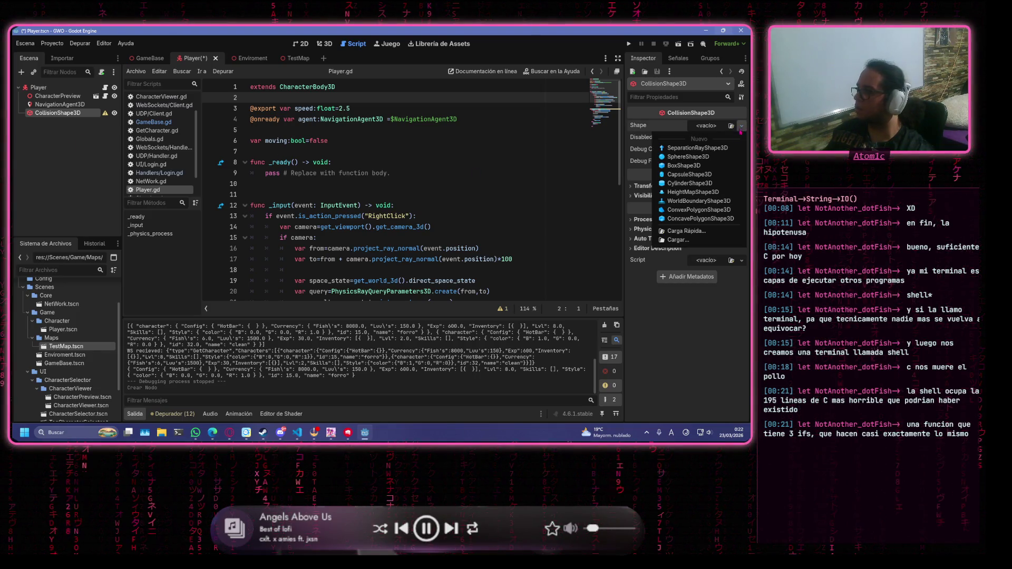
left_click(729, 174)
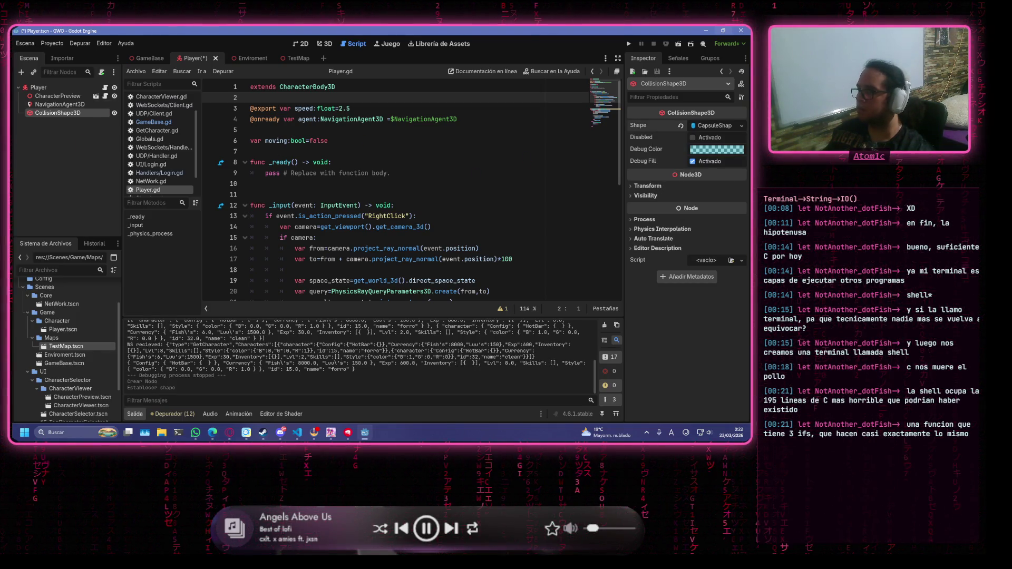
key("ctrl+s")
left_click(324, 44)
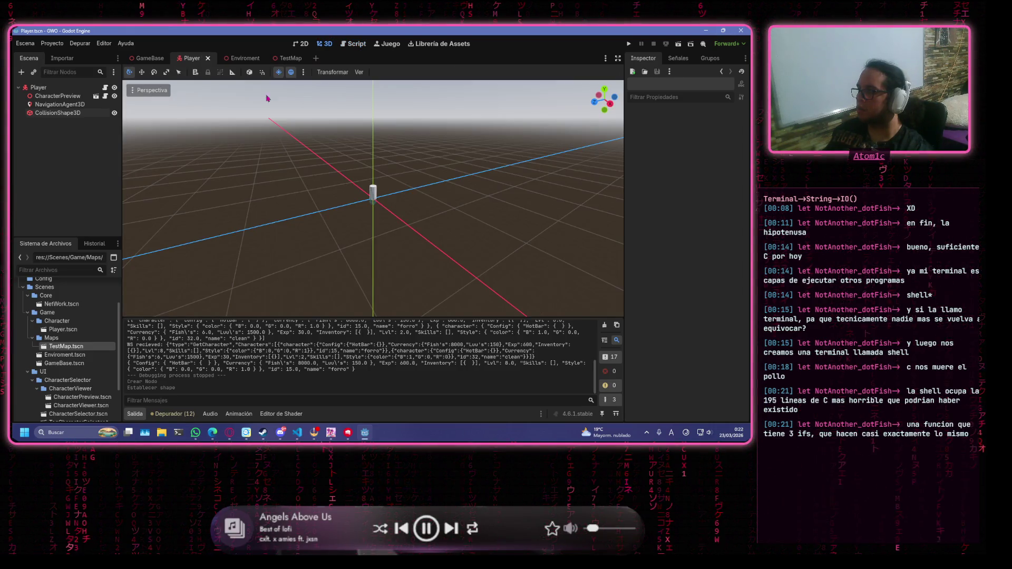
mouse_move(270, 163)
left_mouse_down()
mouse_move(411, 164)
mouse_move(478, 178)
mouse_move(459, 155)
left_mouse_up()
scroll(432, 161, "up", 3)
Switch the shape to a CylinderShape3D, set Position Y to 1, and save
left_click(730, 126)
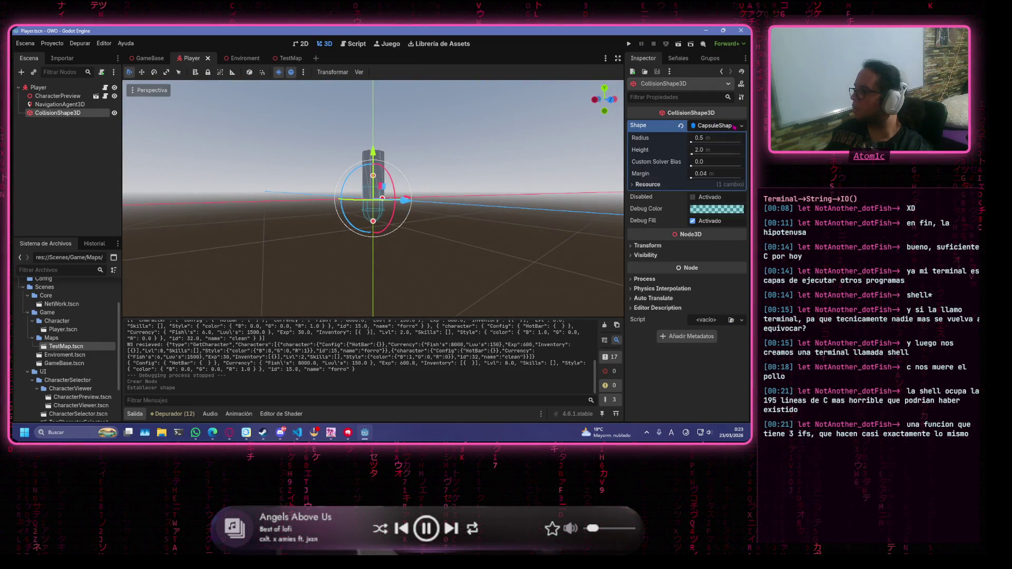
left_click(741, 126)
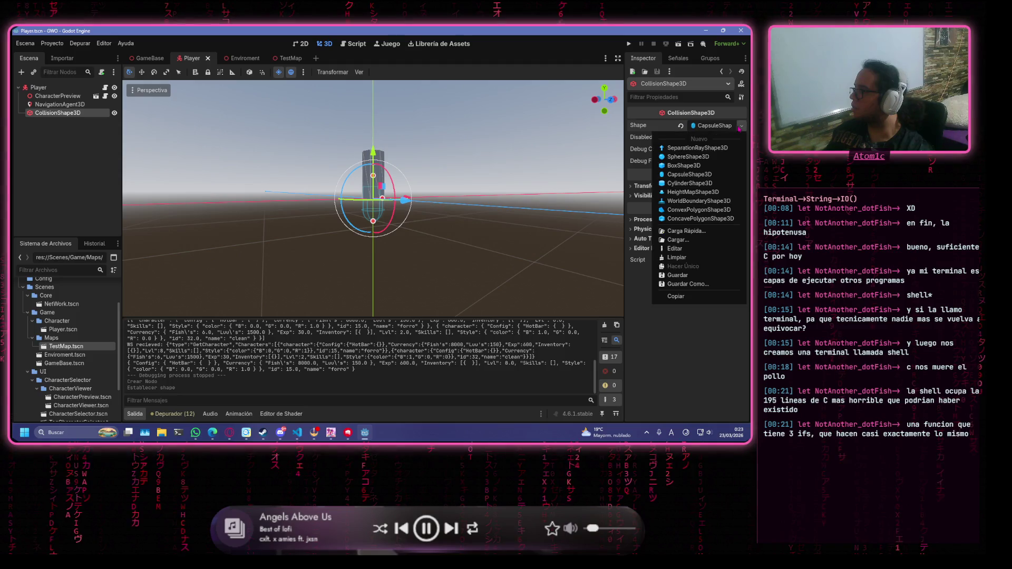
left_click(730, 183)
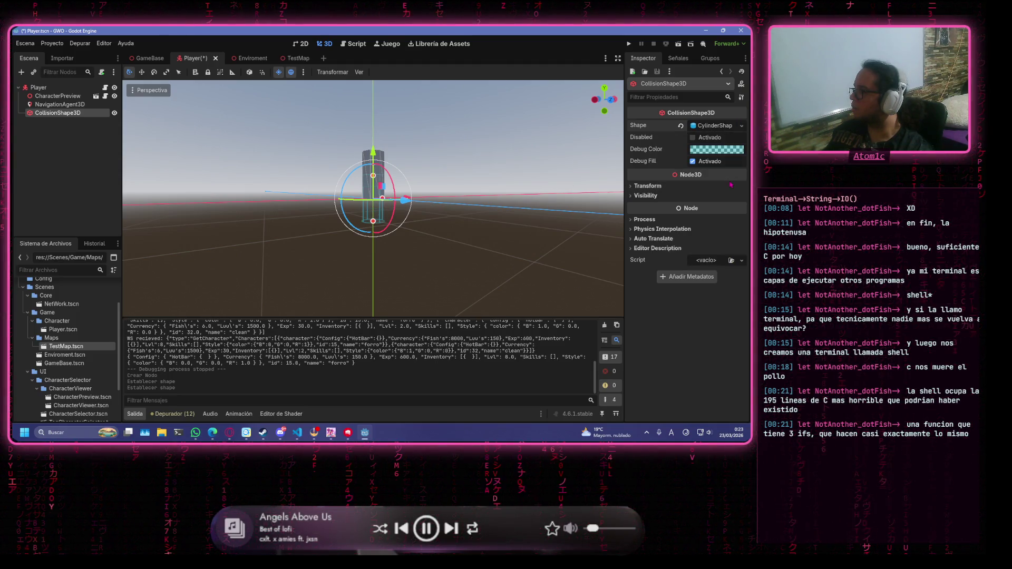
left_click(651, 186)
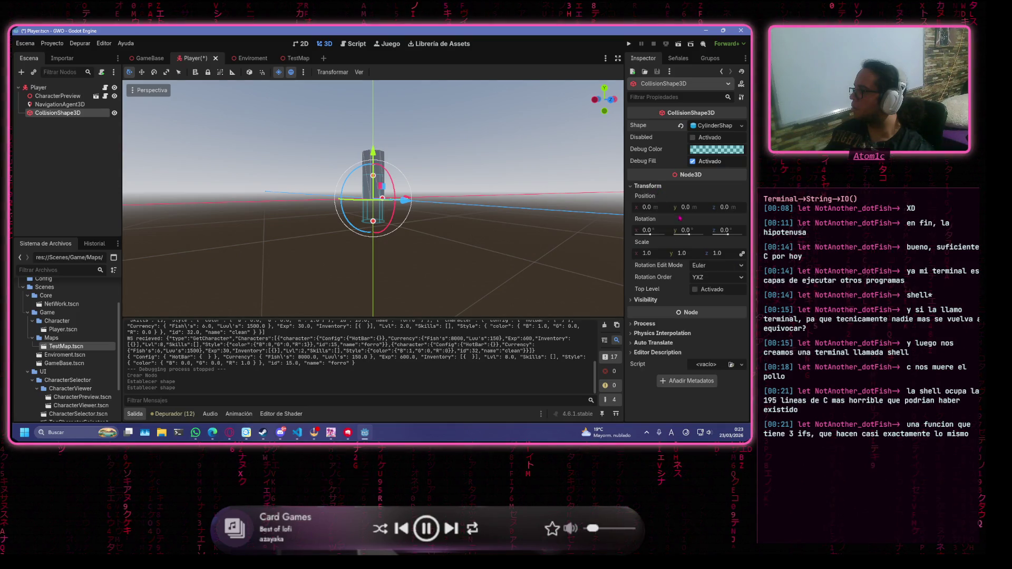
type("1")
key("Return")
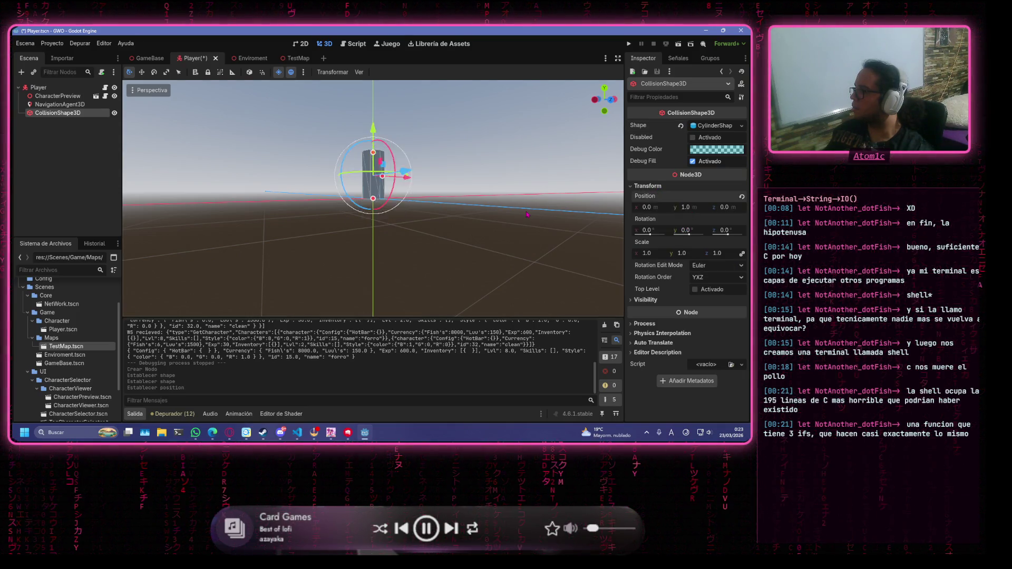
left_click(446, 167)
key("ctrl+s")
Make the collision shape Player's first child, save the scene, and run the game
scroll(445, 167, "up", 5)
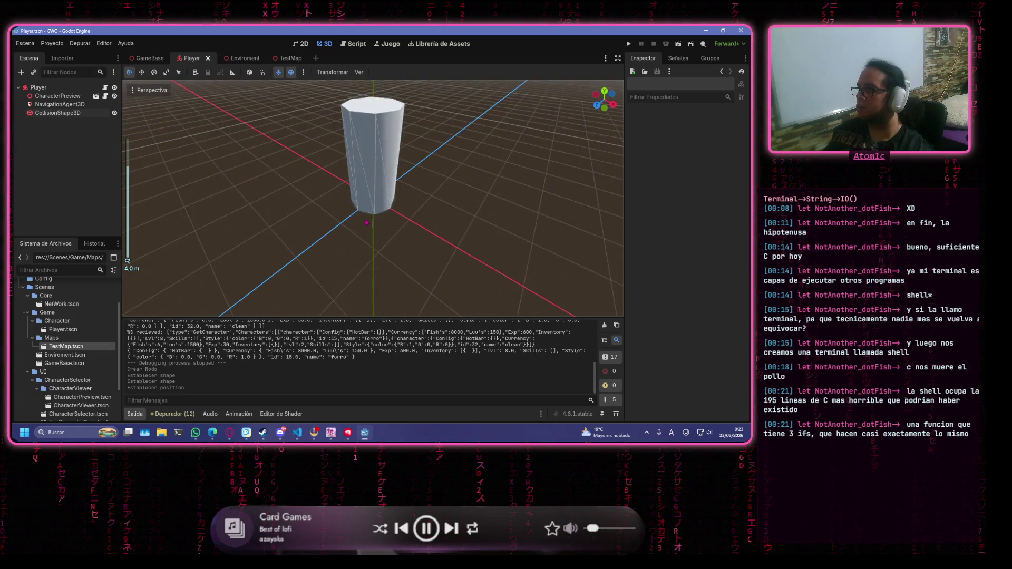
scroll(176, 174, "down", 5)
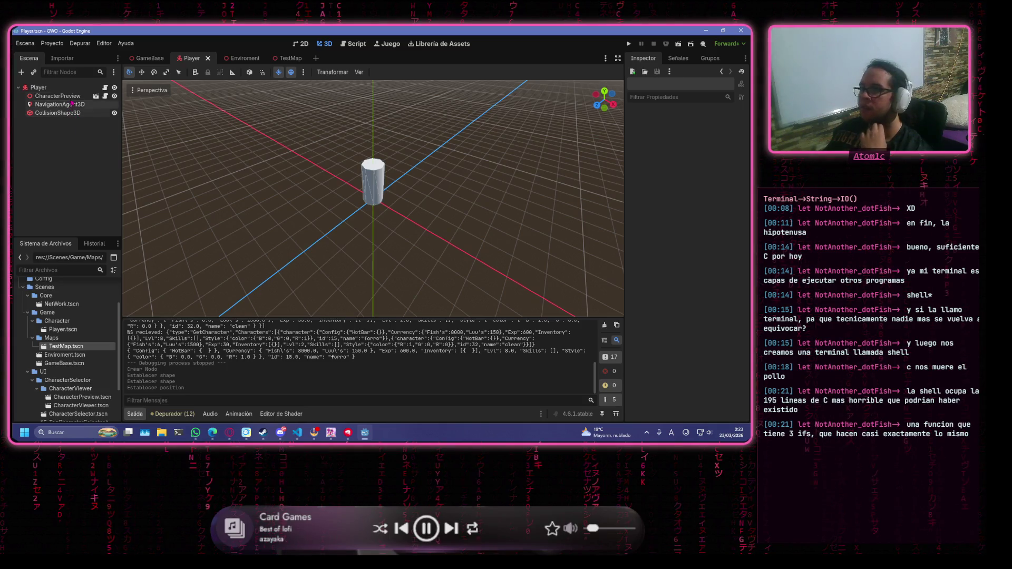
left_click_drag(71, 114, 53, 92)
left_click(441, 114)
key("ctrl+s")
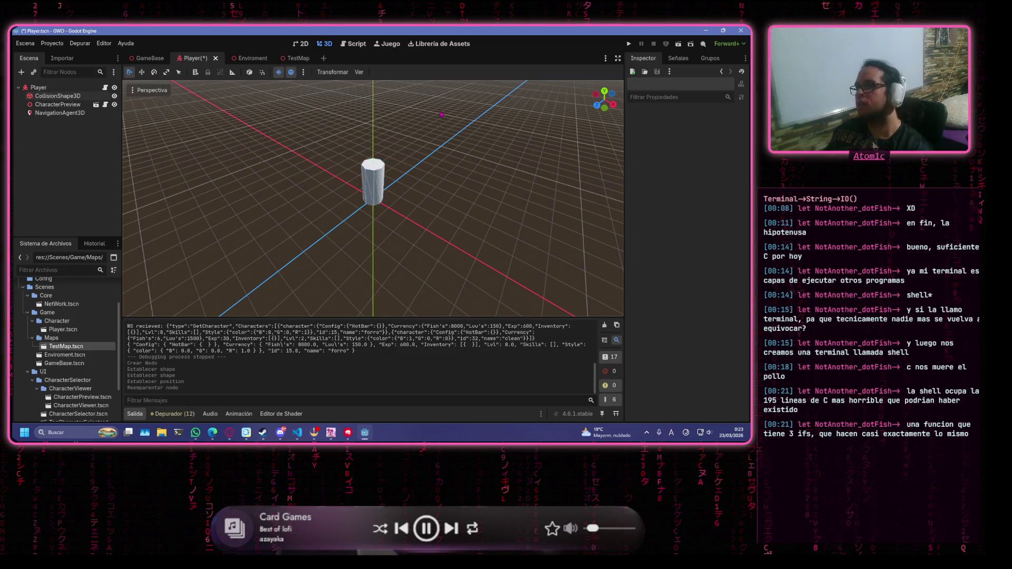
left_click(629, 44)
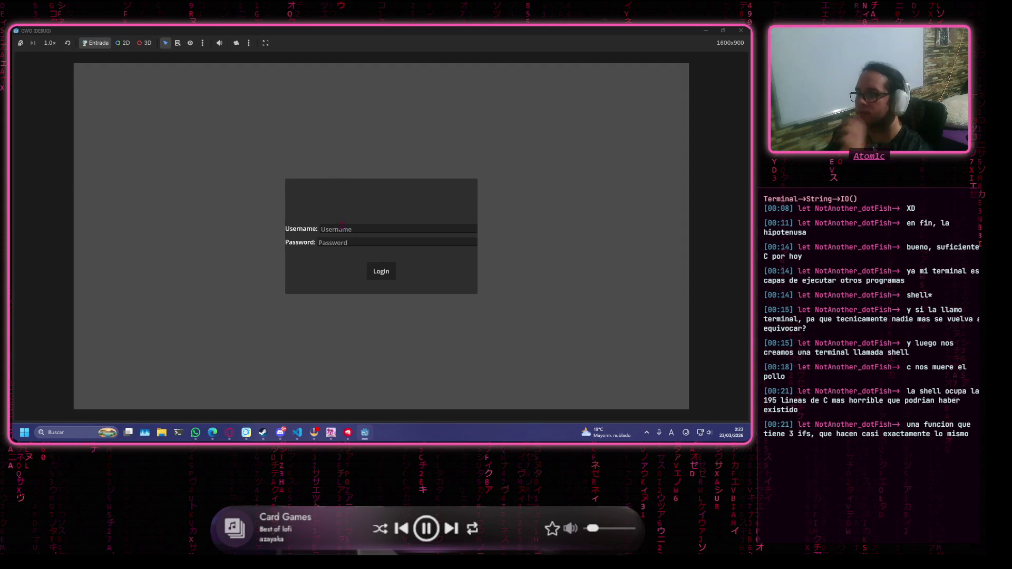
Log in, start playing, close the game window, and save the Player scene
left_click(342, 226)
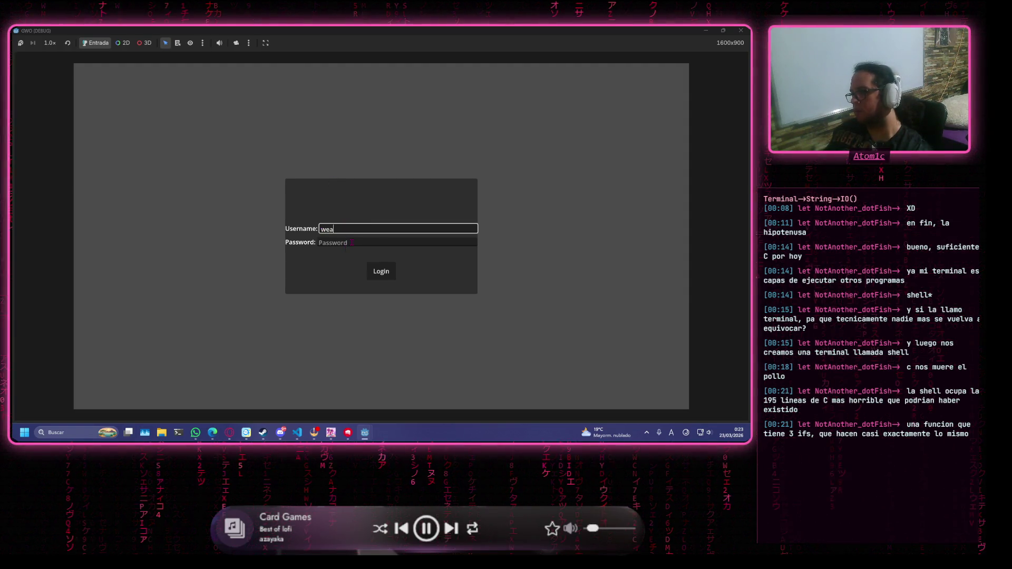
left_click(350, 243)
type("wea")
key("Return")
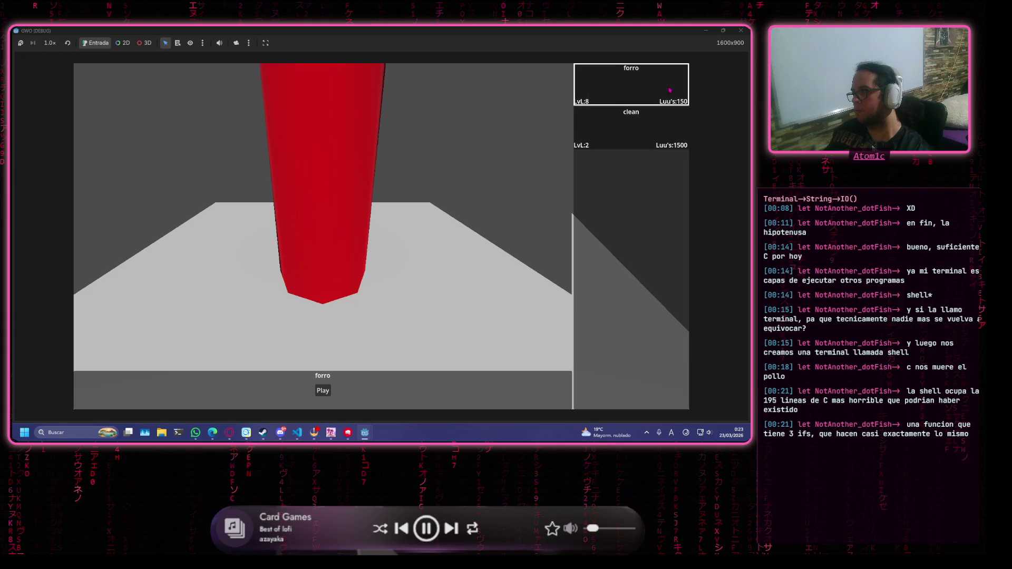
left_click(318, 390)
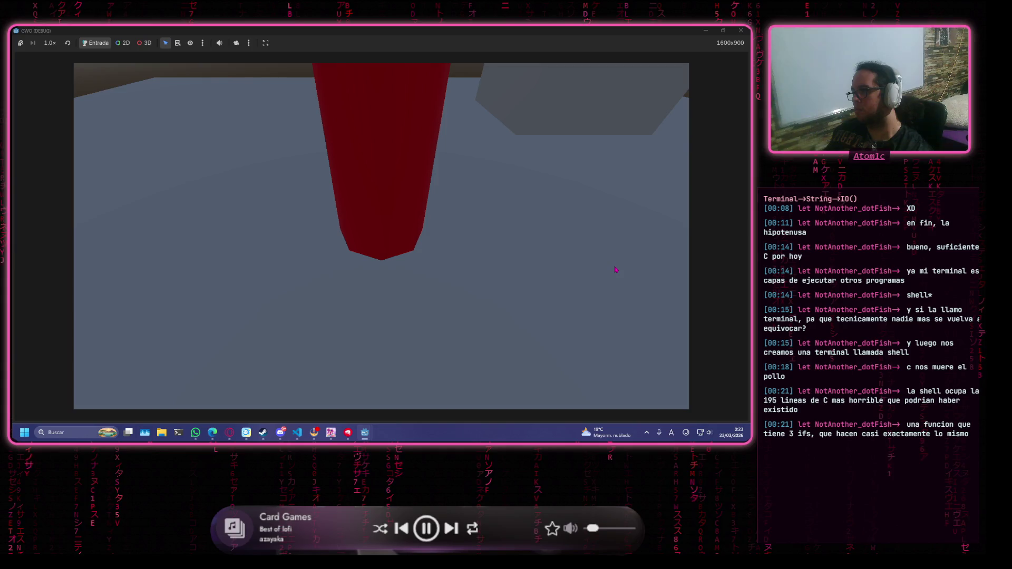
left_click(740, 30)
key("ctrl+s")
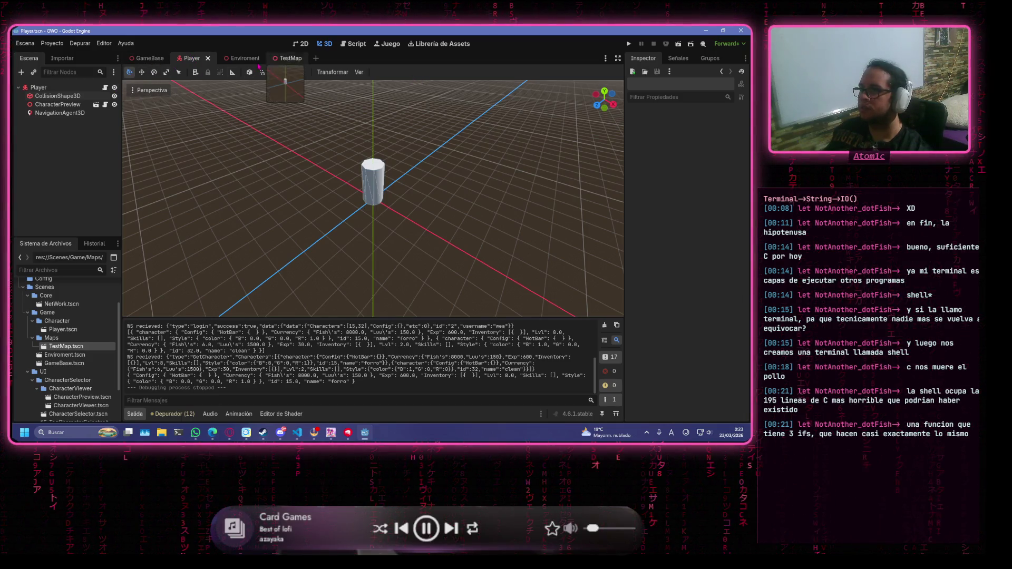
In the GameBase scene, drag the Camera3D to a new position
left_click(151, 59)
left_click(292, 144)
mouse_move(292, 144)
left_mouse_down()
mouse_move(317, 163)
mouse_move(323, 90)
mouse_move(349, 163)
mouse_move(306, 174)
mouse_move(304, 185)
mouse_move(295, 177)
mouse_move(294, 92)
left_mouse_up()
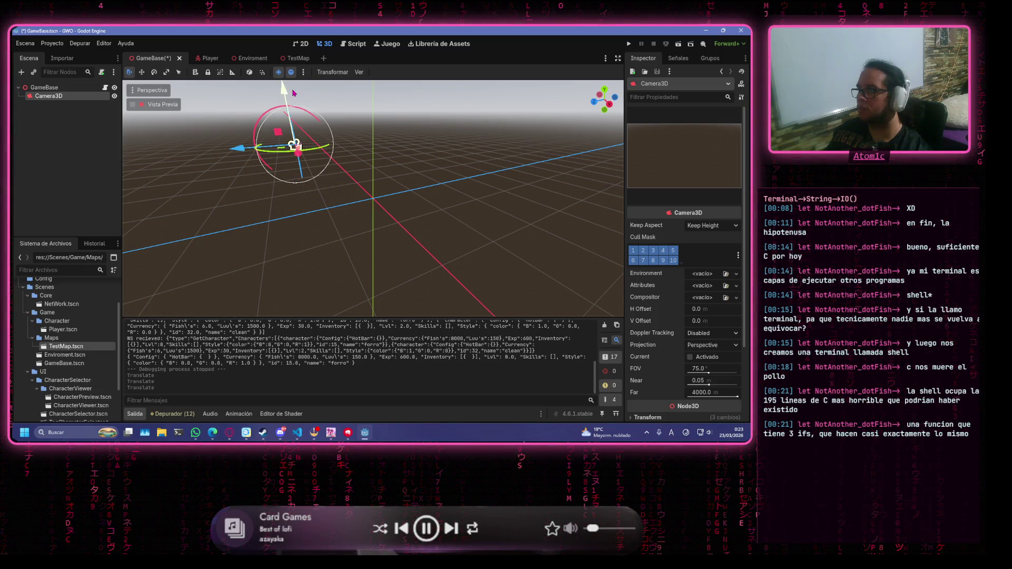
Open Player.gd from the Player scene at the end of the moving=true line
left_click(205, 58)
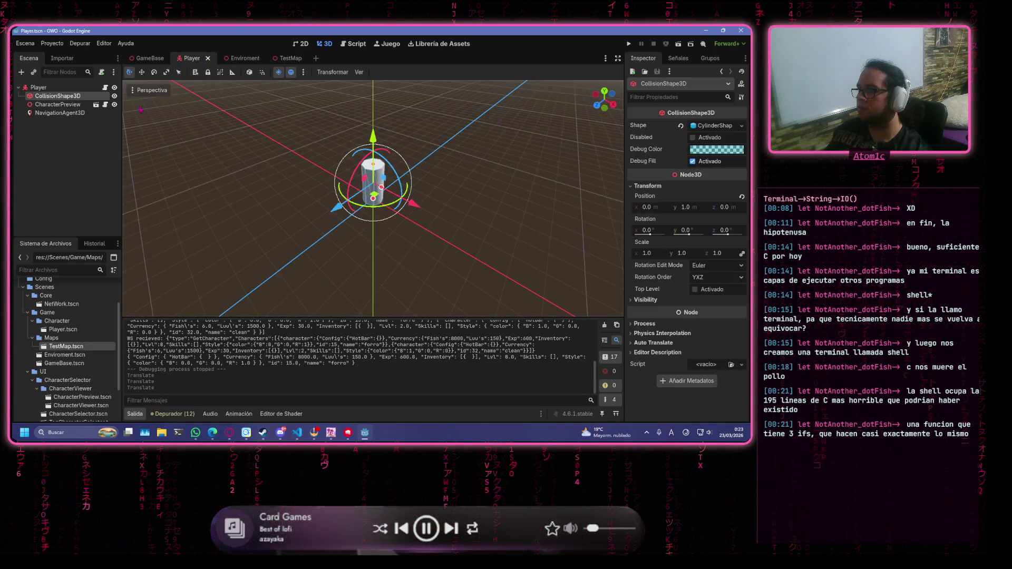
left_click(353, 44)
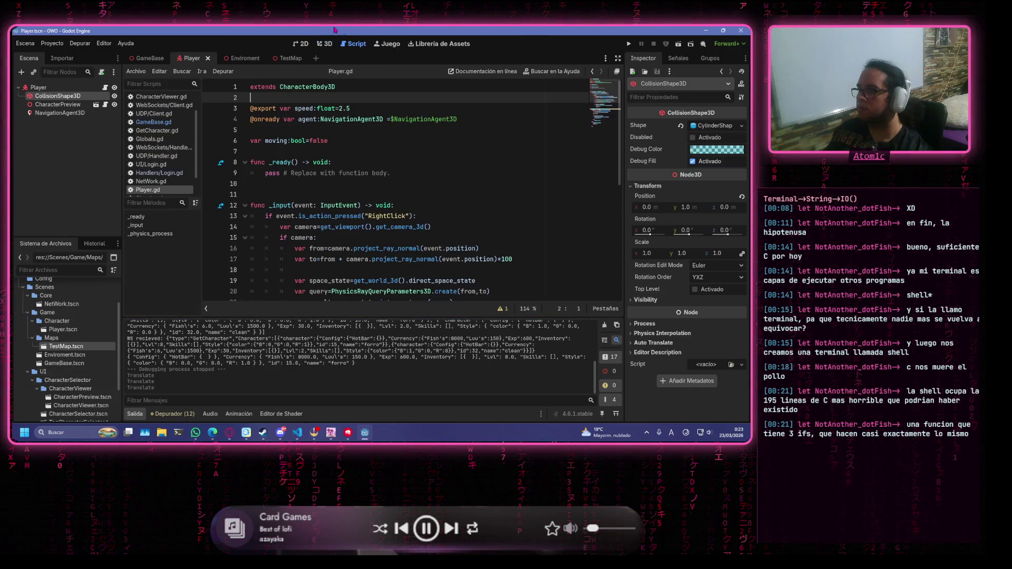
scroll(410, 233, "down", 5)
scroll(410, 233, "up", 4)
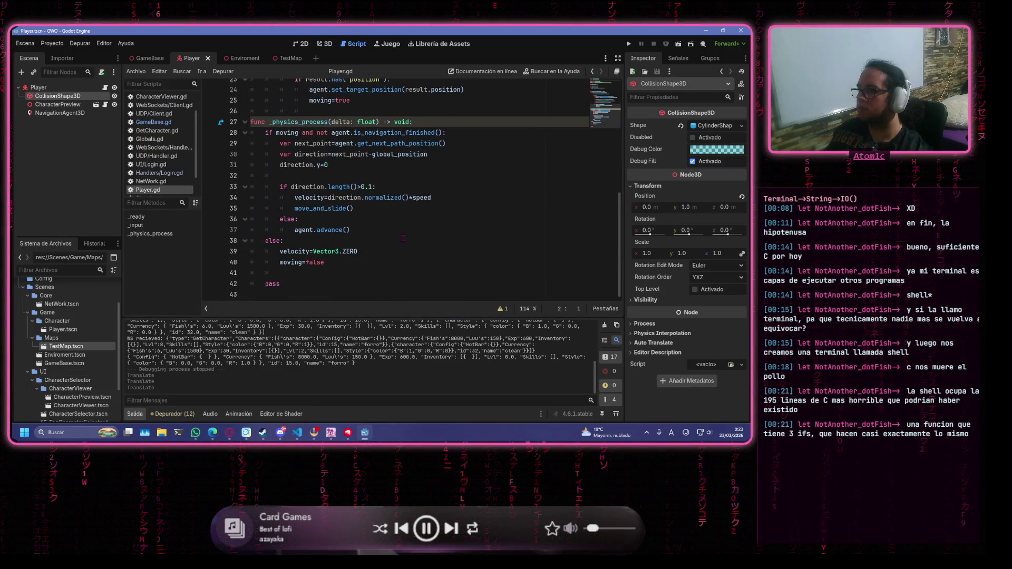
left_click(405, 230)
scroll(406, 231, "up", 4)
scroll(405, 233, "down", 4)
Add an indented print("me muevo") after moving=true, save, and run the project
key("Return")
key("BackSpace")
key("BackSpace")
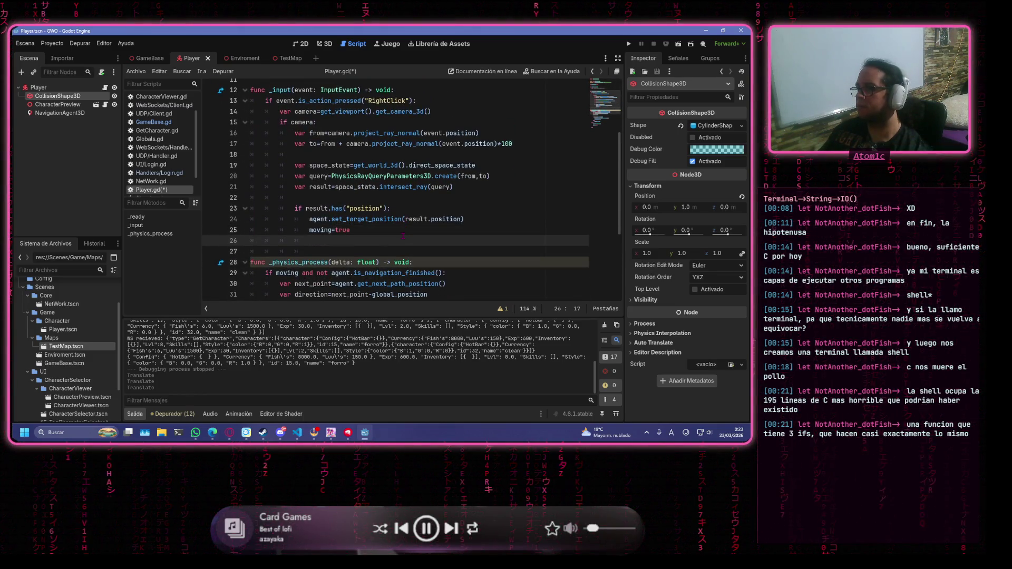
type("me")
key("BackSpace")
key("BackSpace")
key("BackSpace")
type("prin")
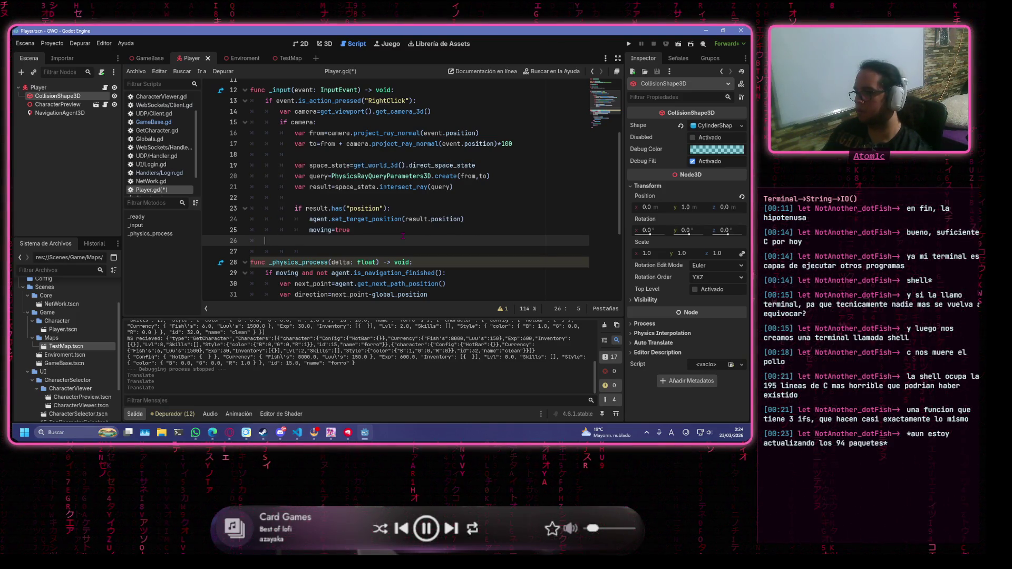
type("t me")
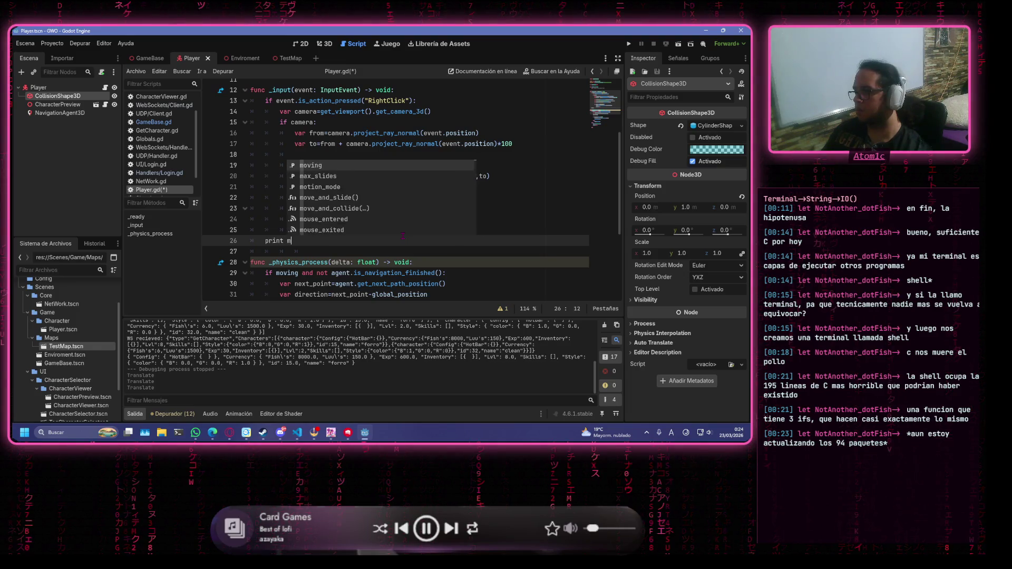
key("BackSpace")
key("BackSpace")
key("BackSpace")
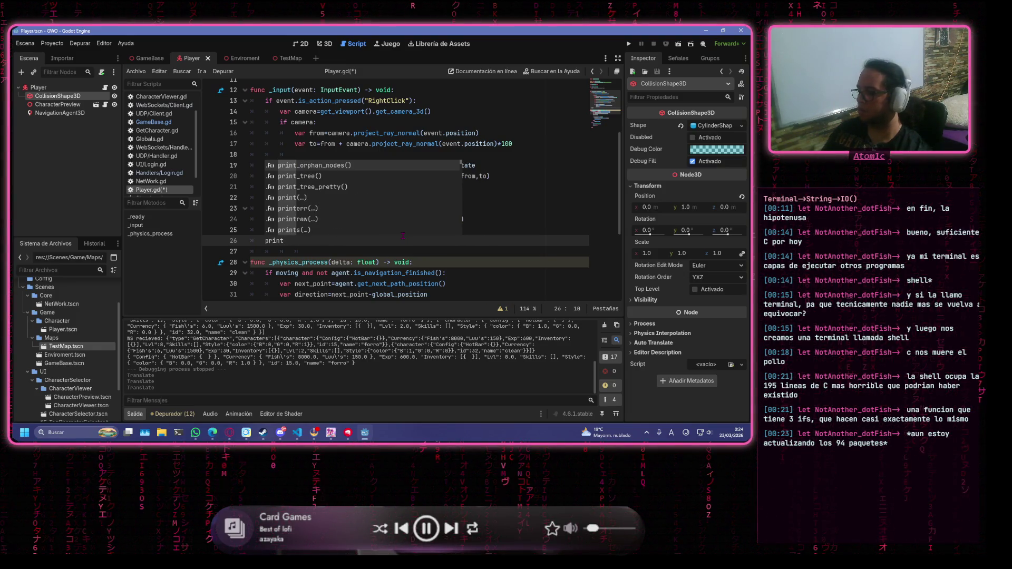
type("()")
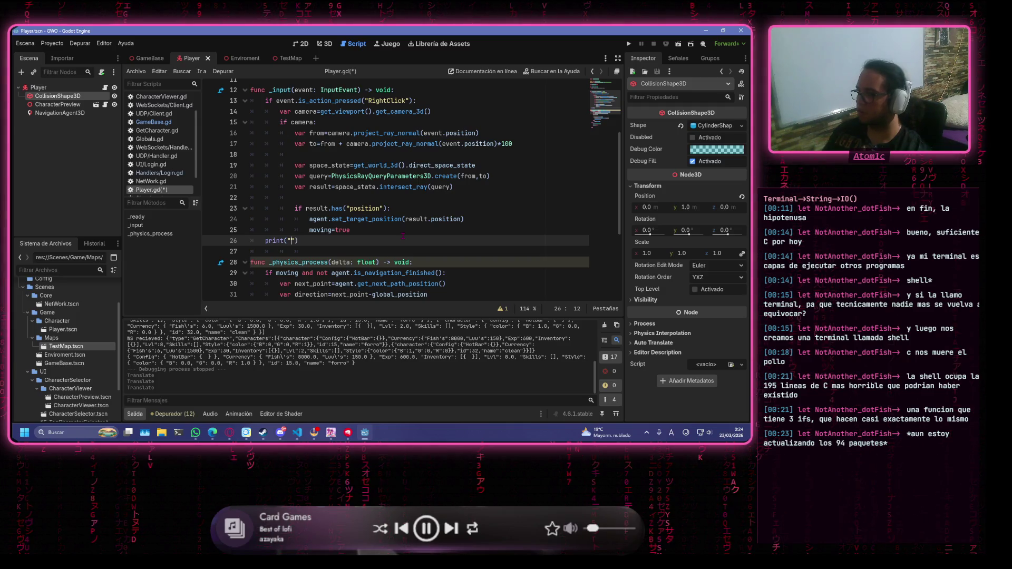
type("muevo")
key("ctrl+s")
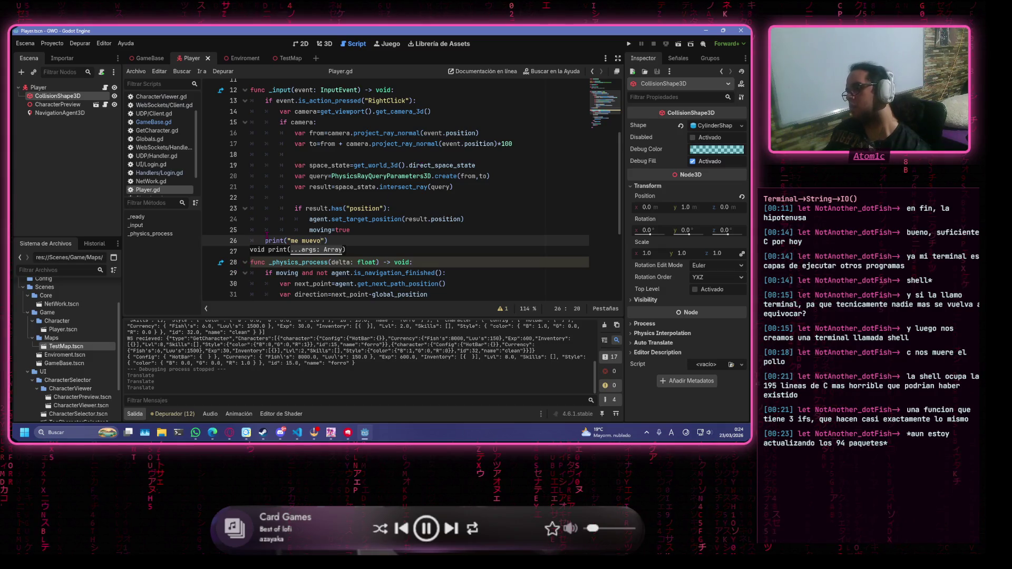
key("Home")
key("Tab")
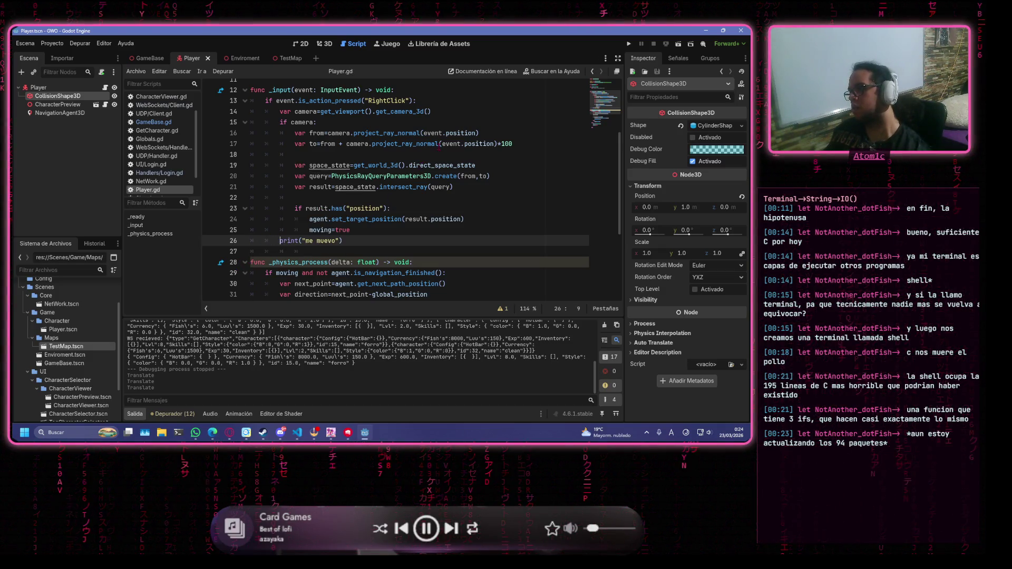
left_click(631, 42)
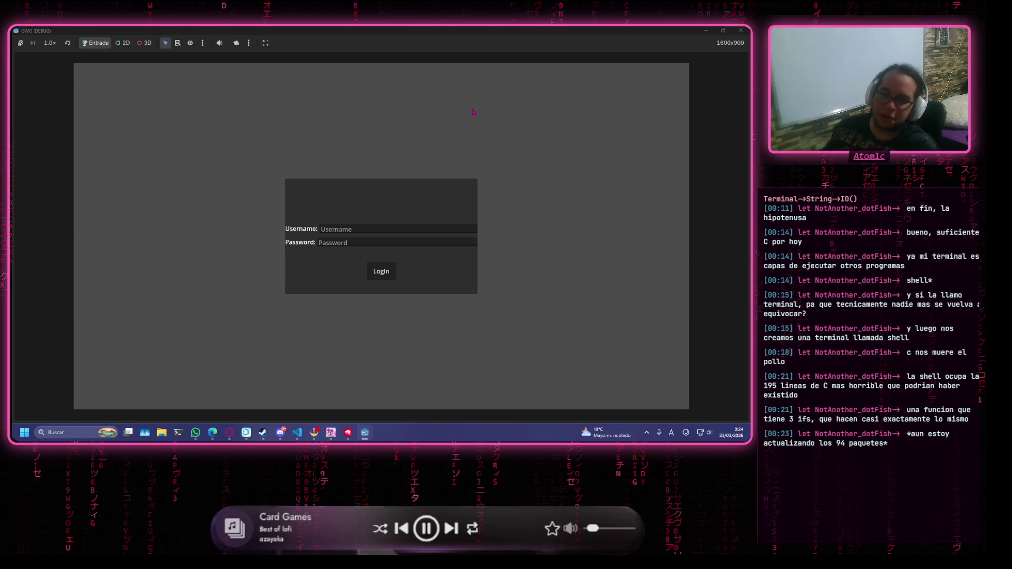
Log in to the game test with the username and password
left_click(420, 228)
type("wea")
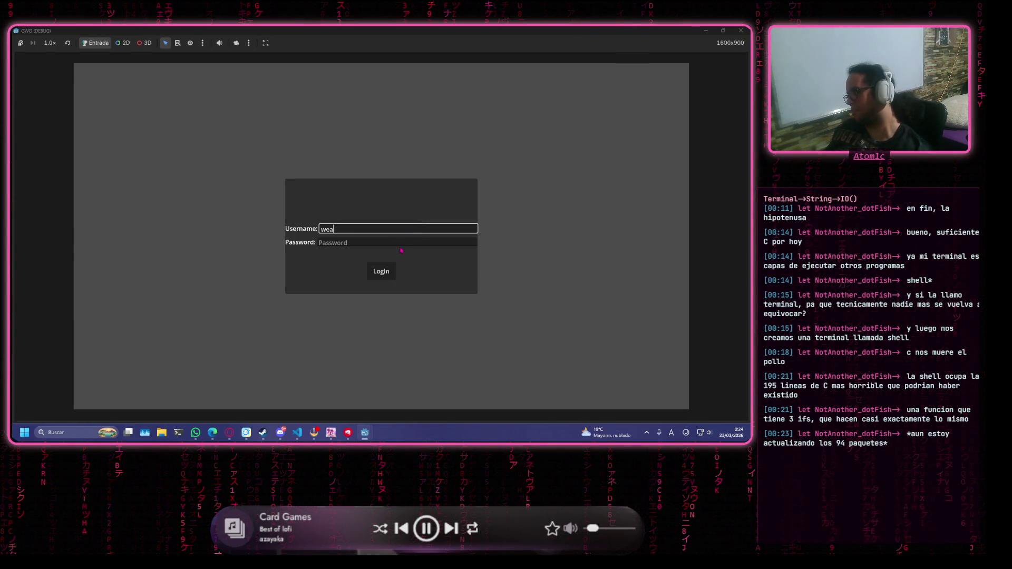
left_click(319, 242)
type("we")
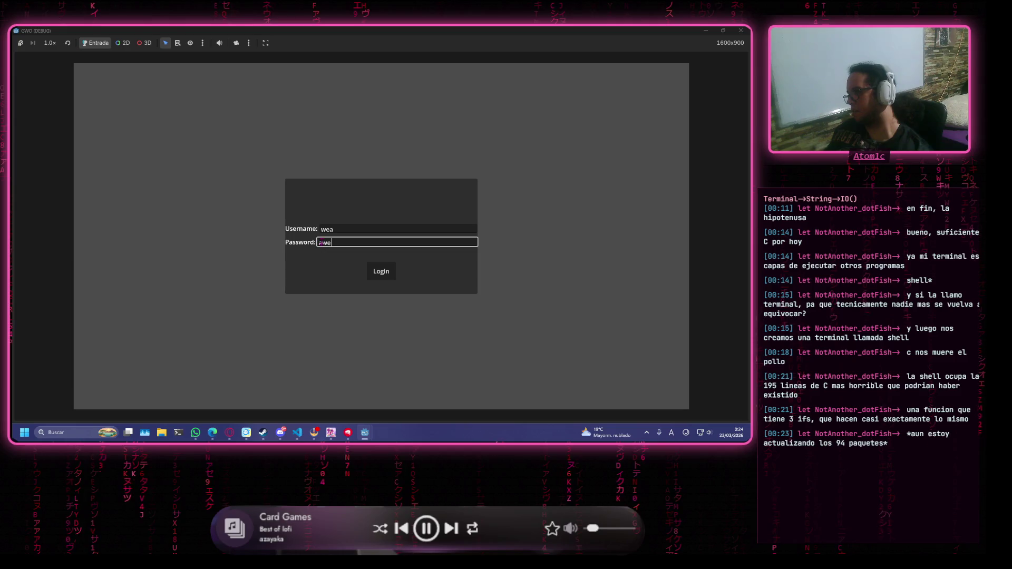
key("BackSpace")
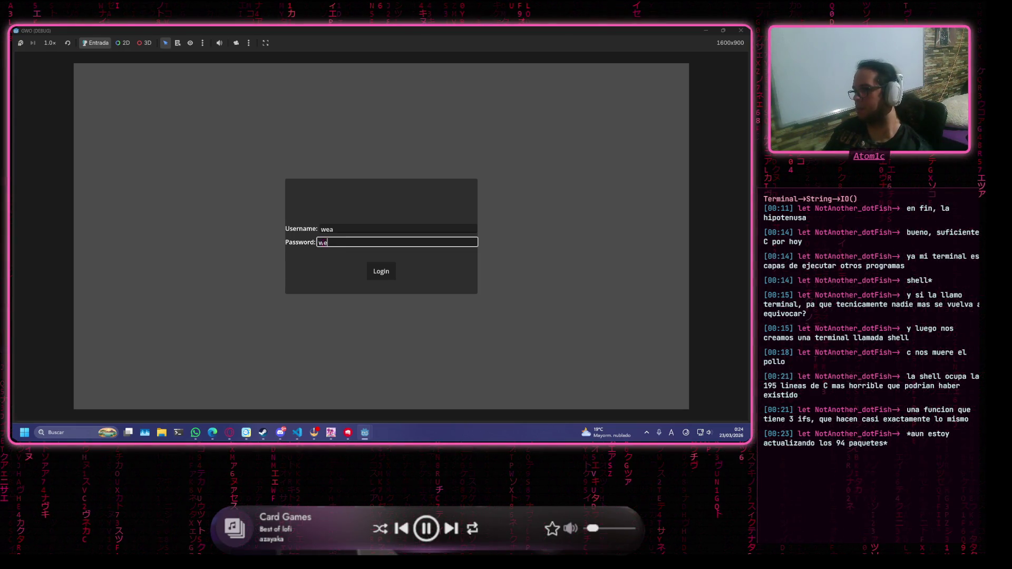
left_click(381, 271)
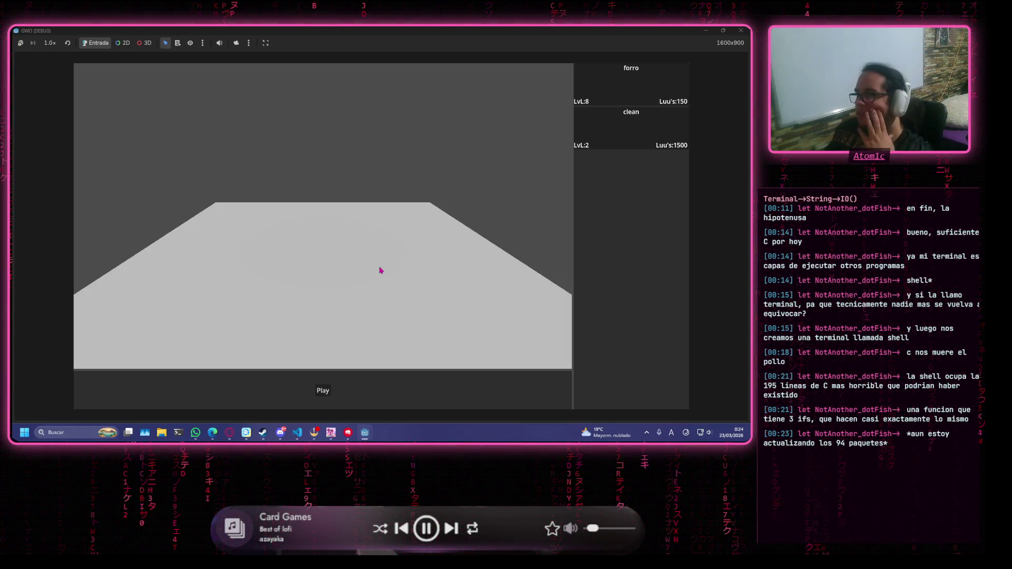
Play the forro level, then pop out and close the GWO (DEBUG) game window
left_click(584, 79)
left_click(324, 398)
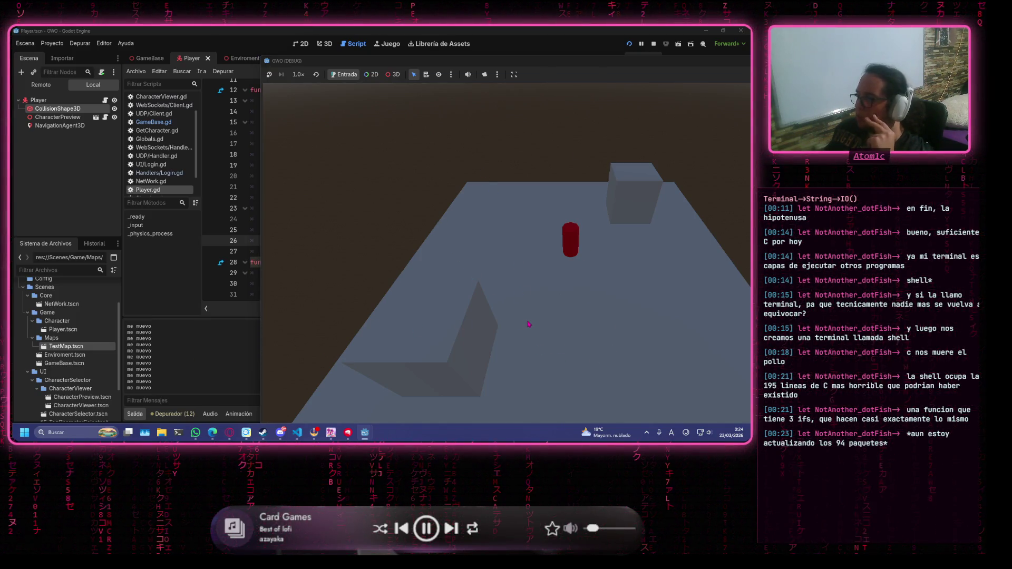
left_click_drag(528, 62, 394, 53)
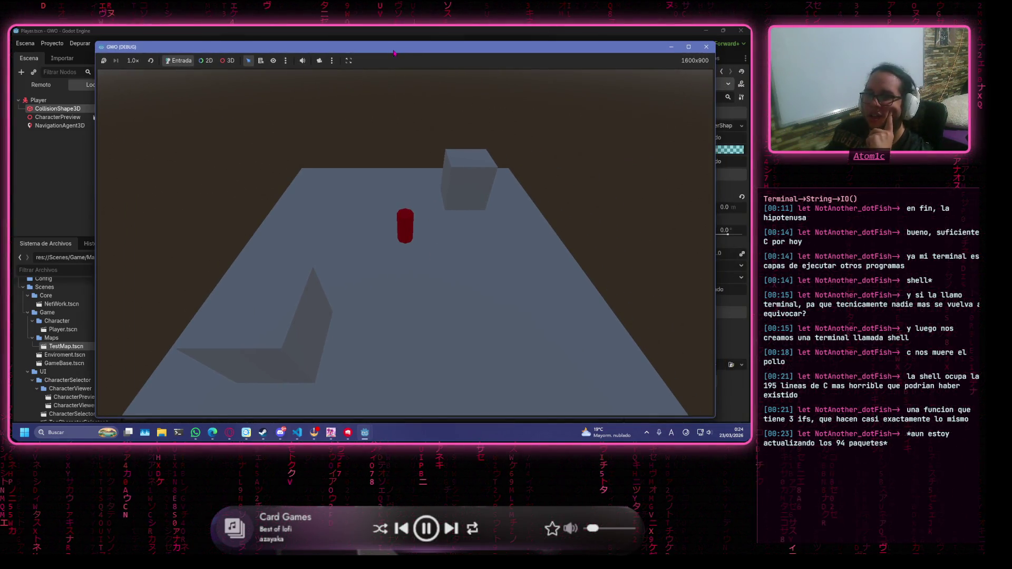
left_click(708, 46)
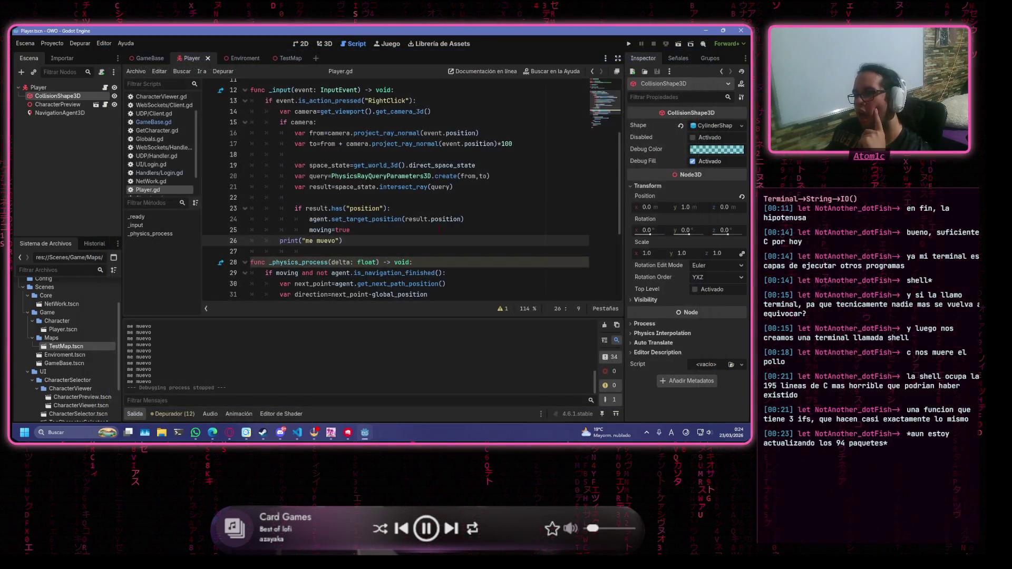
scroll(424, 220, "down", 4)
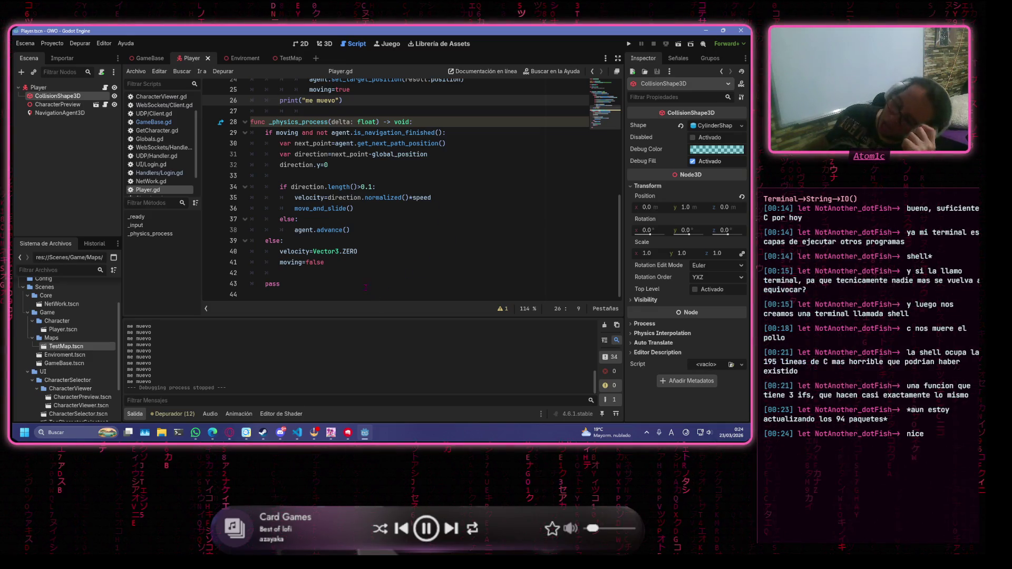
mouse_move(357, 252)
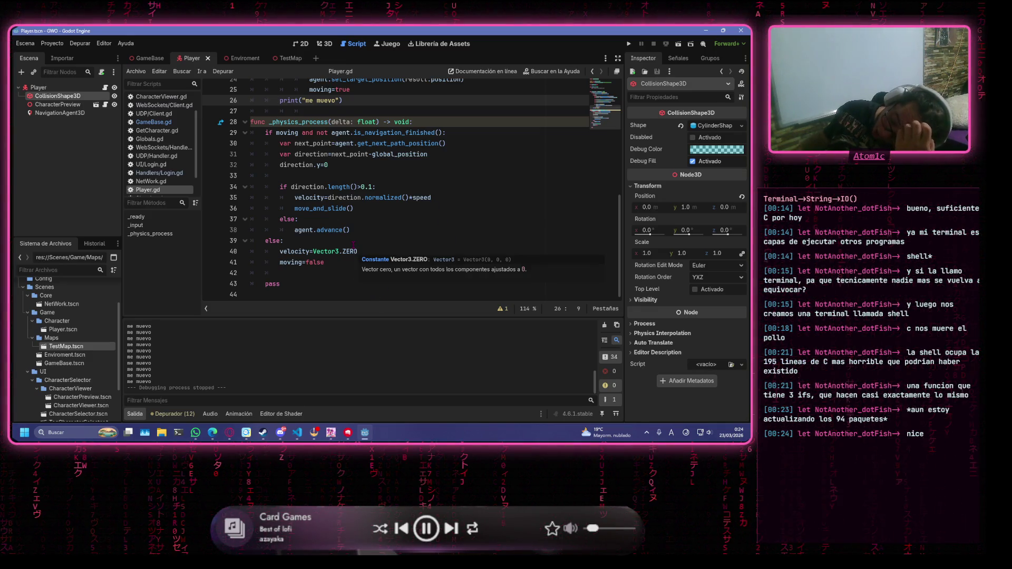
scroll(449, 221, "up", 8)
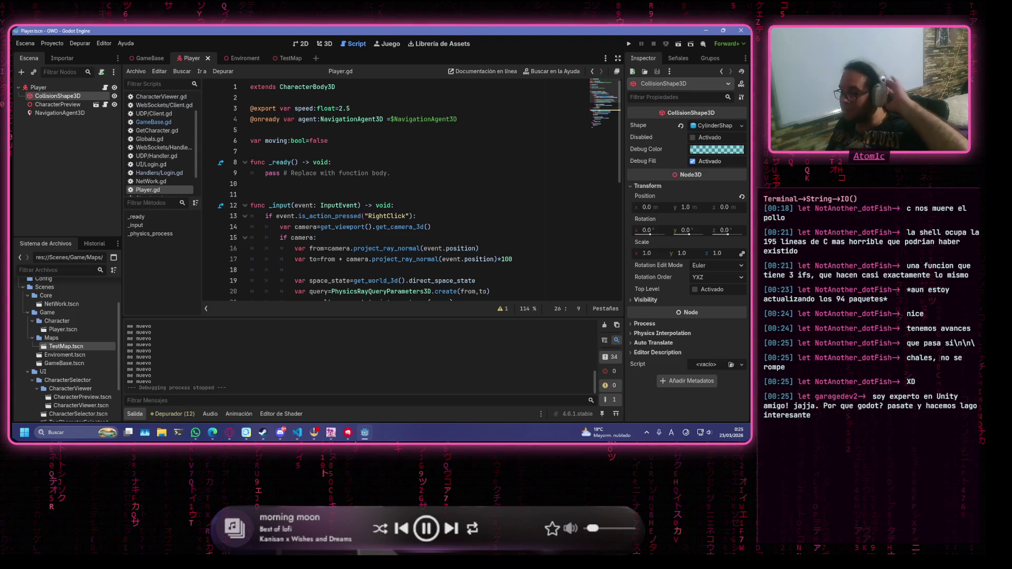
Place the cursor at the end of line 12 in Player.gd, then open the Asset Library with Ctrl+F5
left_click(447, 205)
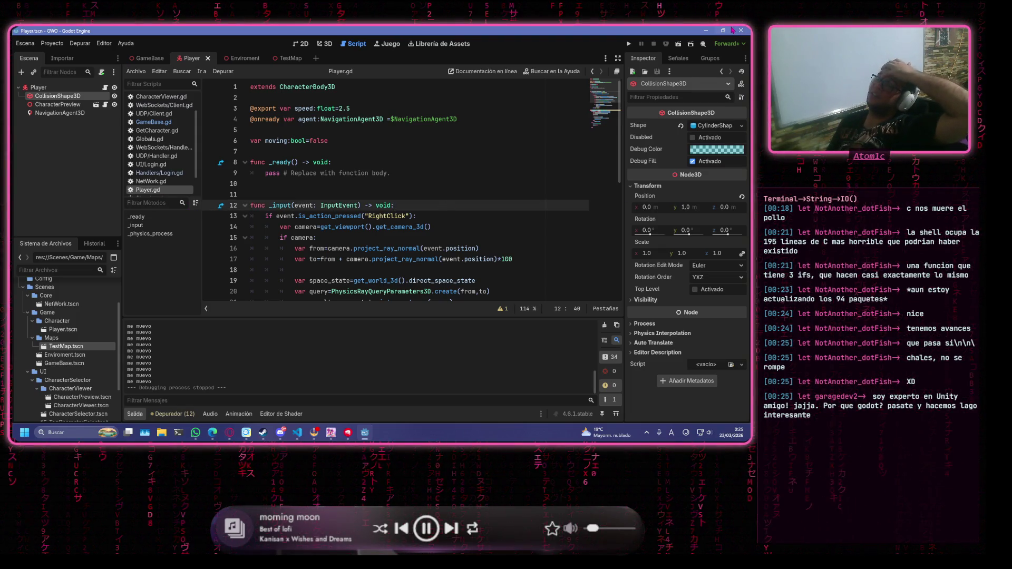
mouse_move(732, 30)
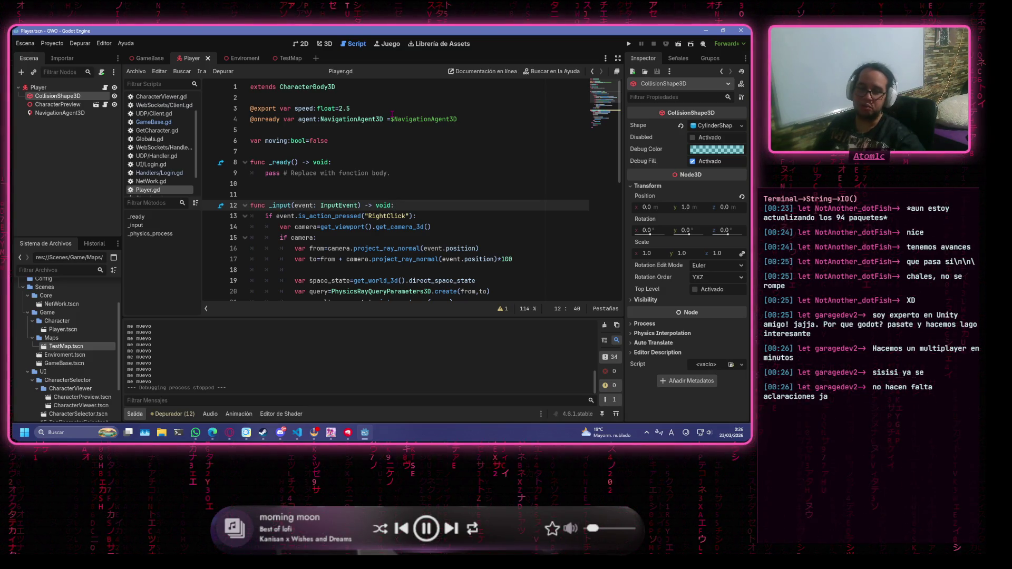
key("ctrl+F5")
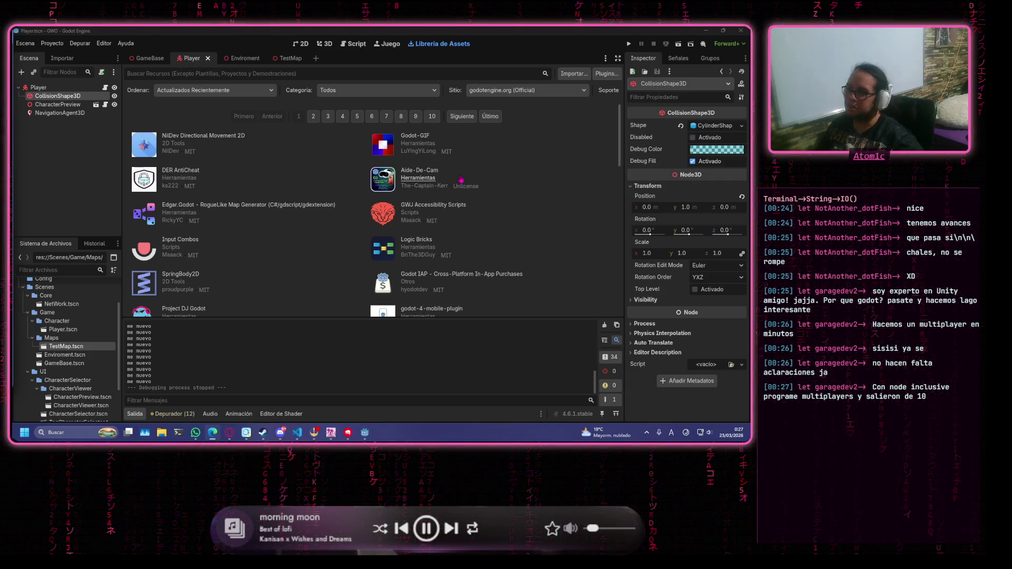
Browse the Asset Library, then switch via the Game and 2D workspaces to the Player scene in 3D
scroll(330, 200, "down", 5)
scroll(334, 219, "down", 2)
scroll(484, 215, "up", 8)
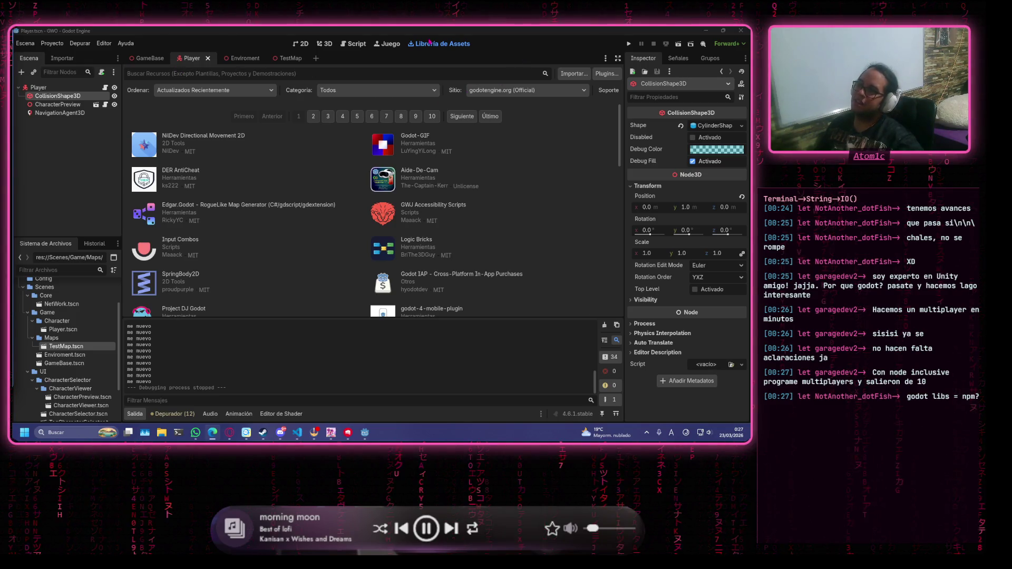
left_click(387, 44)
left_click(301, 44)
left_click(325, 44)
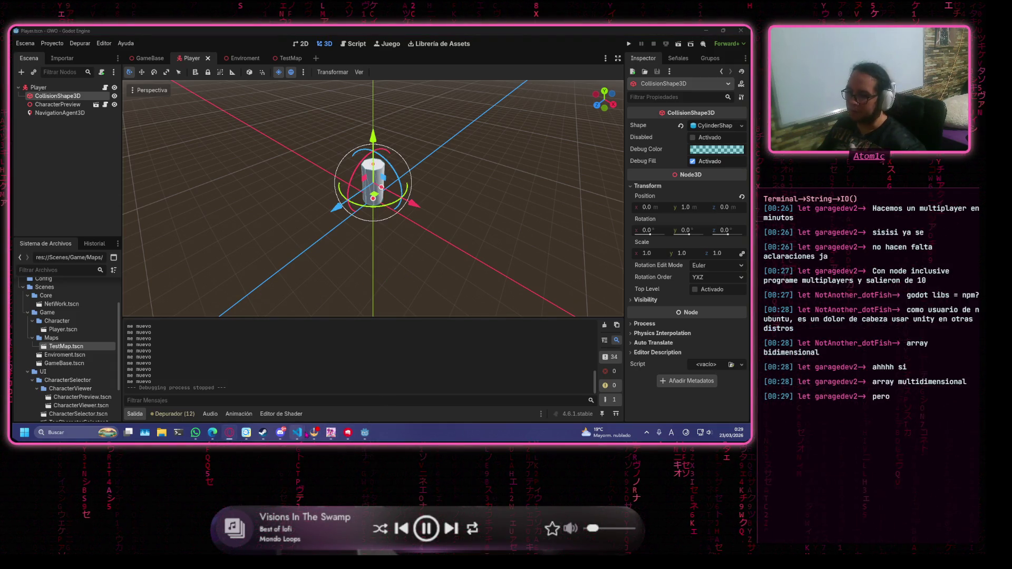
Bring main.c to the front and move the caret below free(arr) to line 19
mouse_move(297, 432)
left_click(339, 408)
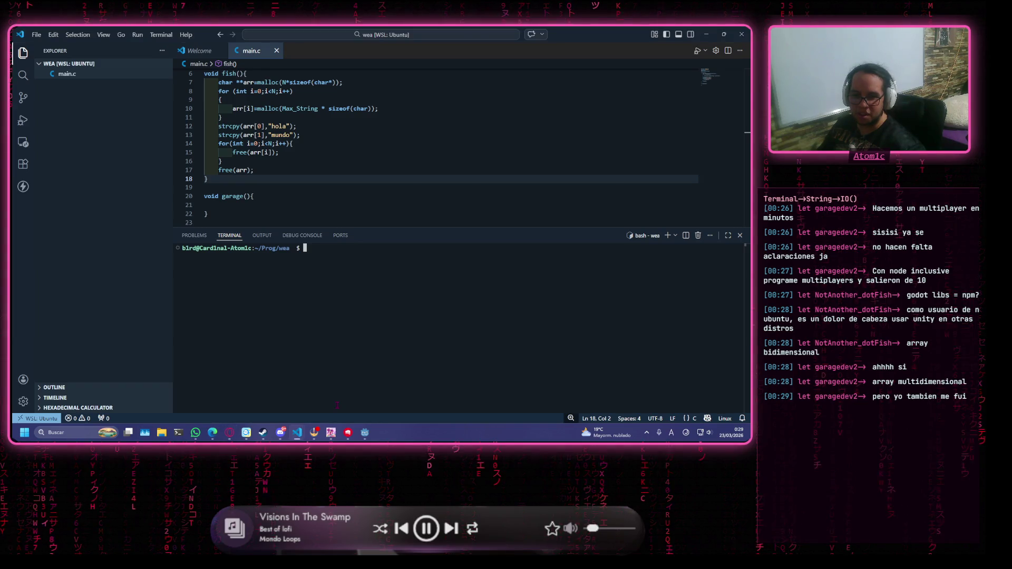
left_click(432, 170)
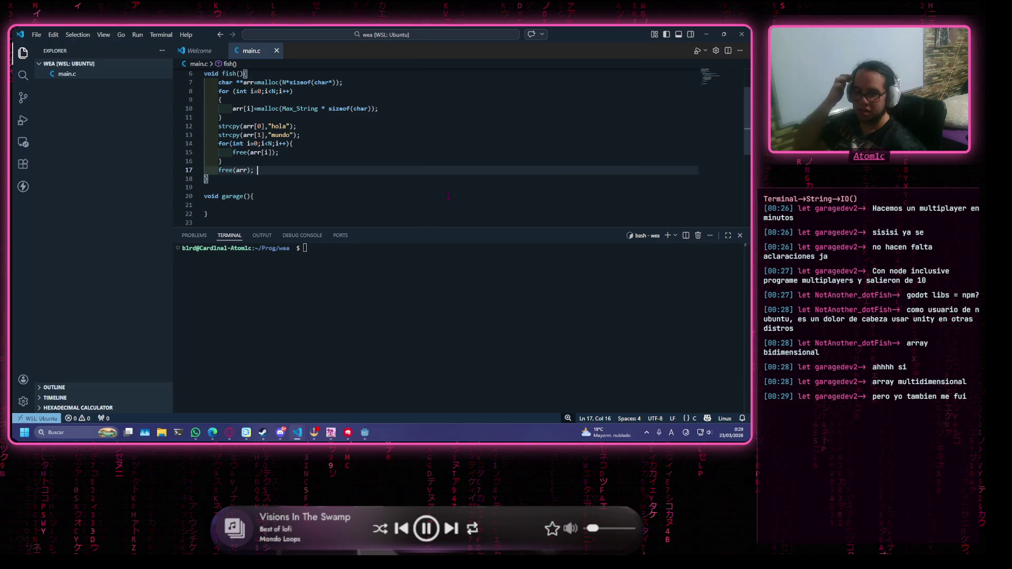
key("Down")
key("Down")
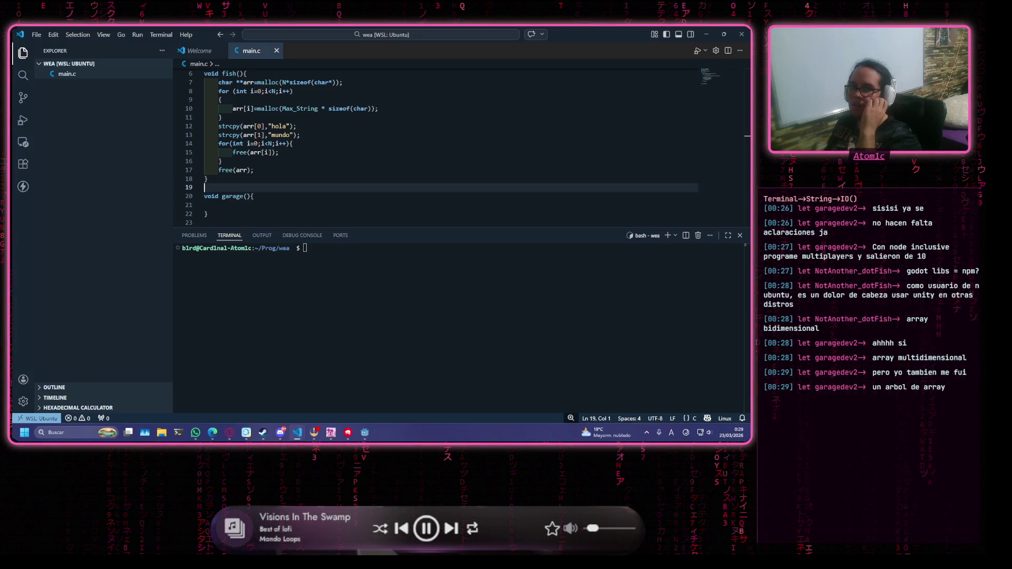
Switch to another window and back, then place the caret inside the empty garage() function
key("alt+Tab")
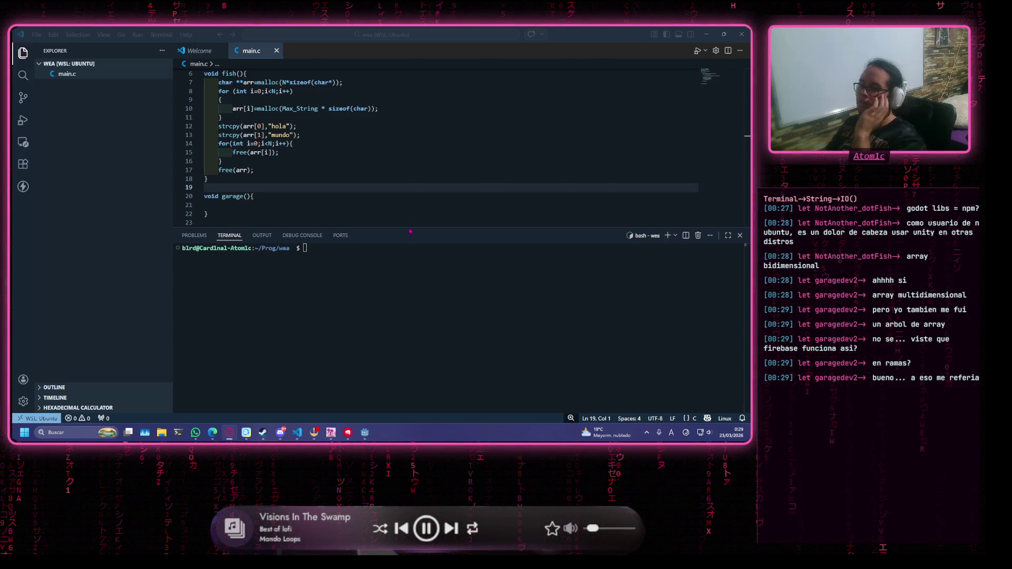
left_click(377, 179)
scroll(362, 197, "down", 2)
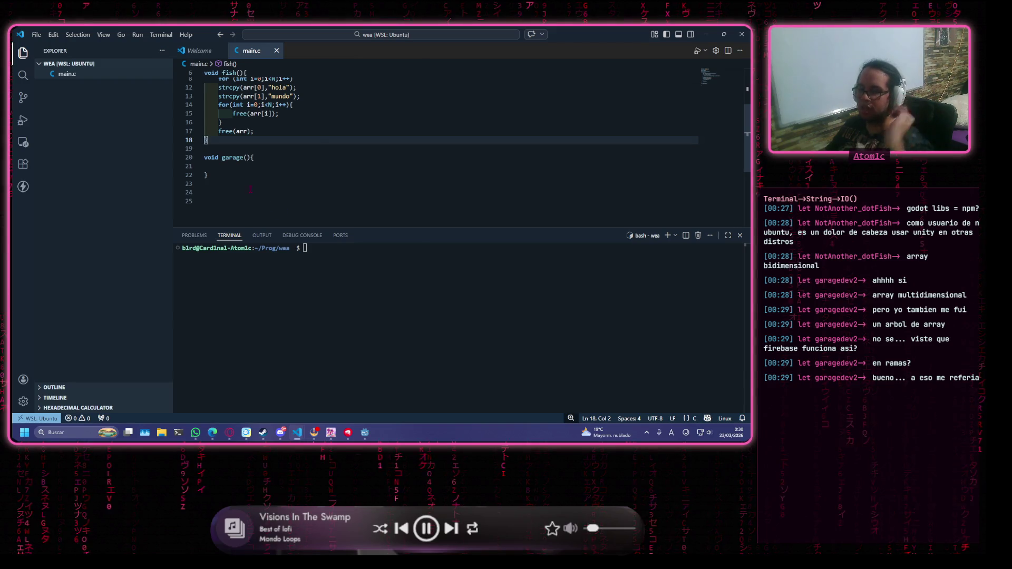
left_click(242, 165)
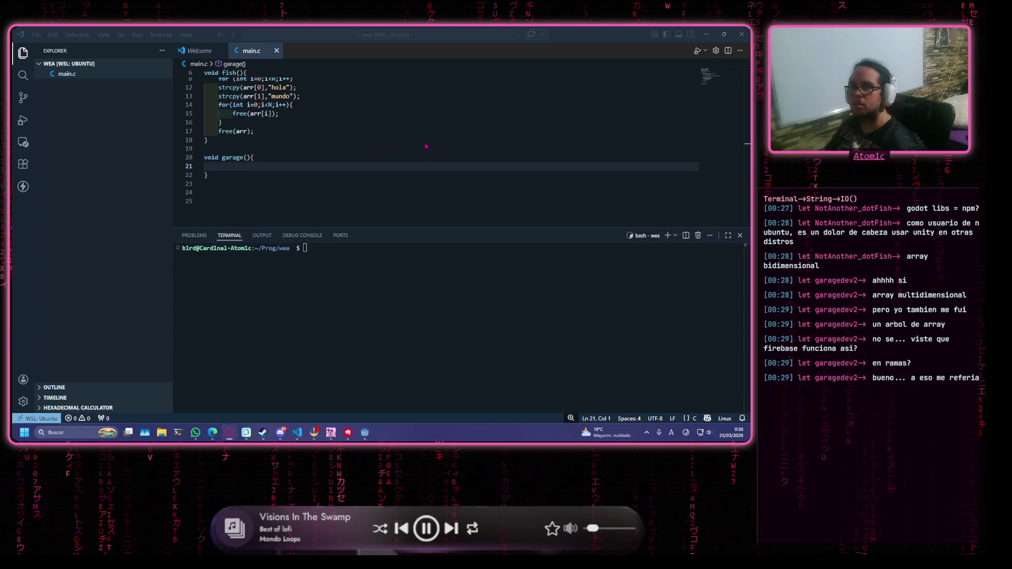
Search Google for firebase and open the firebase.google.com result
type("firebase")
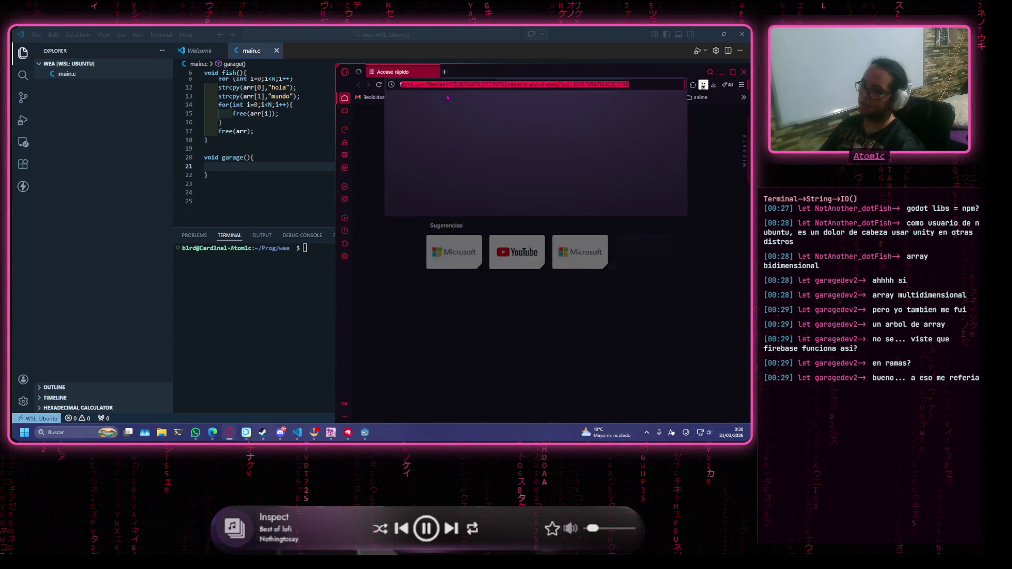
key("Return")
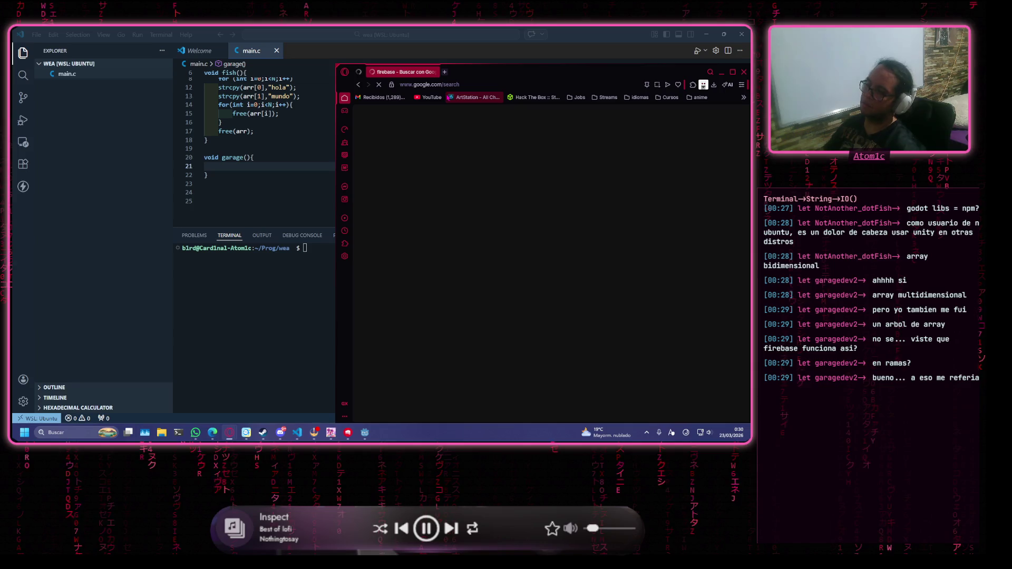
left_click_drag(448, 77, 393, 70)
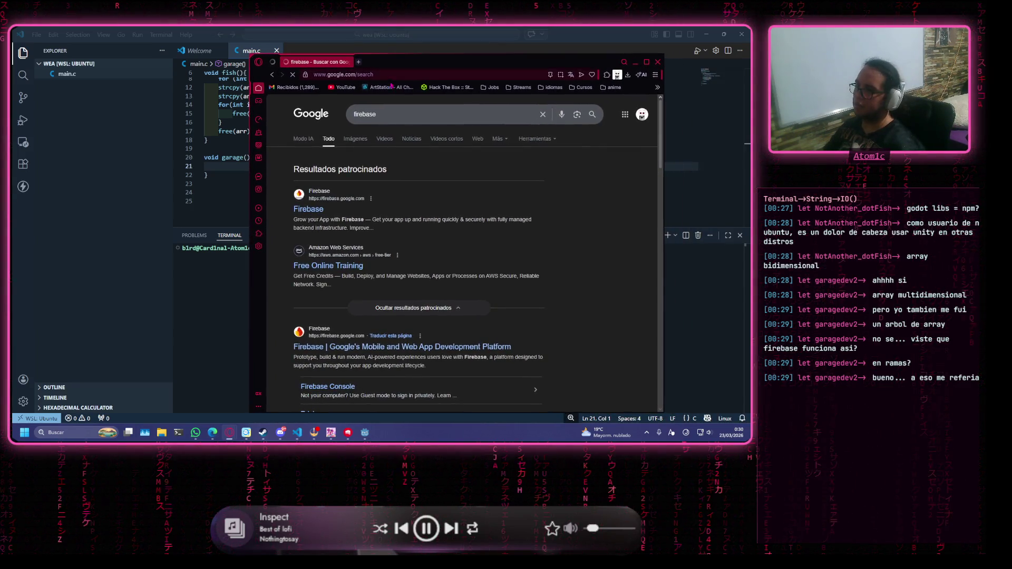
scroll(327, 271, "down", 2)
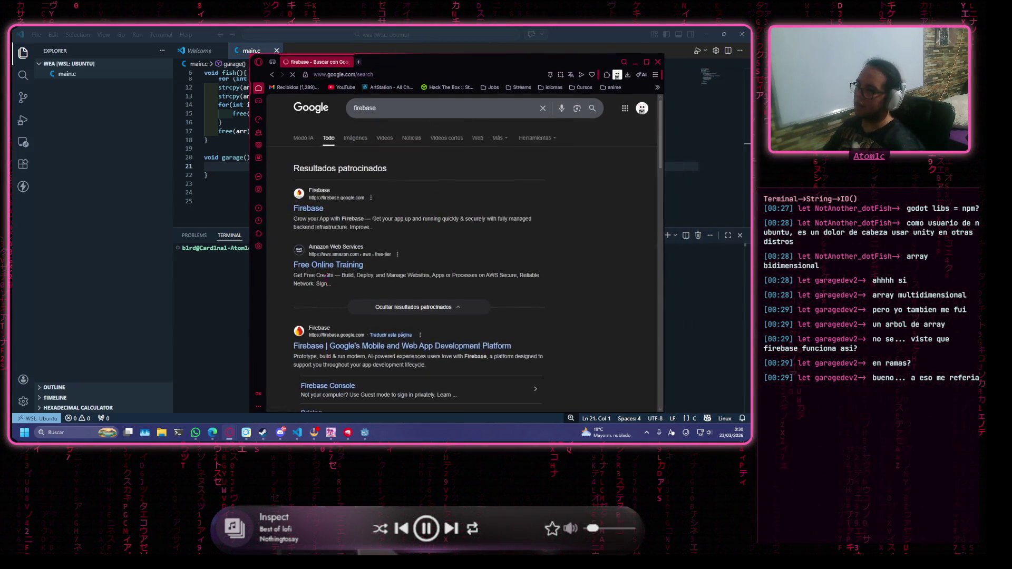
left_click(348, 270)
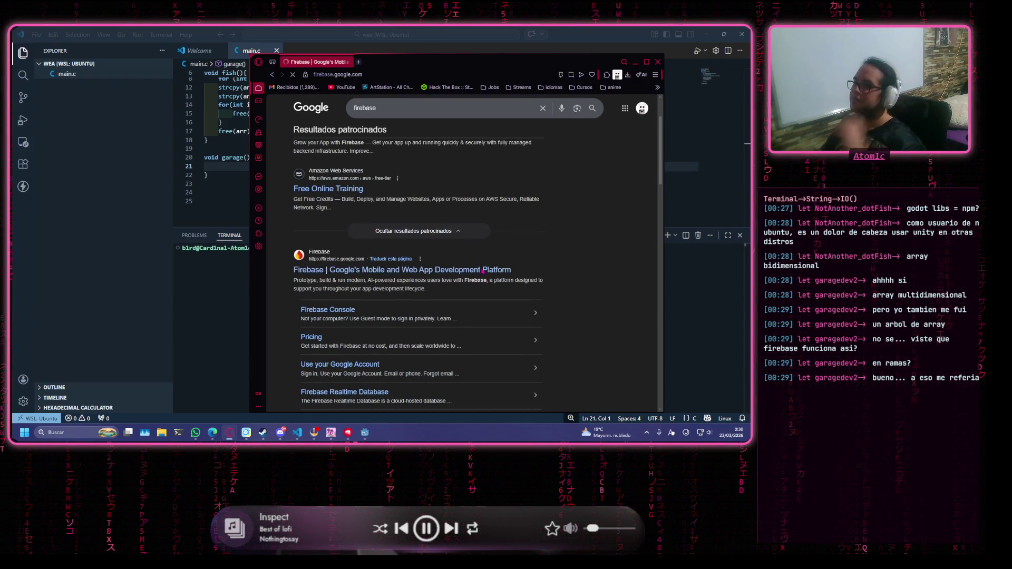
Scroll through the Firebase homepage, then minimize Opera GX to return to main.c
scroll(480, 285, "down", 10)
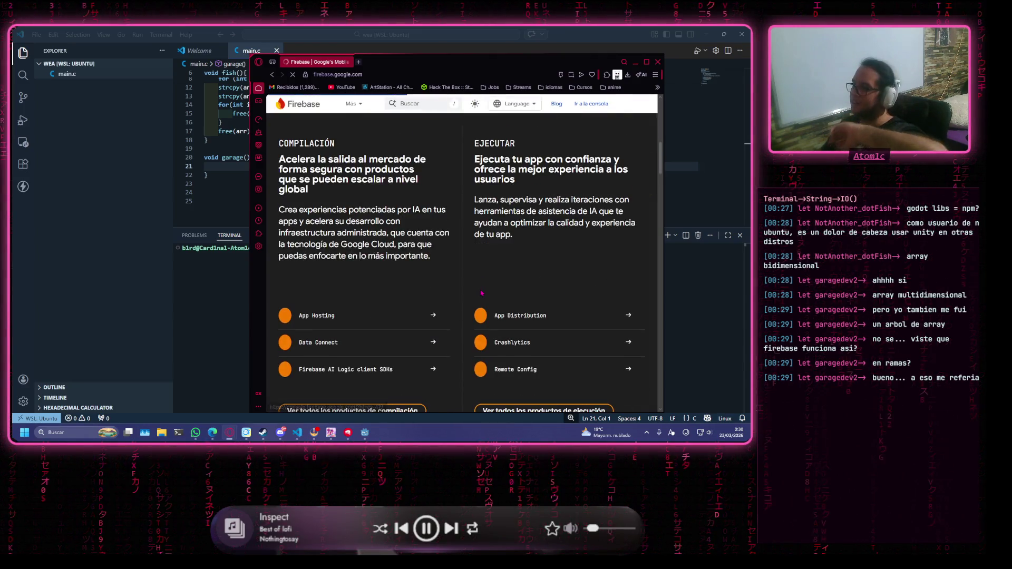
scroll(529, 196, "down", 5)
scroll(530, 196, "up", 4)
scroll(530, 196, "up", 2)
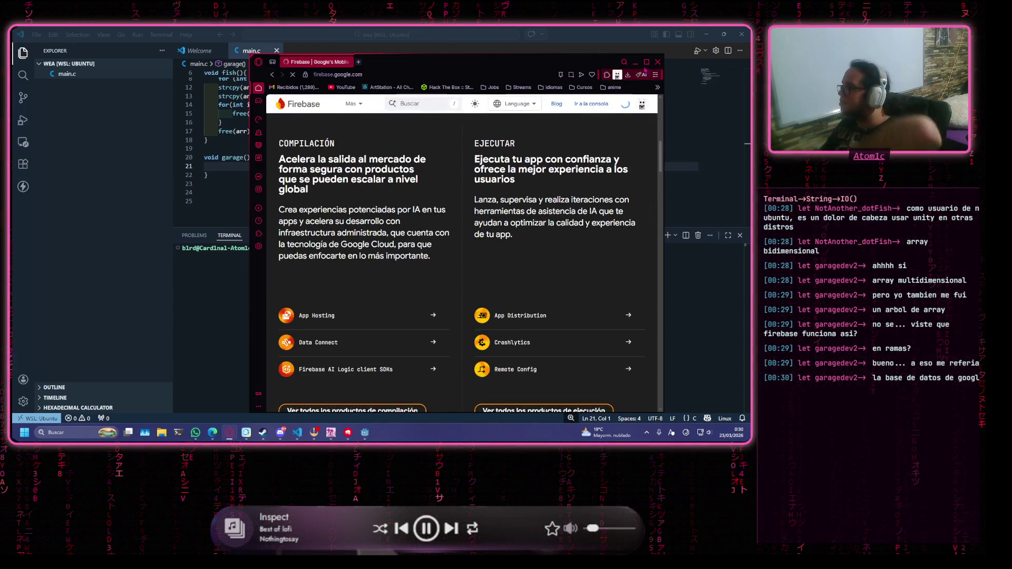
left_click(635, 62)
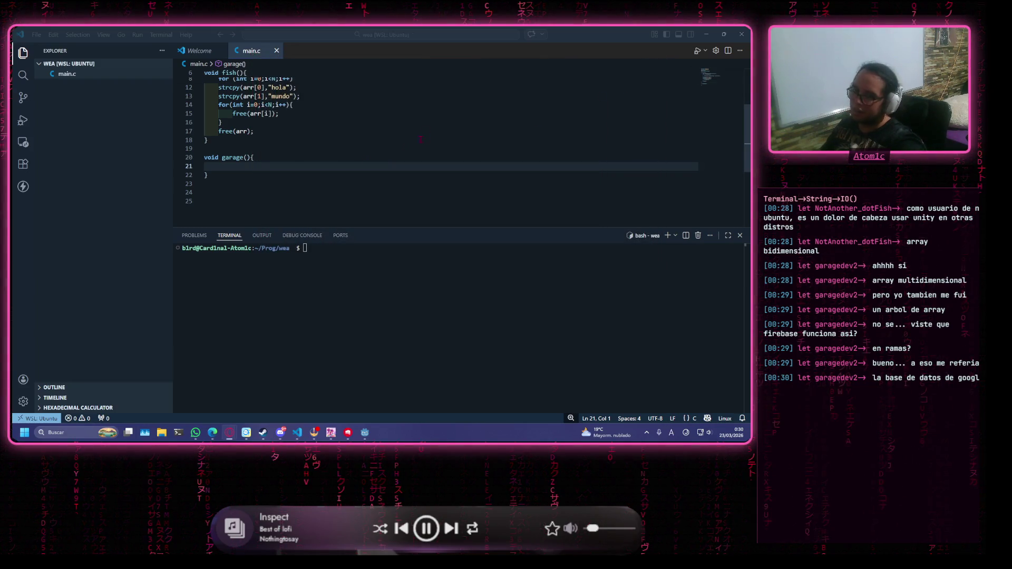
Start a new indented line inside the empty garage() function in main.c
left_click(457, 90)
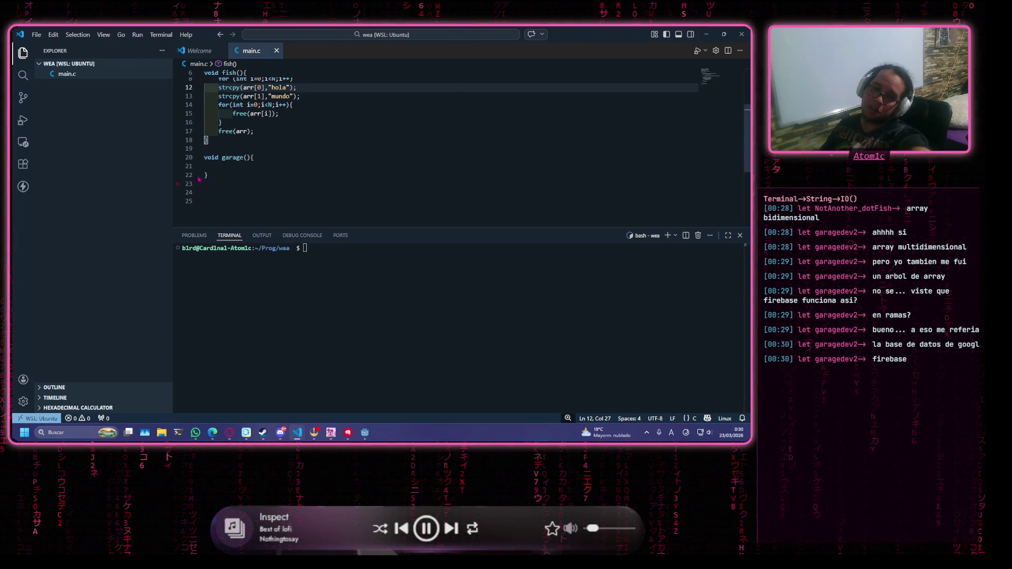
left_click(290, 166)
left_click(300, 157)
left_click(314, 151)
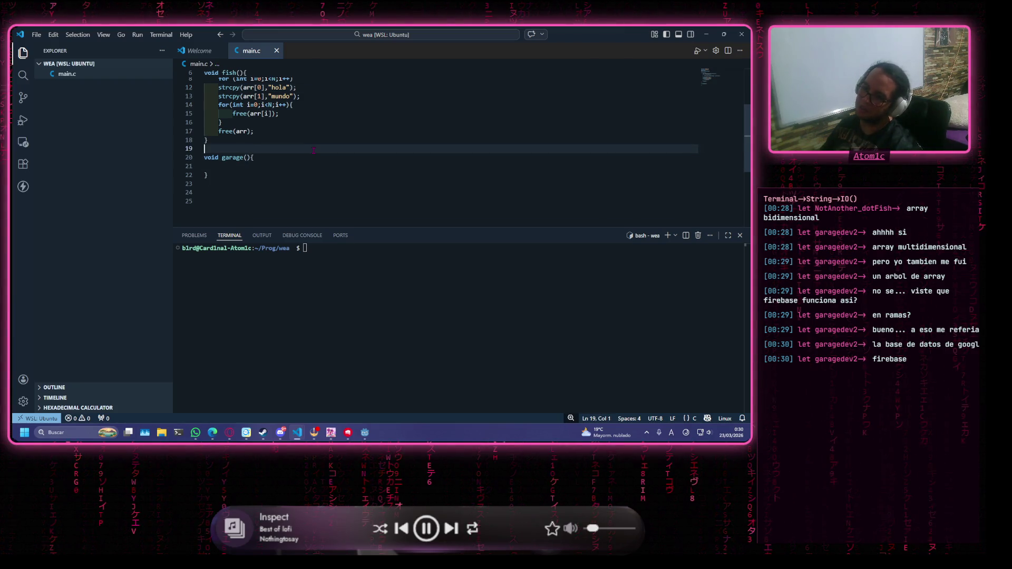
key("Down")
key("Down")
key("Tab")
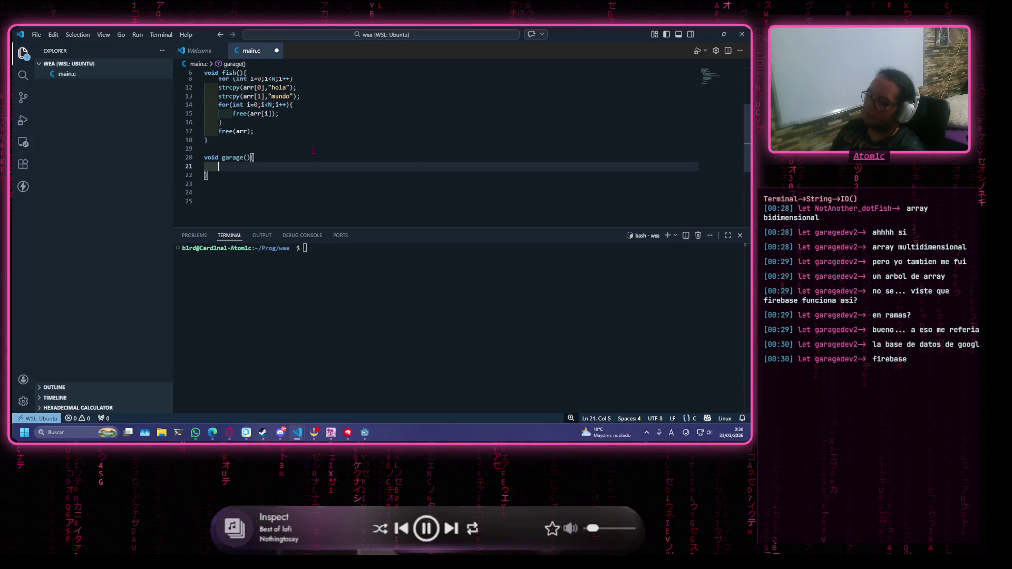
Type the char *arr[3][2] initializer and begin its first row with 'cero'
type("char ")
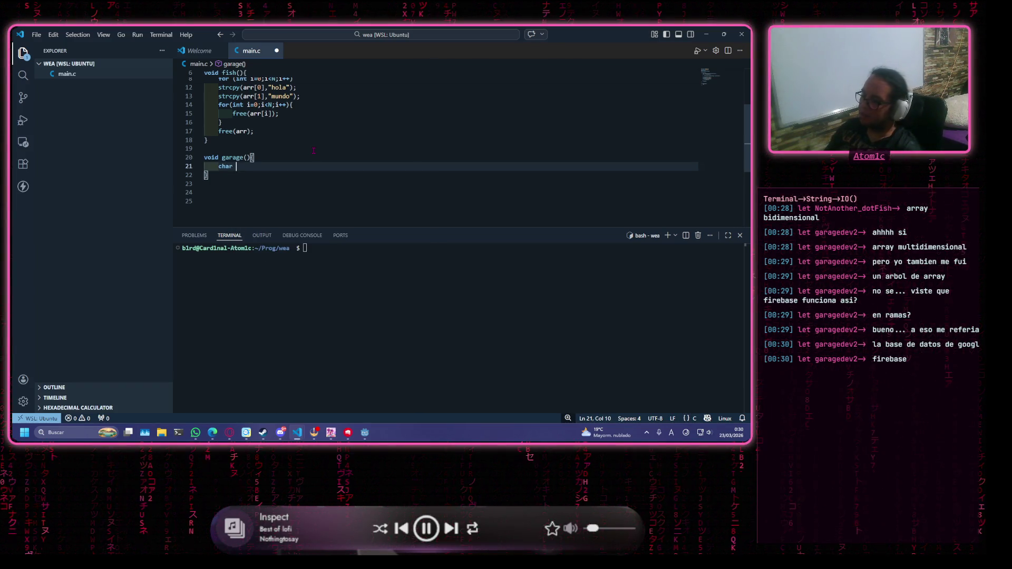
type("*")
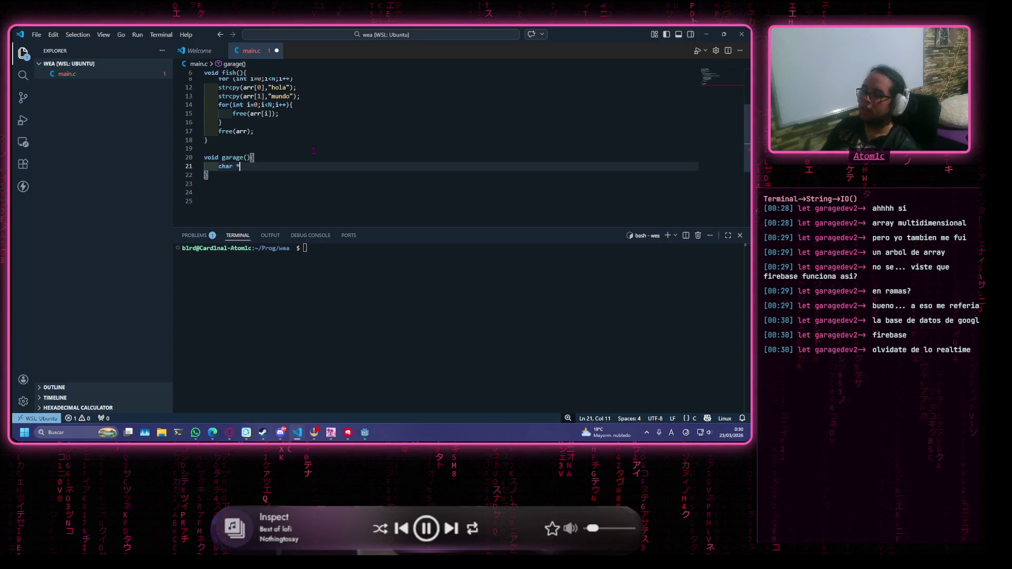
type("arr")
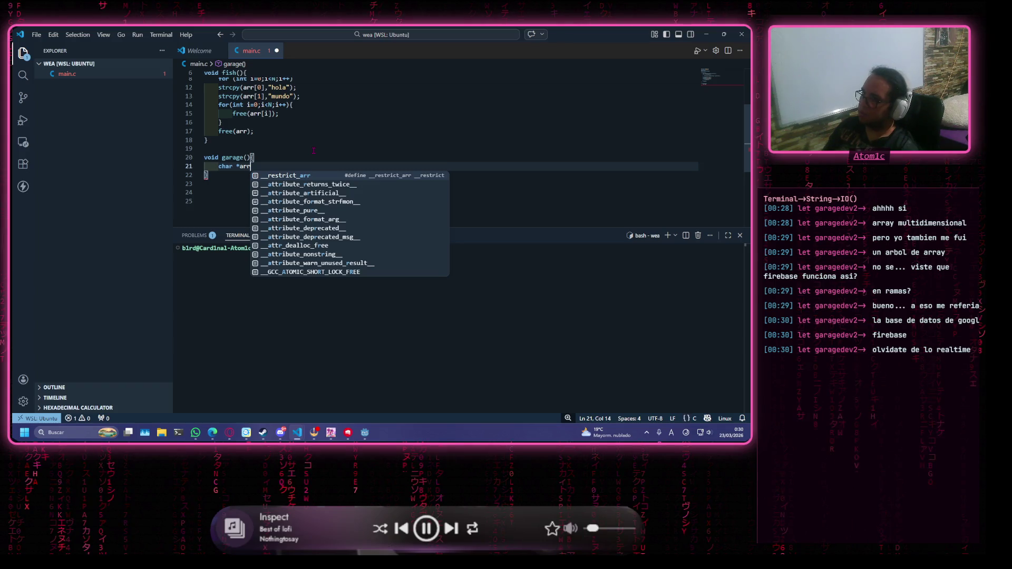
type("[]")
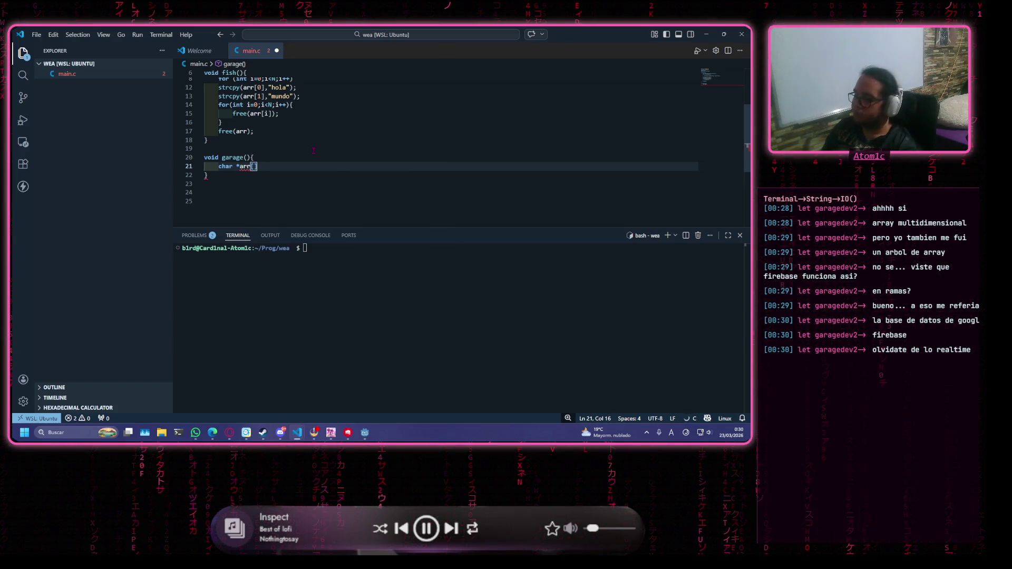
key("Left")
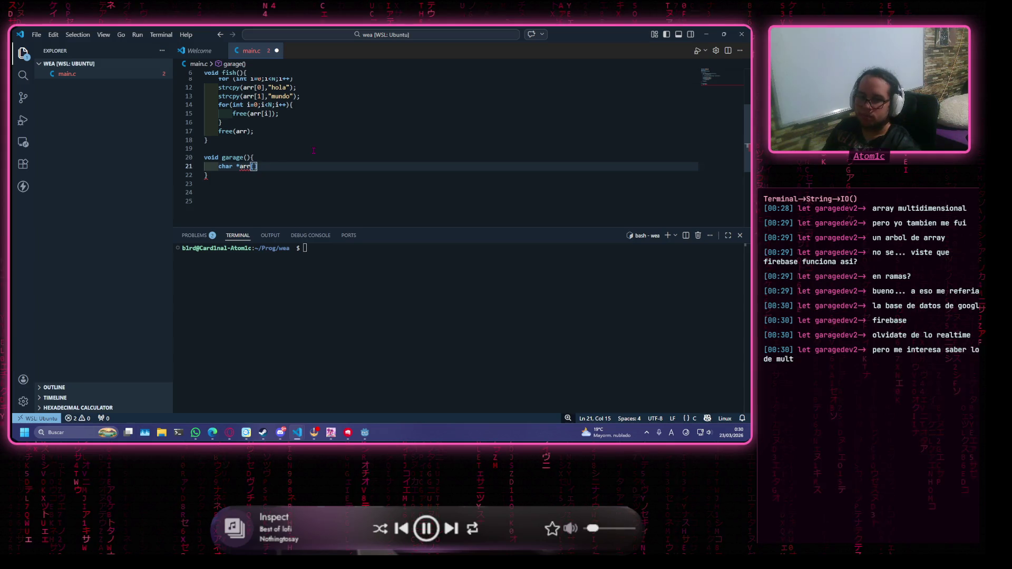
type("2]")
type("[2]")
type("={")
key("Return")
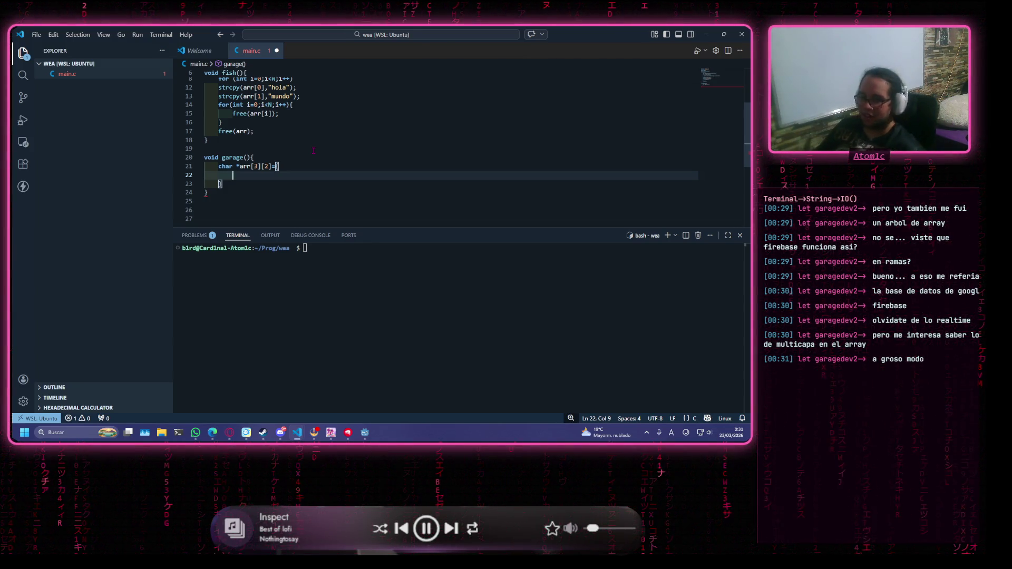
type("{")
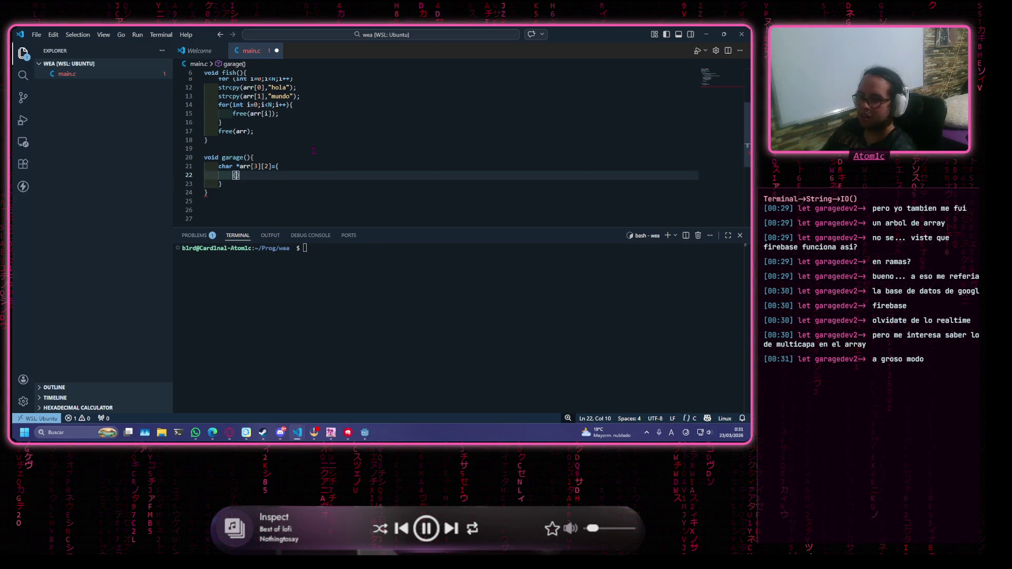
type("\"")
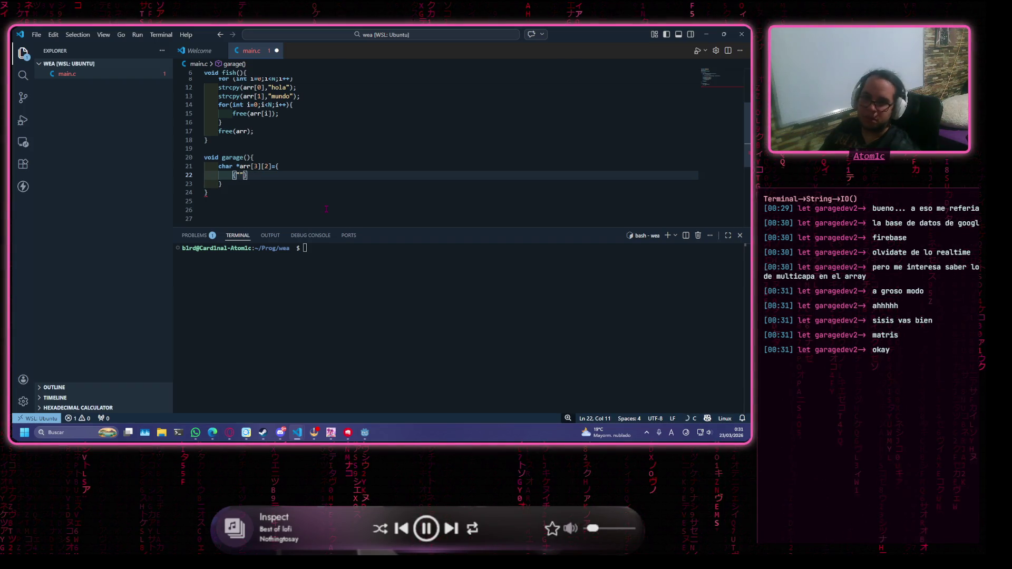
type("cero")
type("\",")
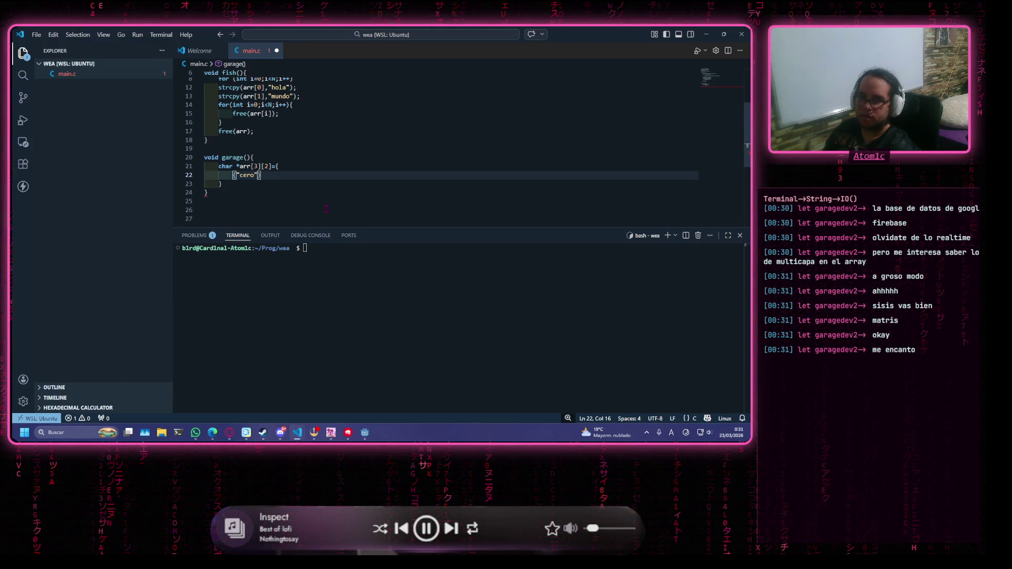
type("{")
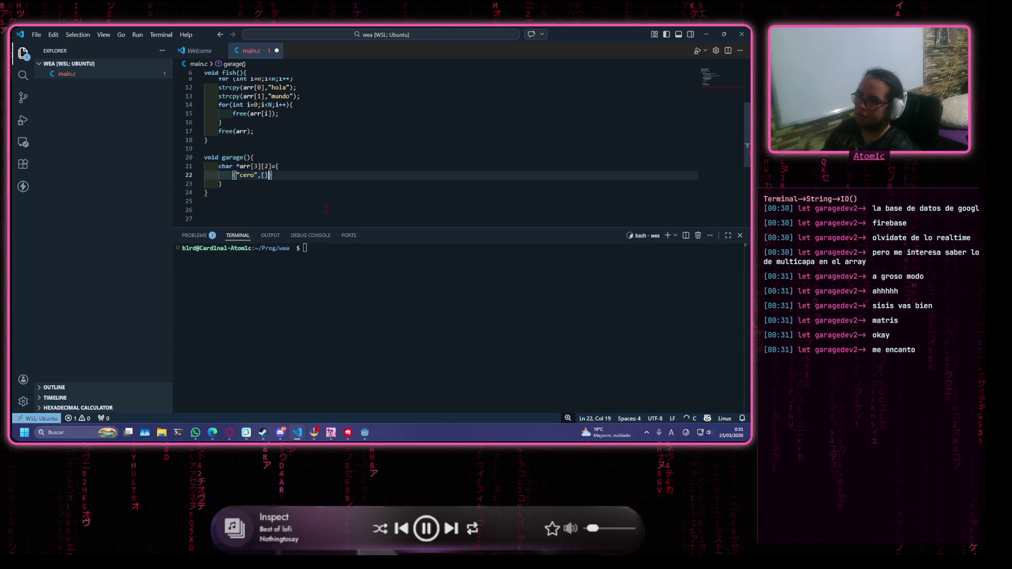
key("BackSpace")
key("BackSpace")
type("\"")
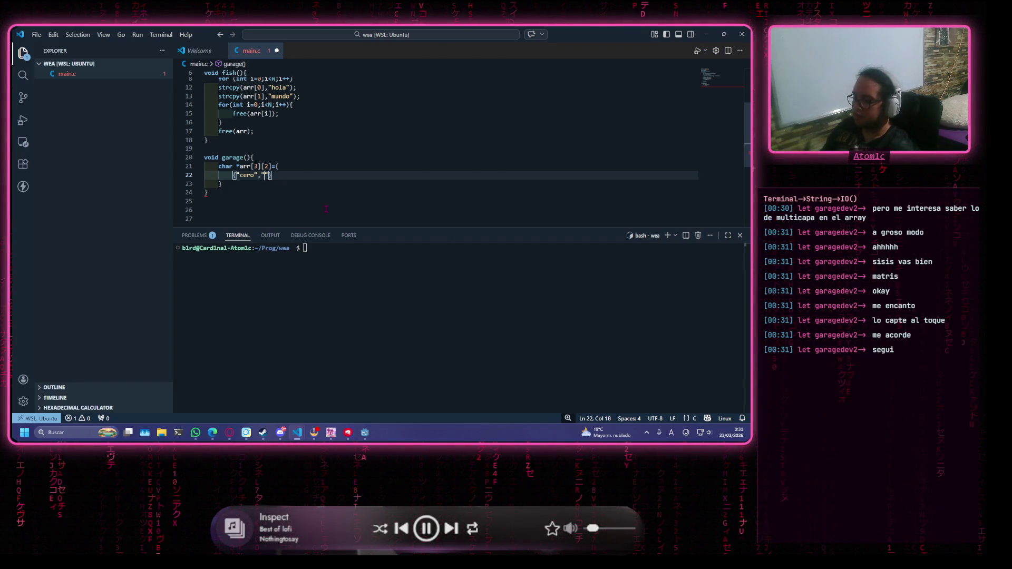
Finish the 'hola' row and add rows {'uno','mundo'} and {'dos','wea'} to arr's initializer
type("hola\"},")
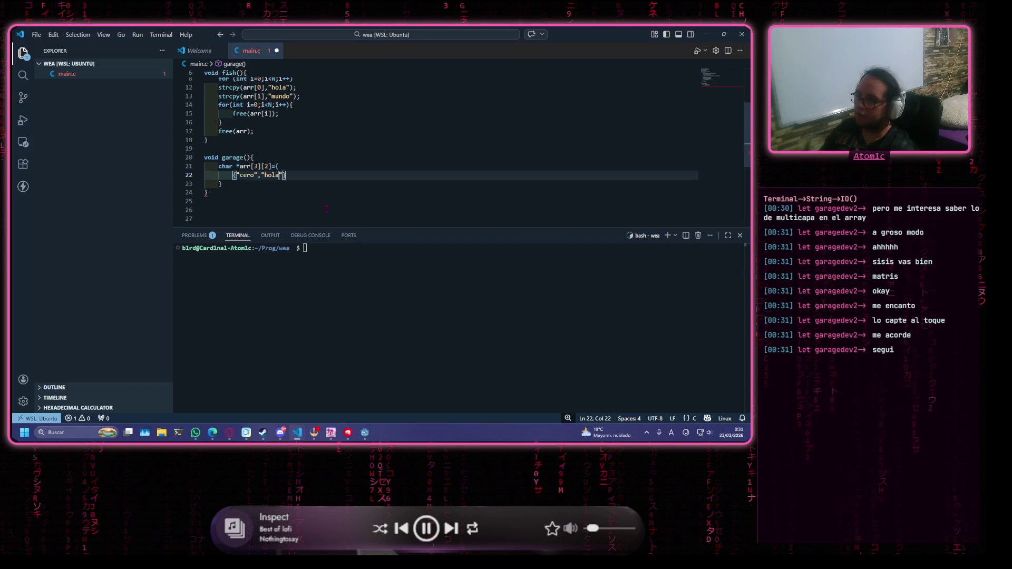
key("Return")
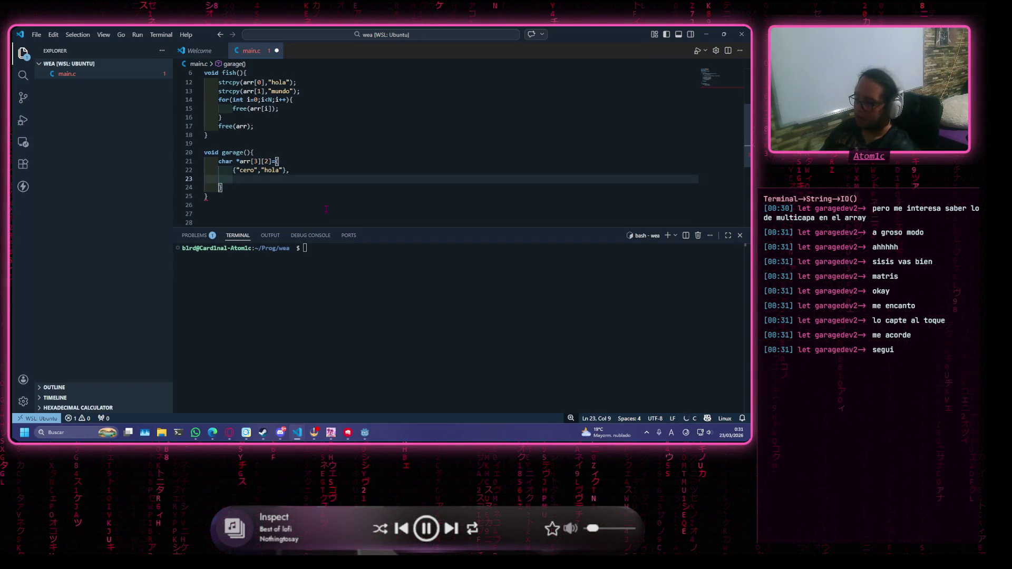
type("{\"uno")
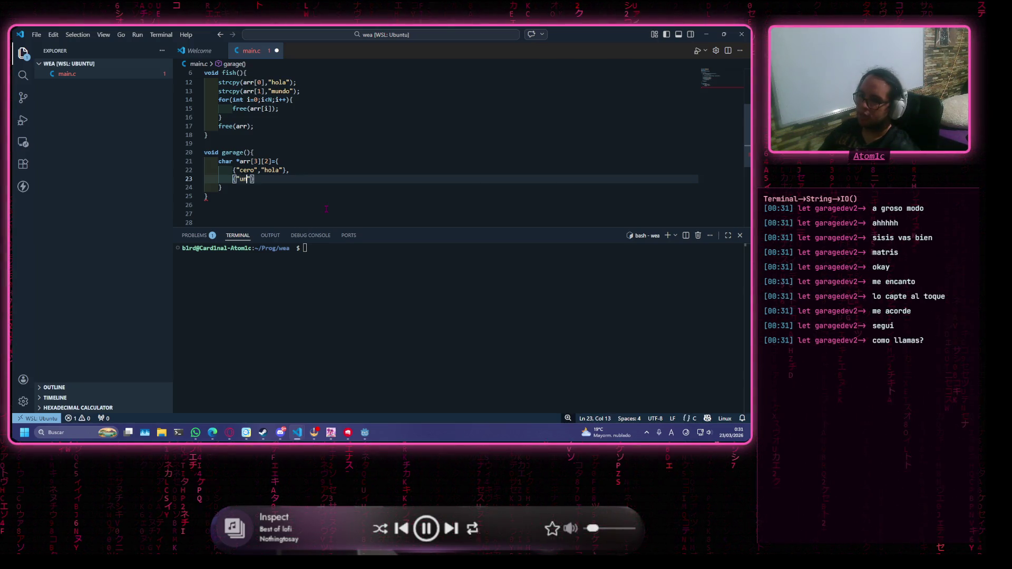
type("\",\"")
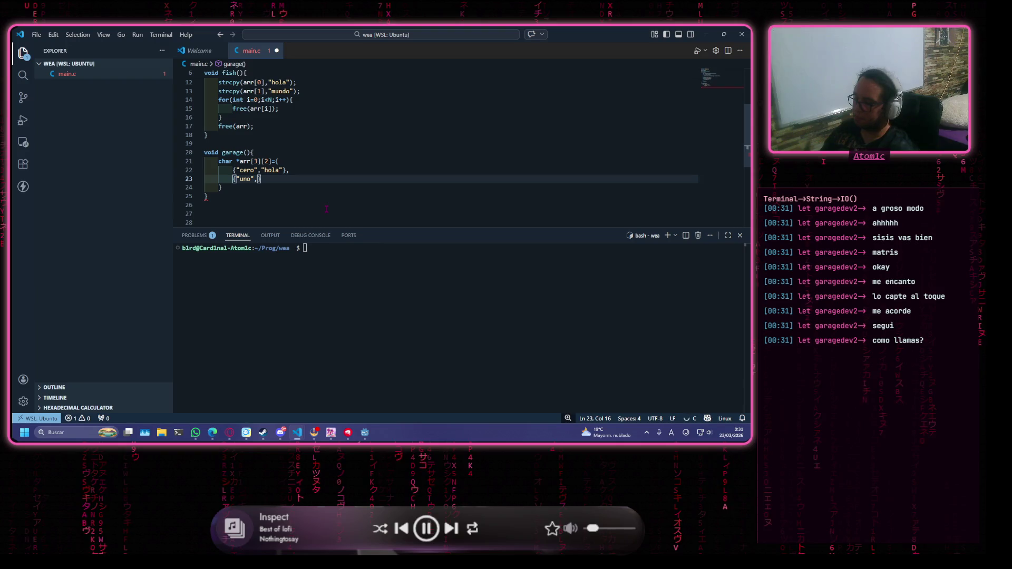
type("mundo\"}")
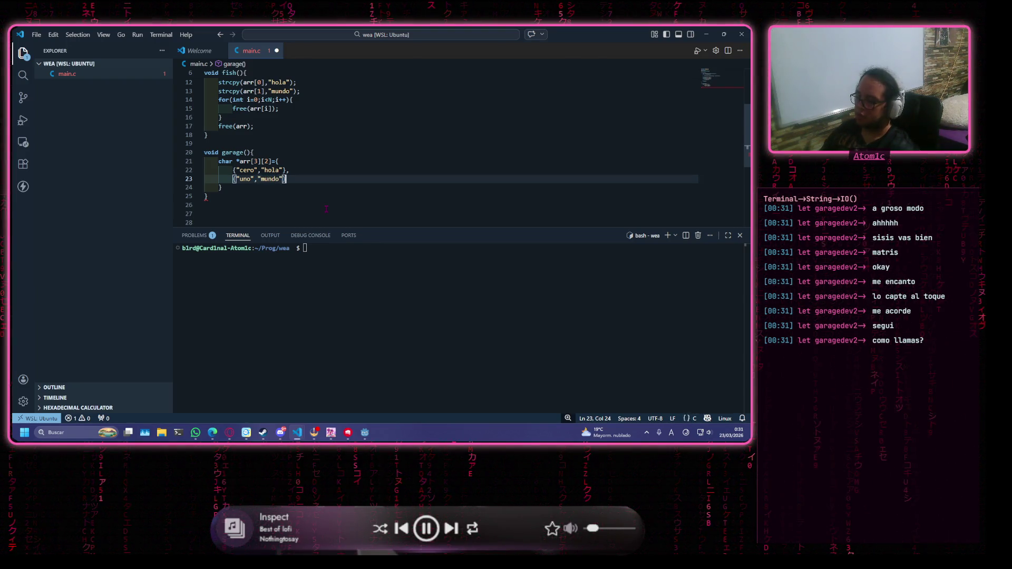
type(",")
key("Return")
type("{")
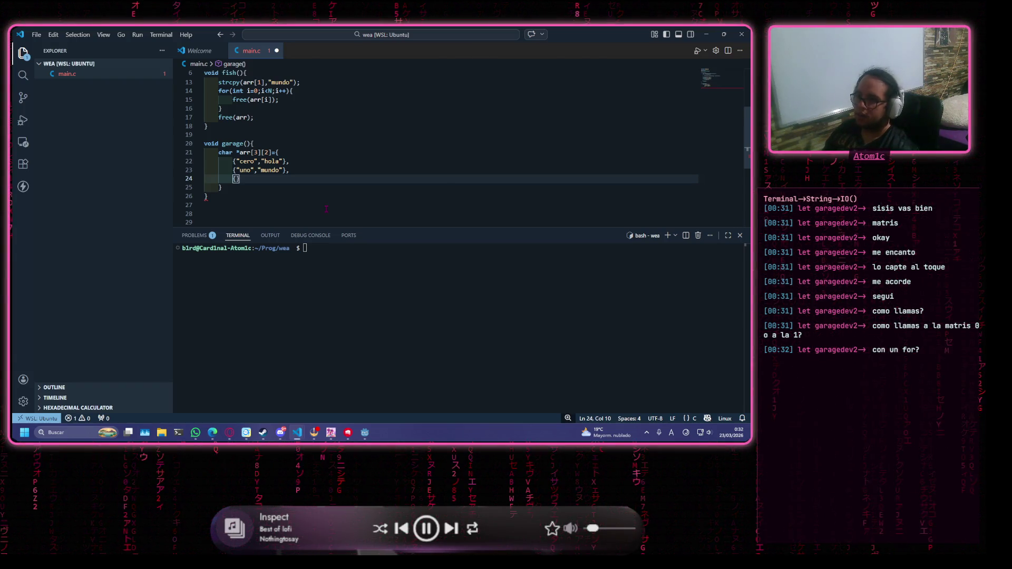
type("\"d")
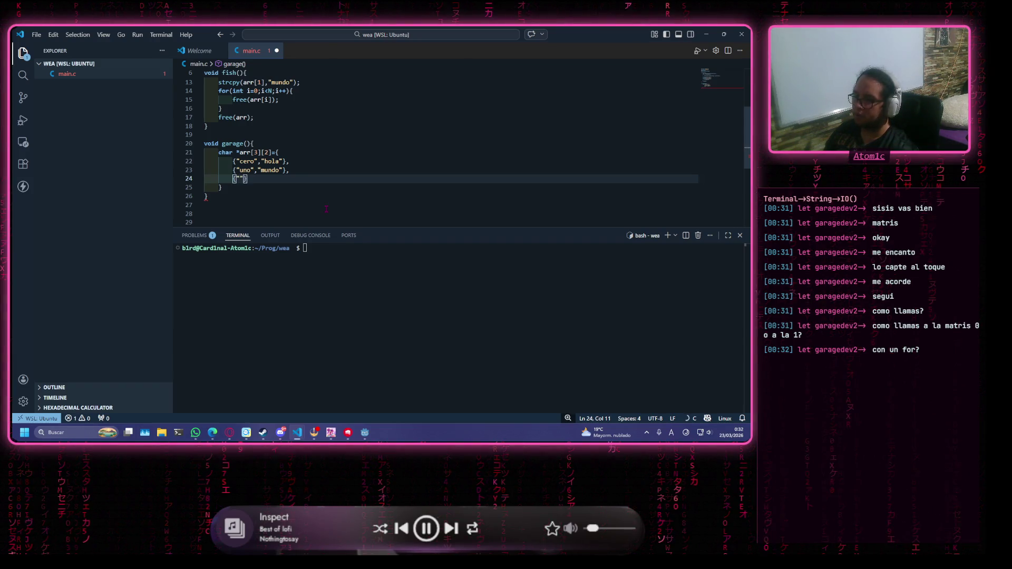
type("os\",\"")
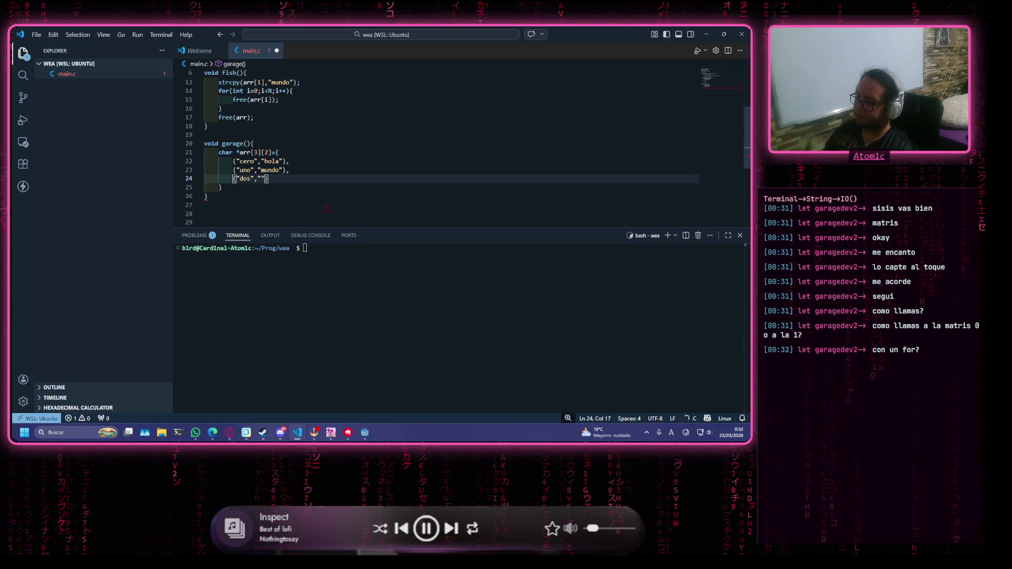
type("wea")
Close the arr initializer with a semicolon and add two blank lines below it
key("Down")
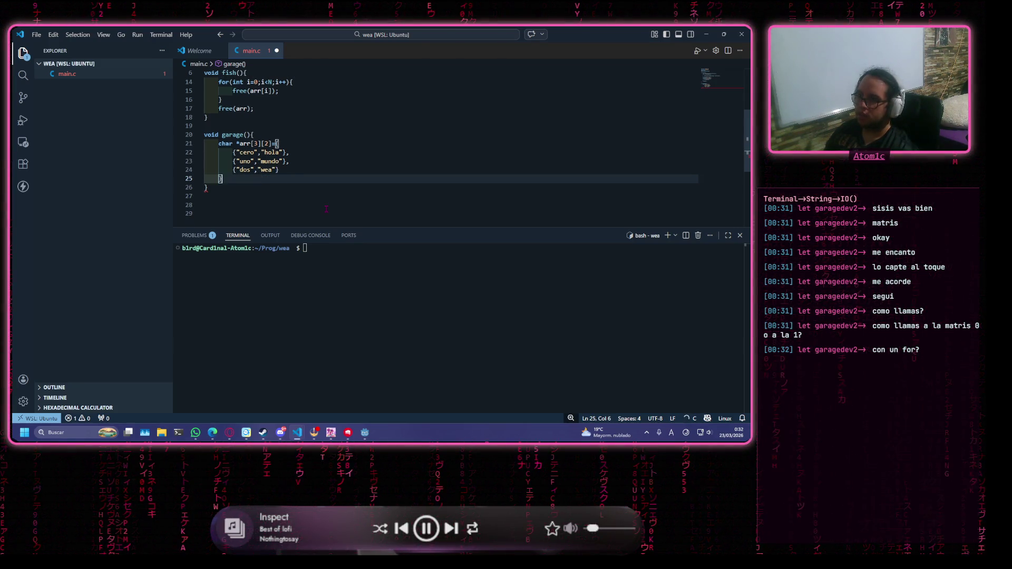
type(";")
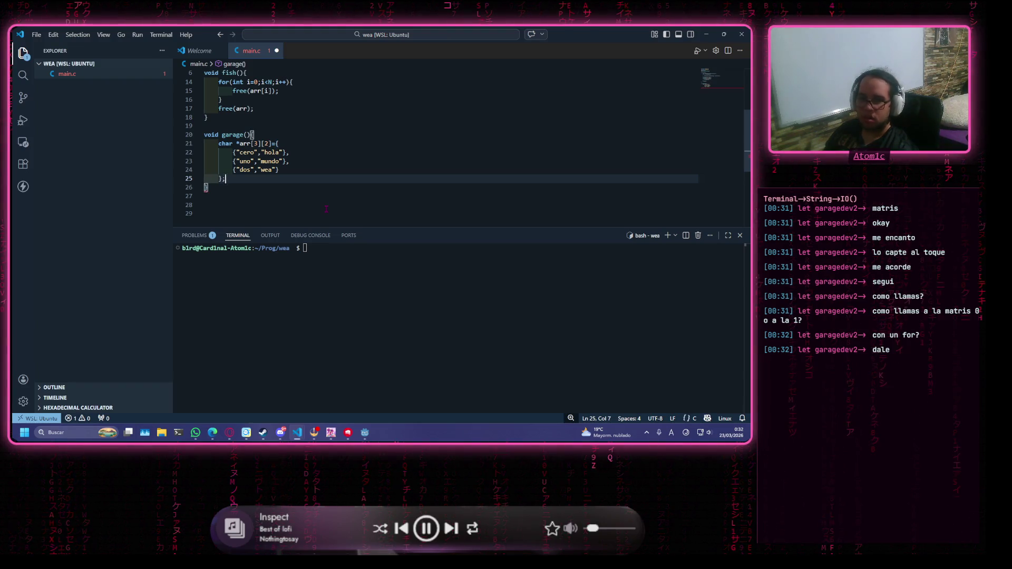
key("Return")
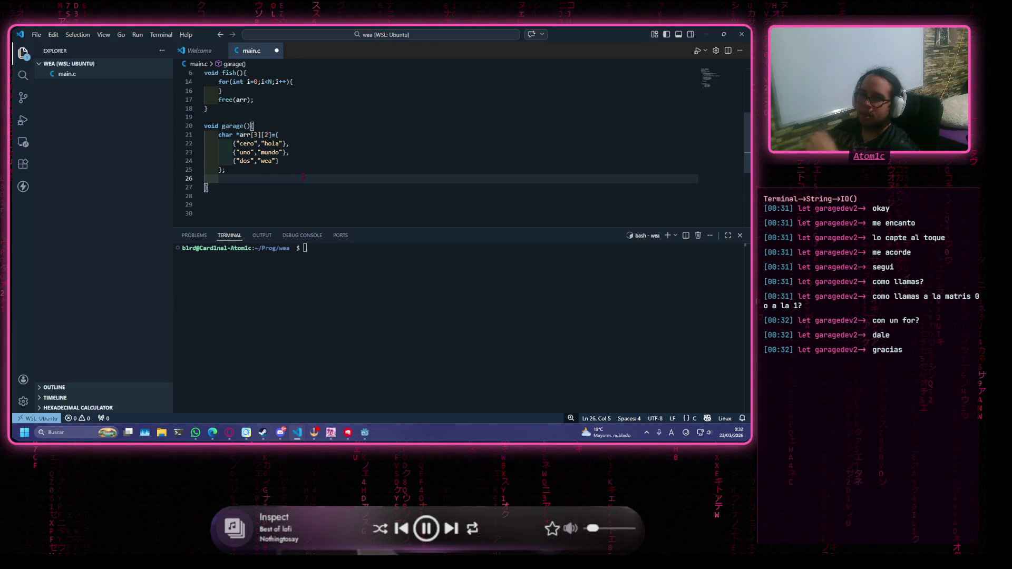
key("Return")
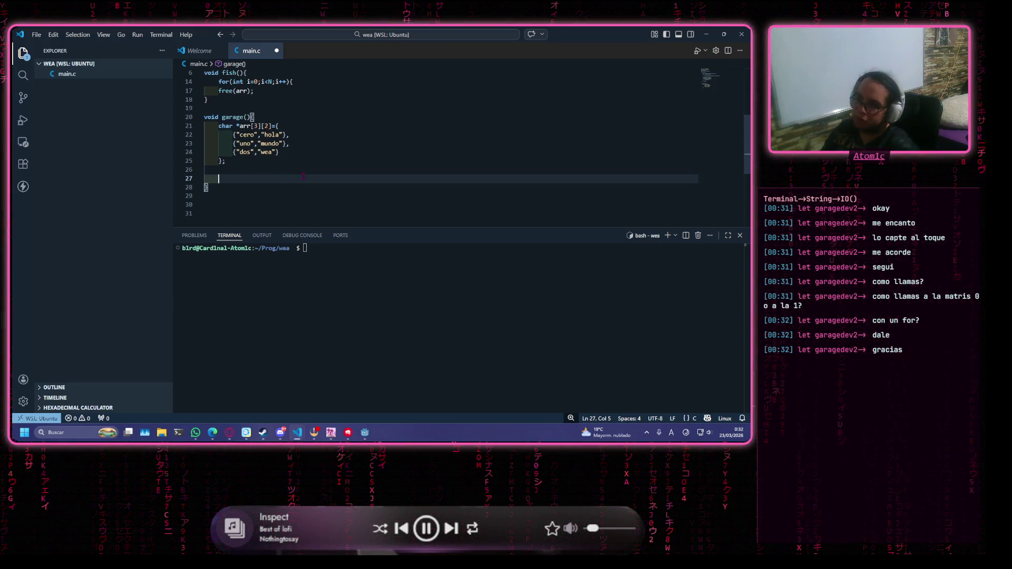
Type the loop header for(int x=0;x<3;x++){ below the arr declaration
key("Return")
key("Up")
type("for")
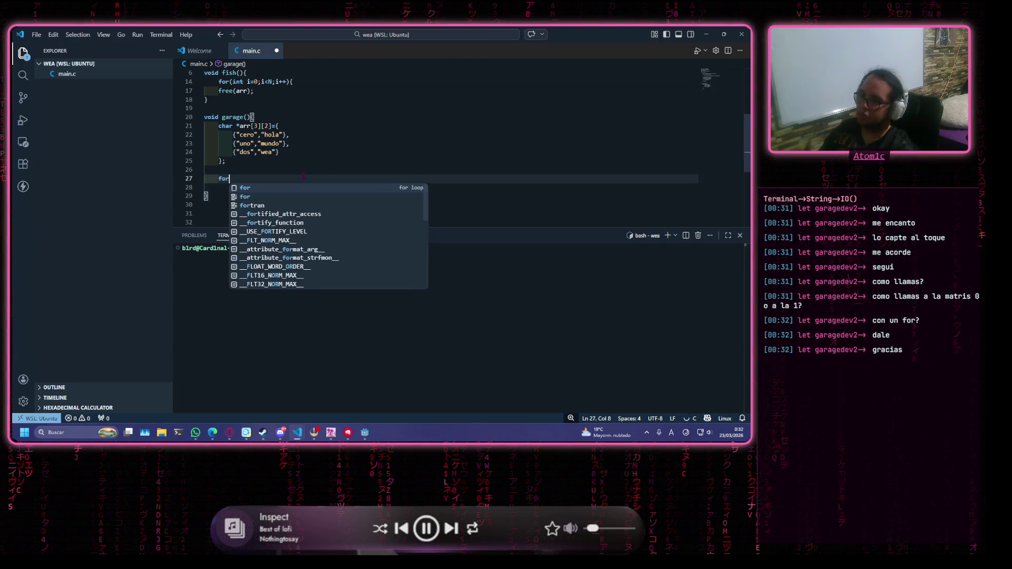
type("()")
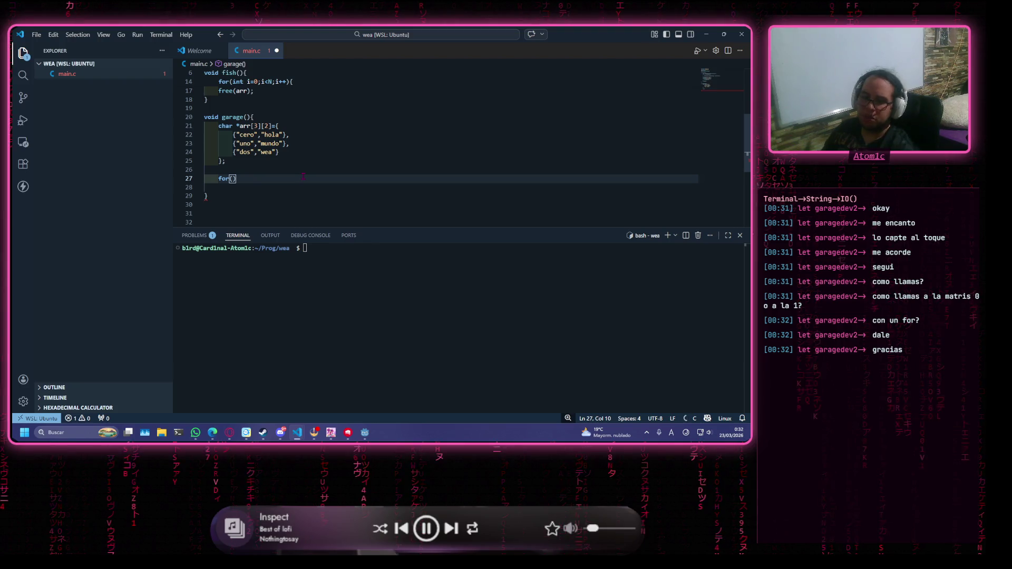
key("Left")
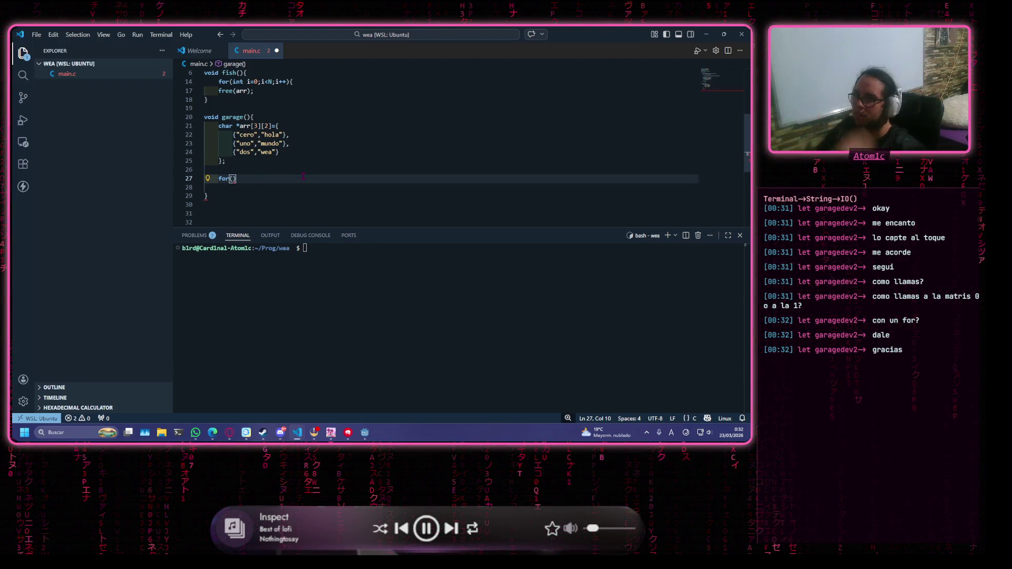
type("int x")
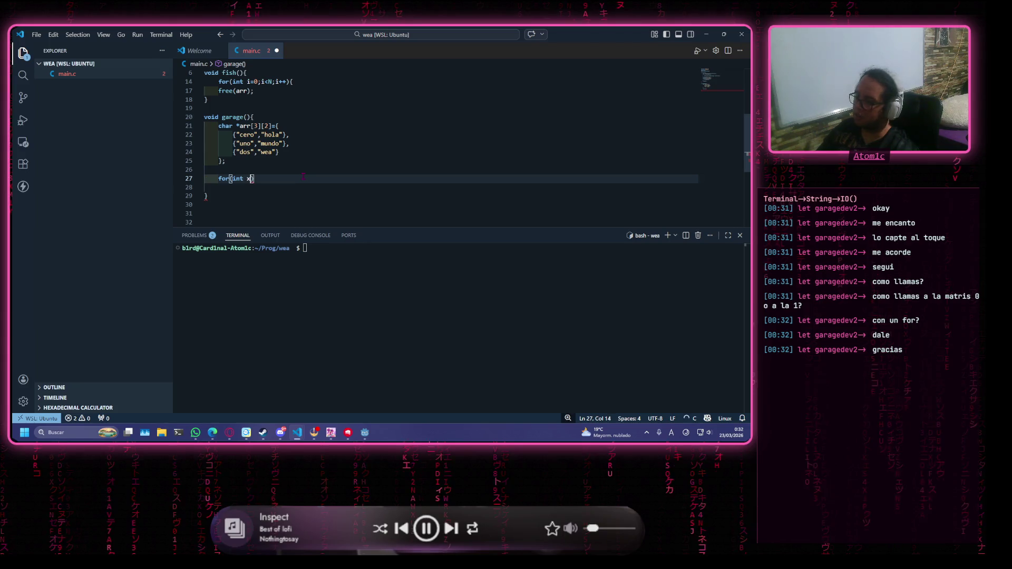
type("=0;")
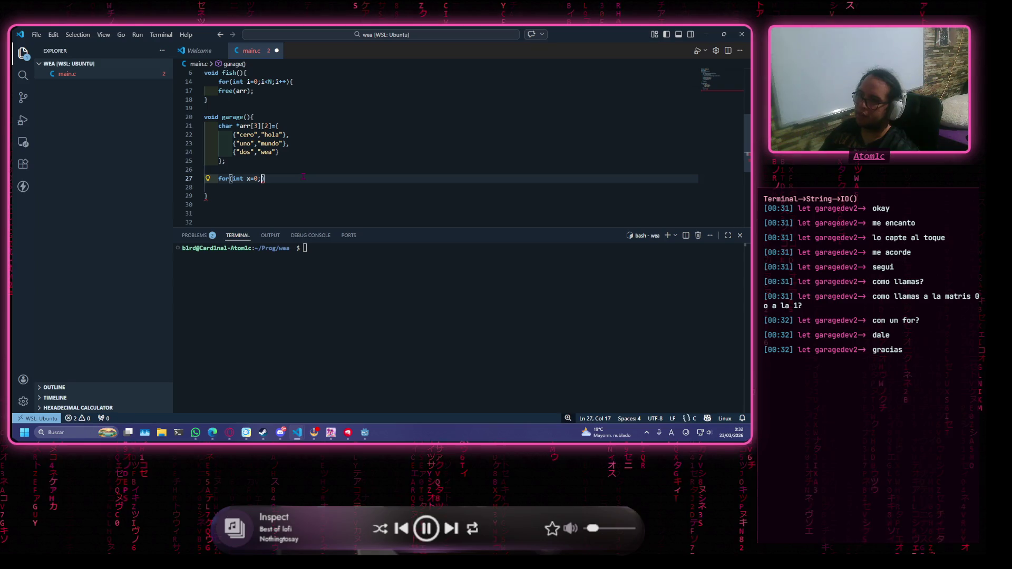
type("x<")
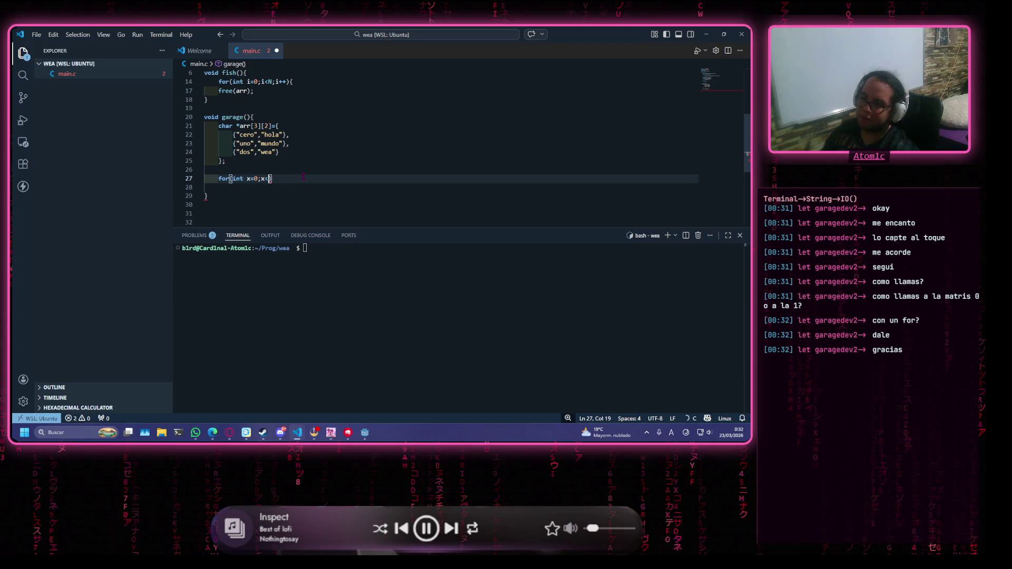
type("3")
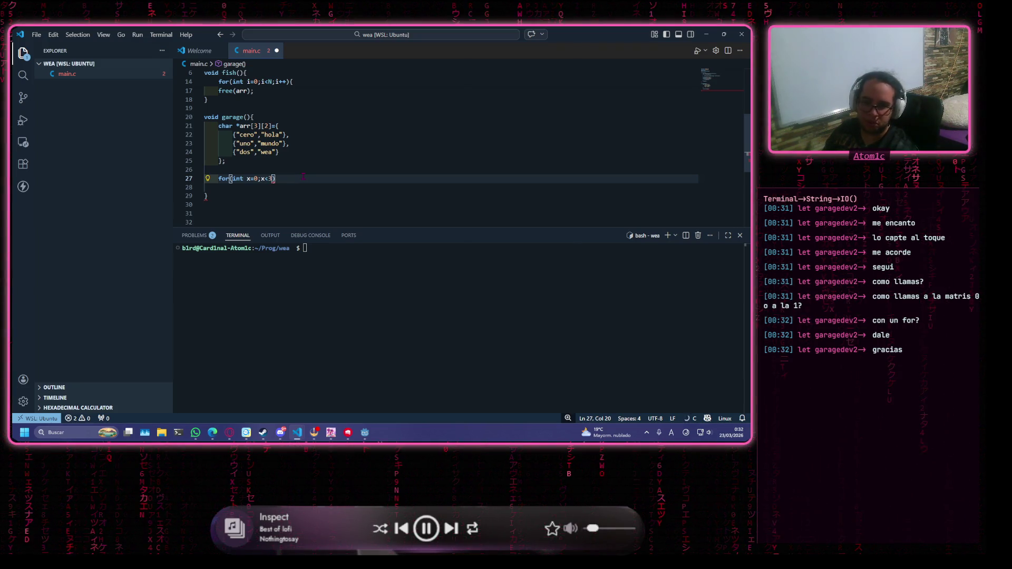
key("BackSpace")
type("2")
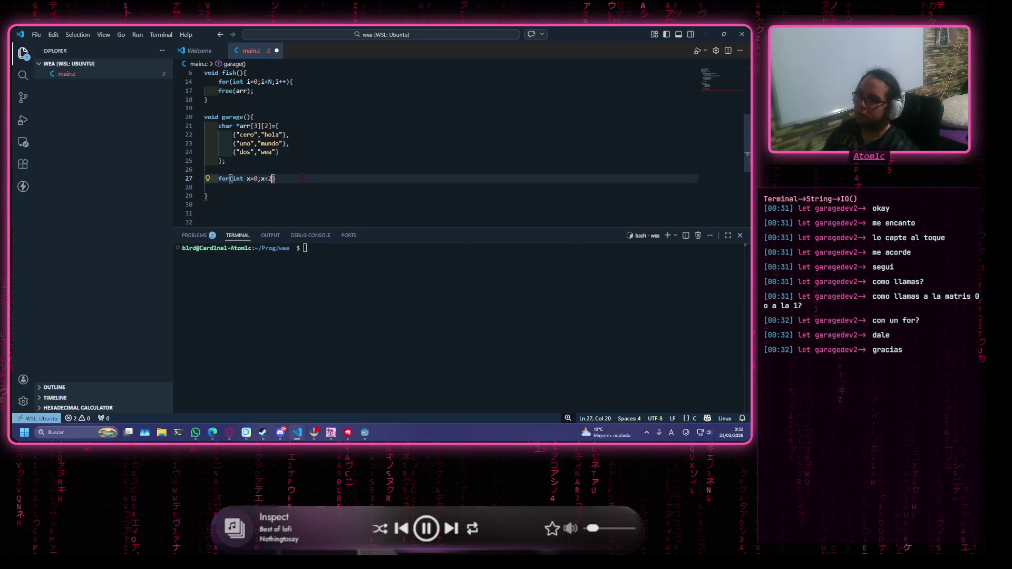
key("BackSpace")
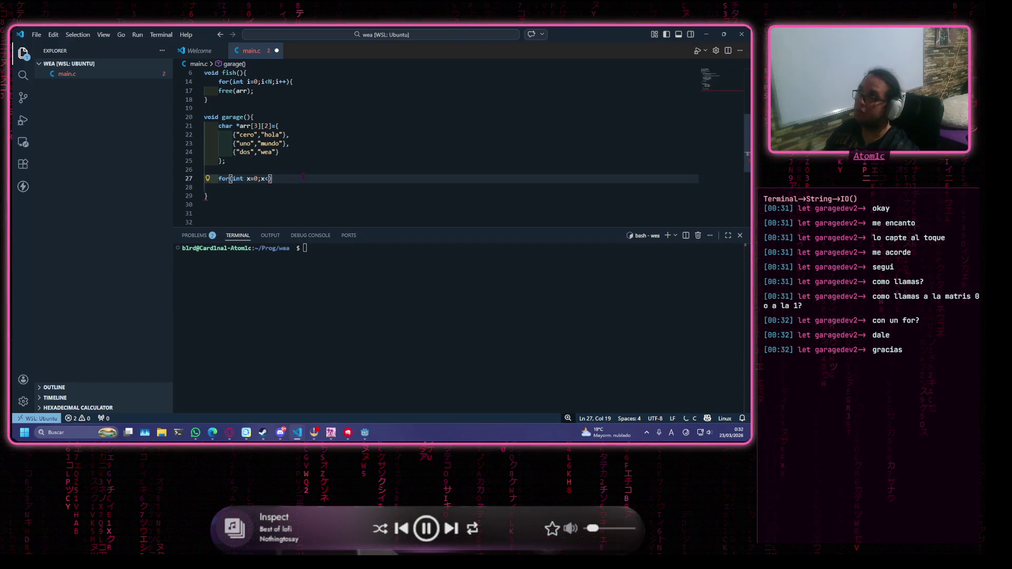
type("3")
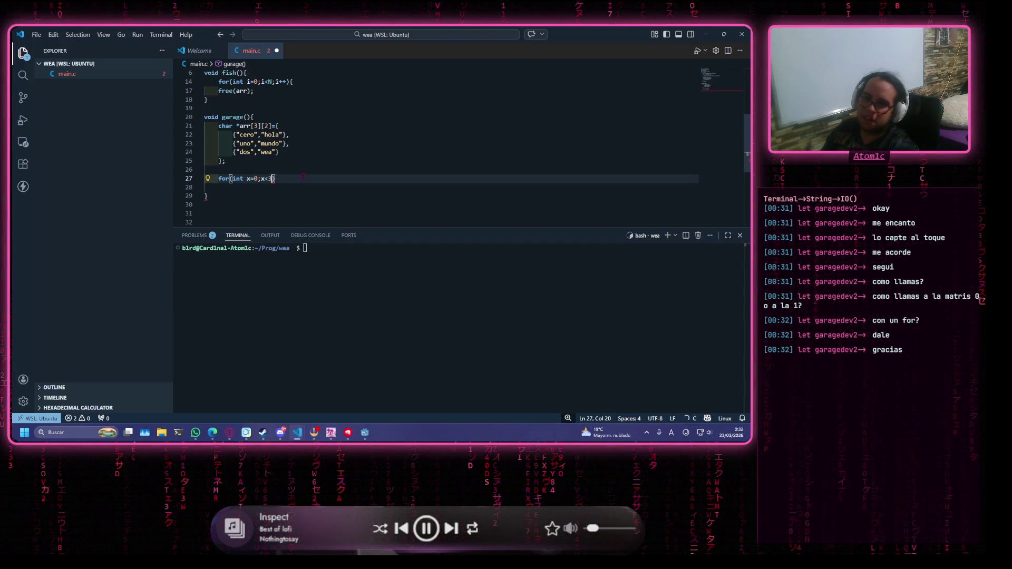
type("<")
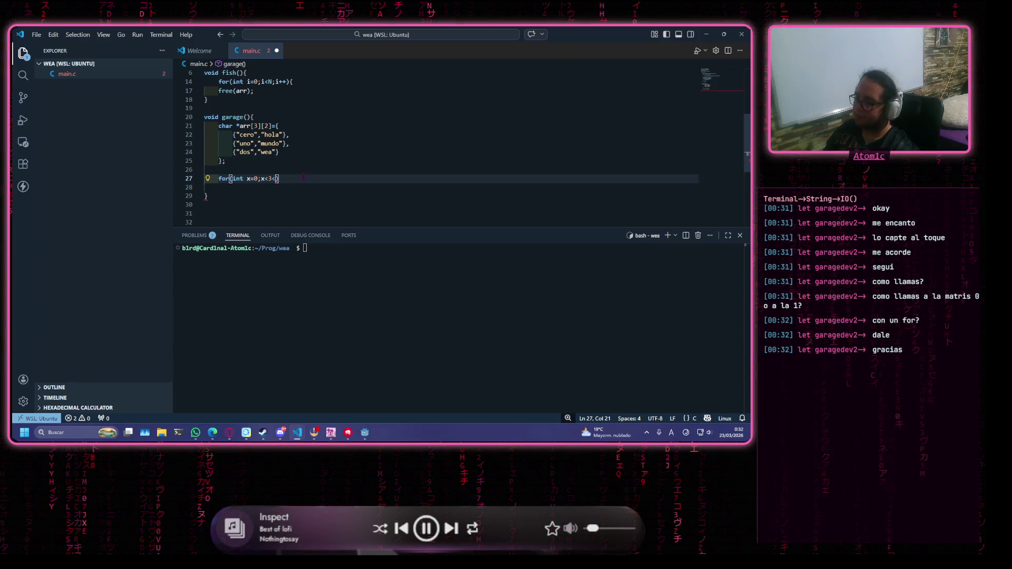
key("BackSpace")
type(";")
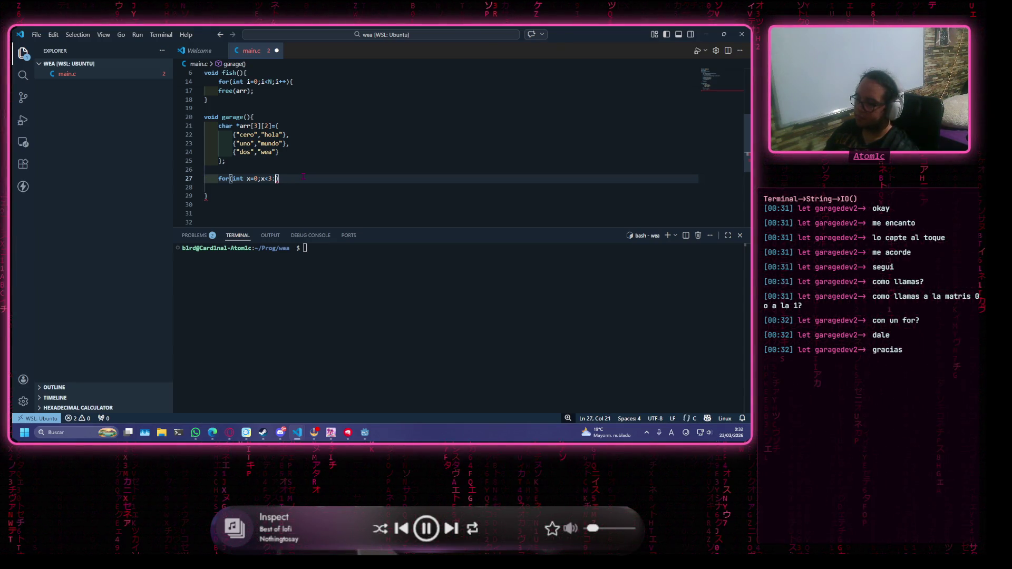
type("x")
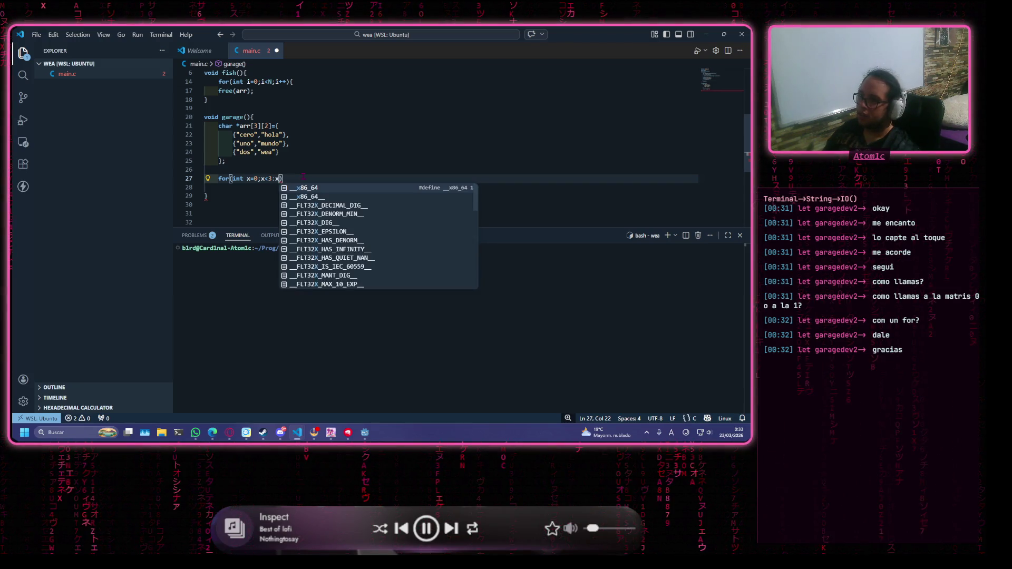
type("++){")
Open the x loop's body on a new indented line
key("Return")
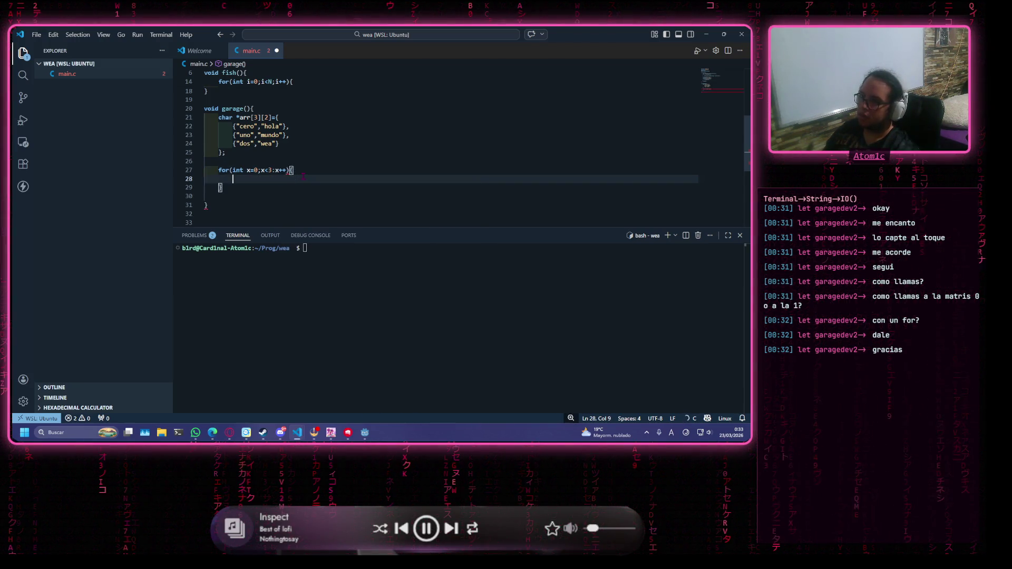
key("Up")
key("Right")
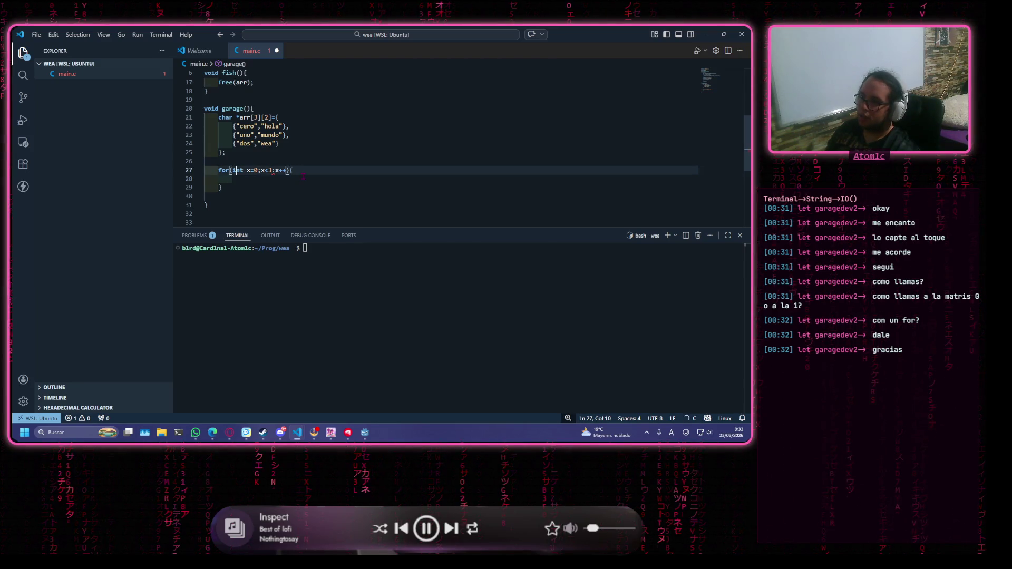
key("Down")
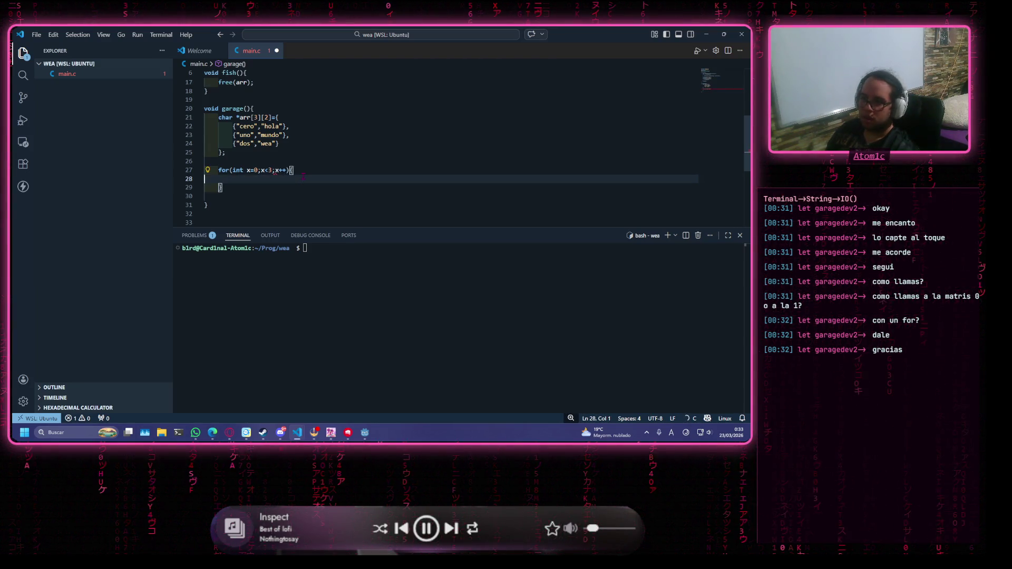
key("Tab")
key("Tab")
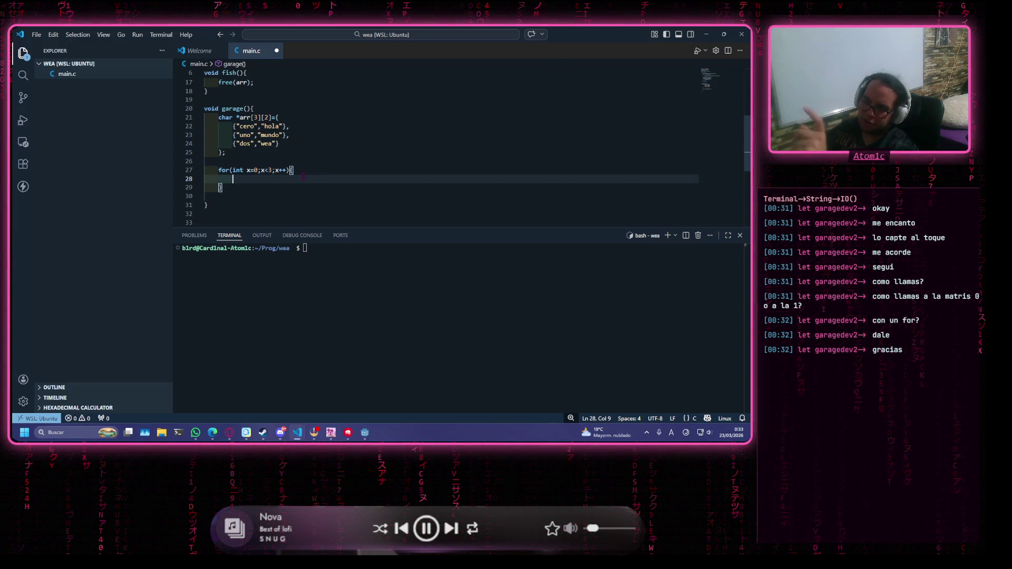
Nest a for(int y=0;y<2;y++) loop inside the x loop and start a printf in its body
type("for")
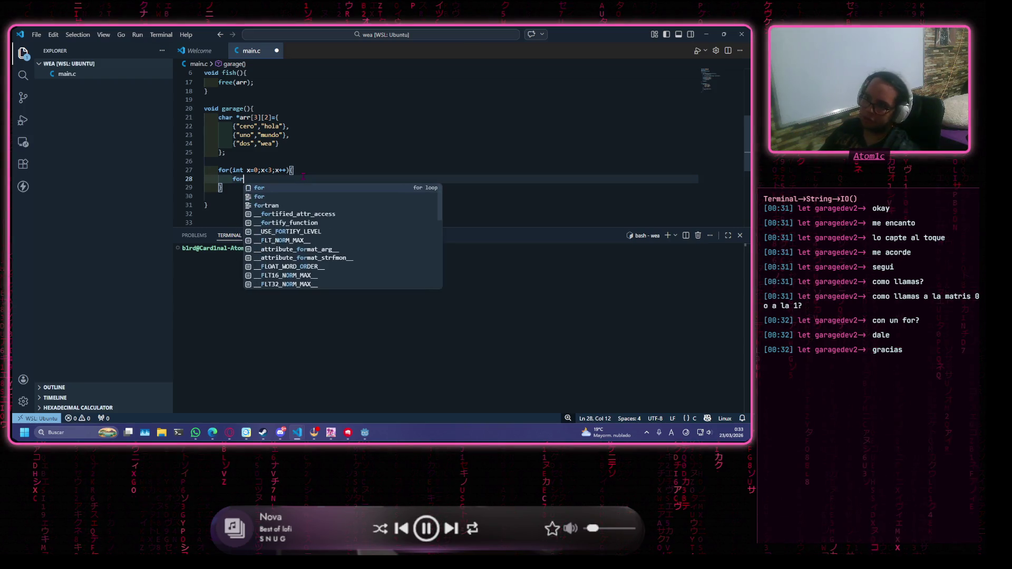
type("()")
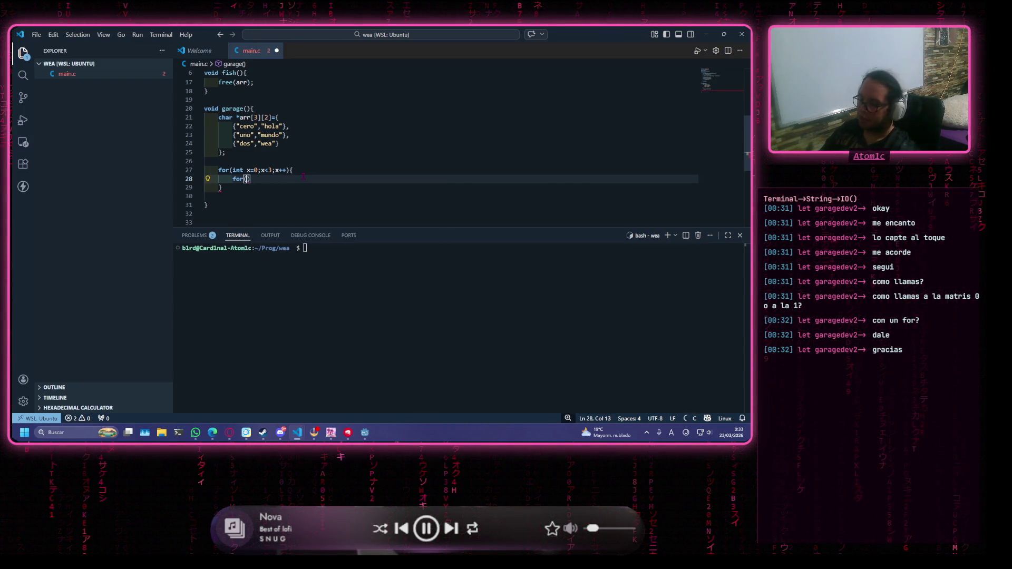
type("int y")
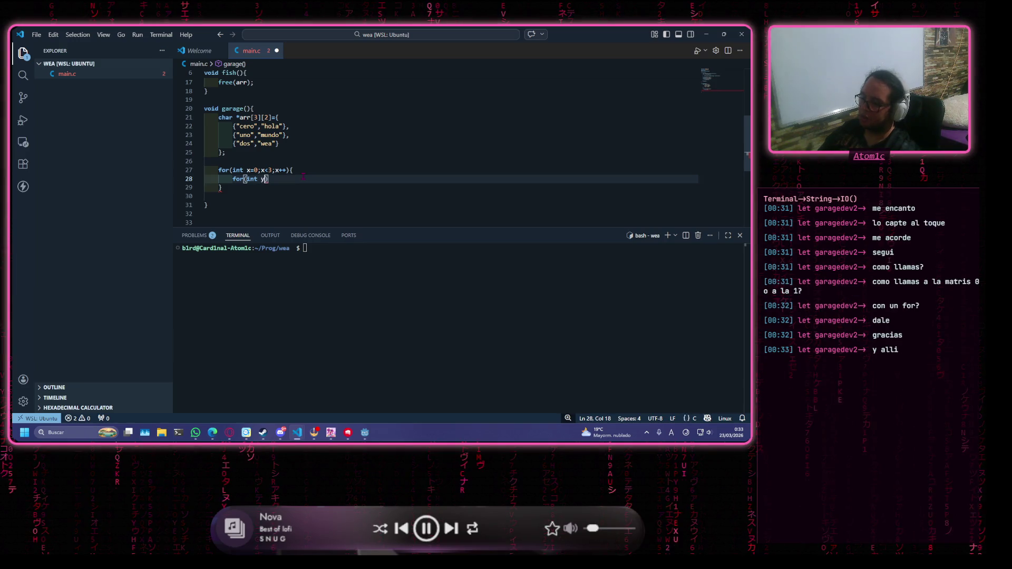
type("=")
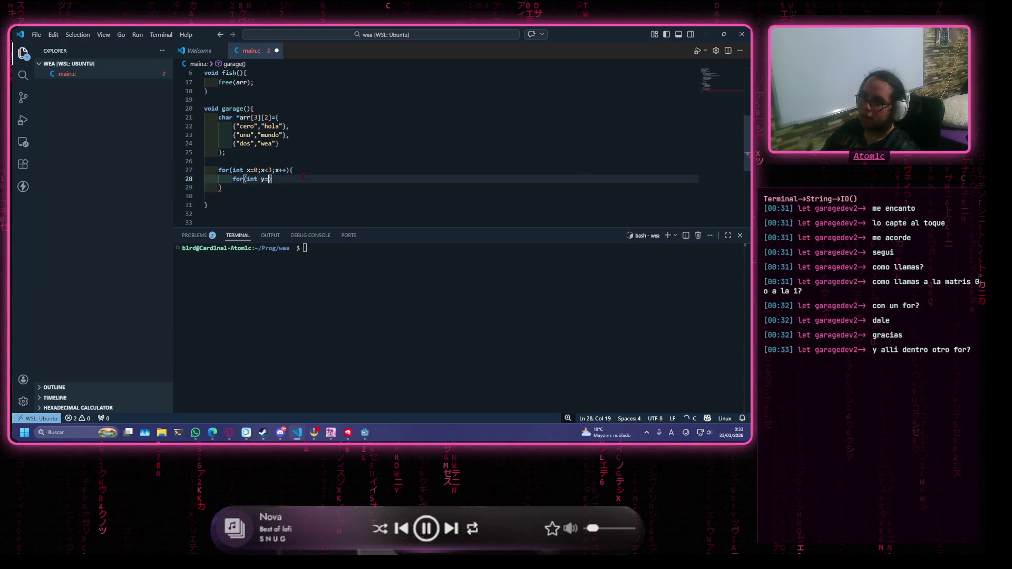
type("0")
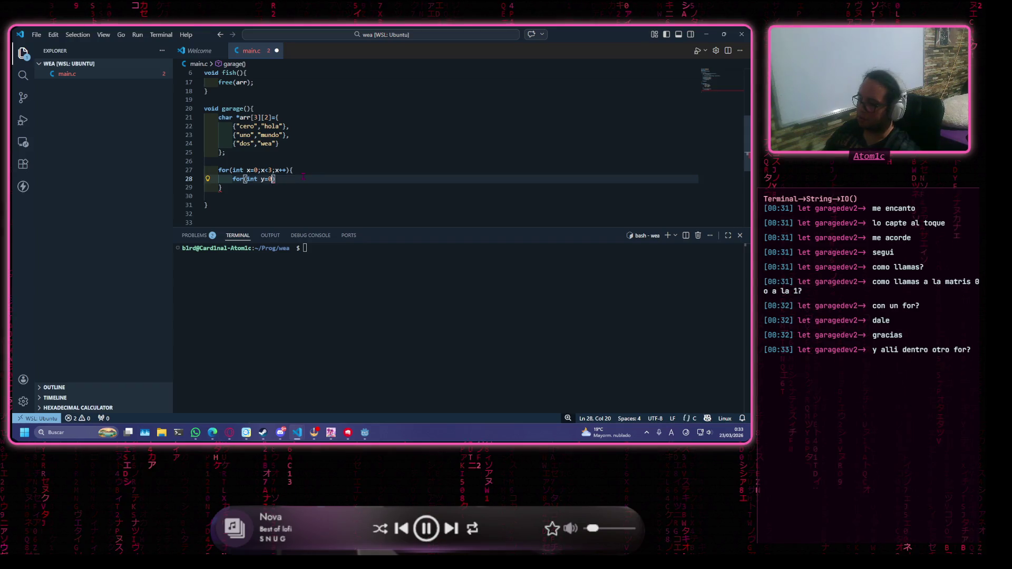
type(";y<2")
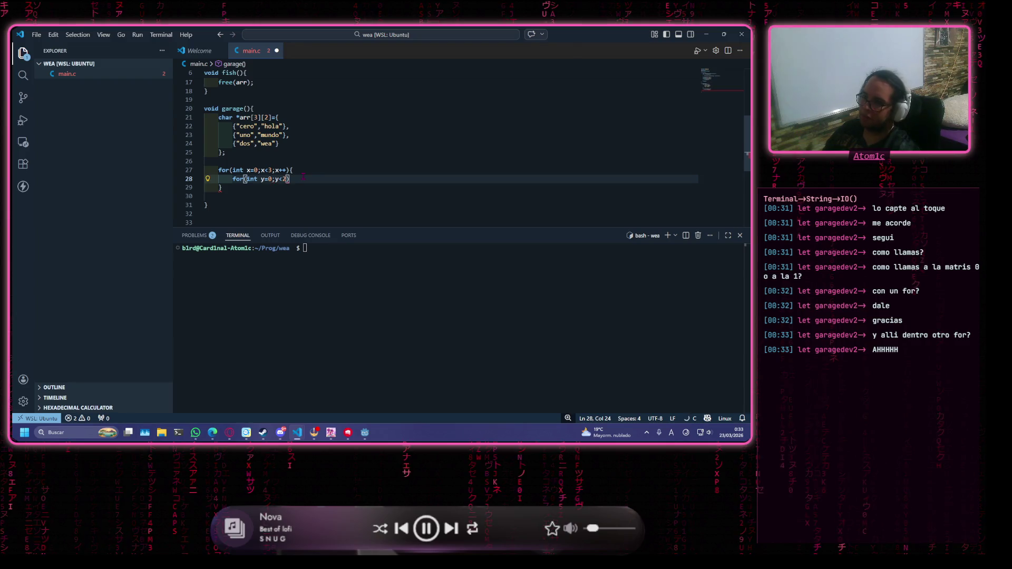
type(";y")
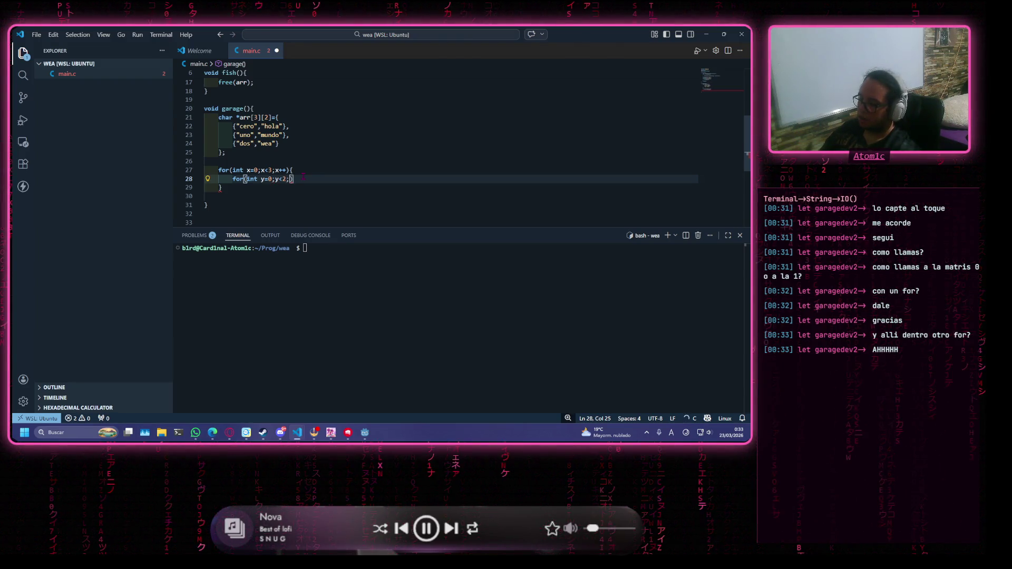
type("++")
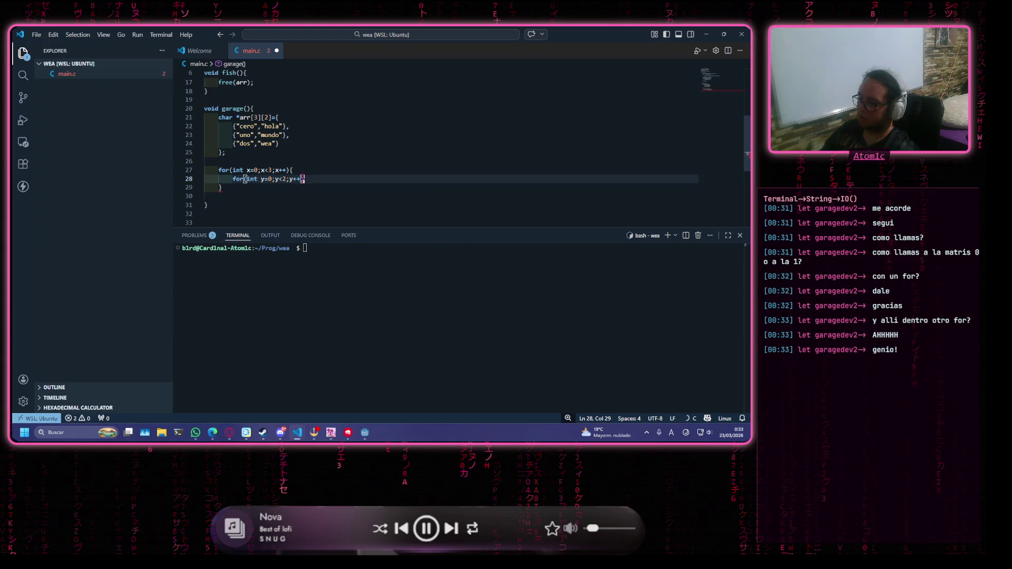
type("{")
key("Return")
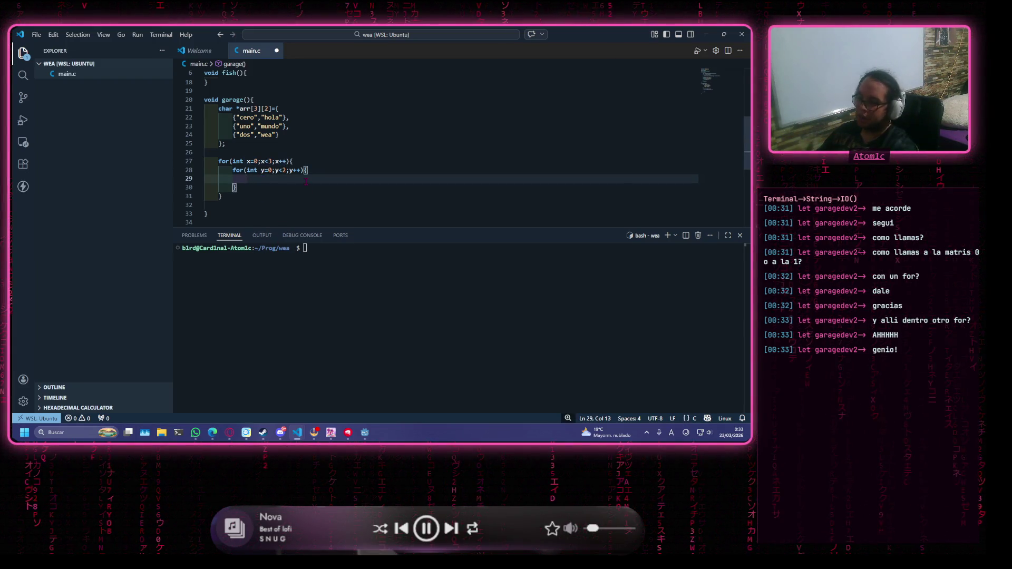
type("print")
key("BackSpace")
key("BackSpace")
key("BackSpace")
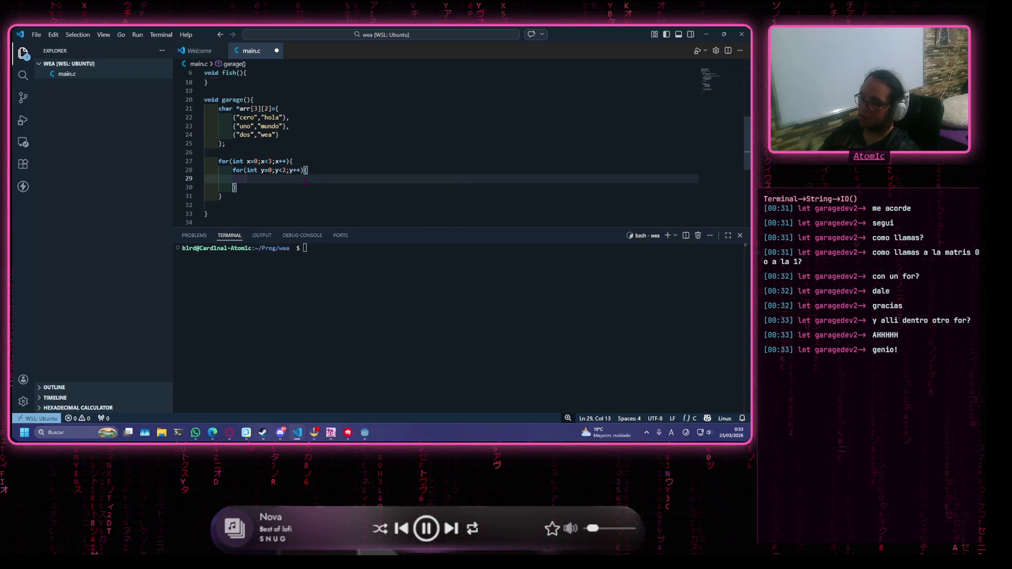
type("printf")
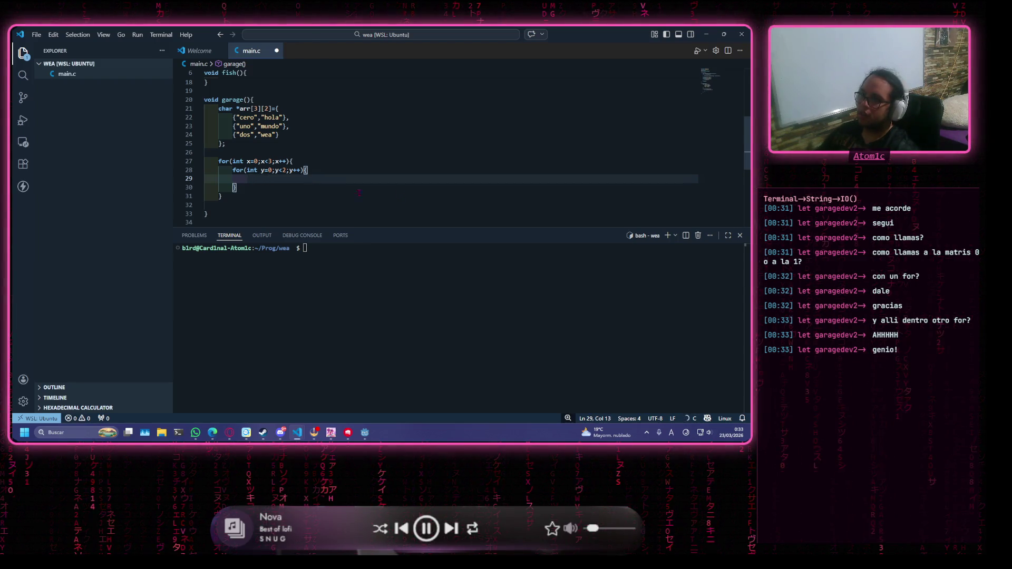
Scroll to the top of main.c and place the caret after the string.h include
scroll(322, 105, "up", 5)
left_click(322, 77)
left_click(332, 80)
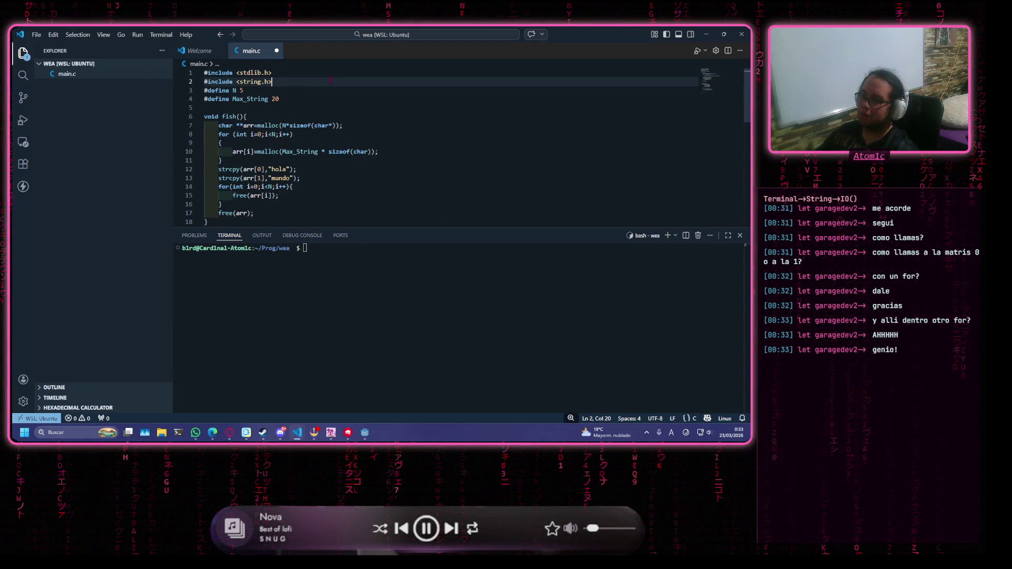
Add #include <stdio.h> below the existing includes and save main.c
key("Return")
type("#include ")
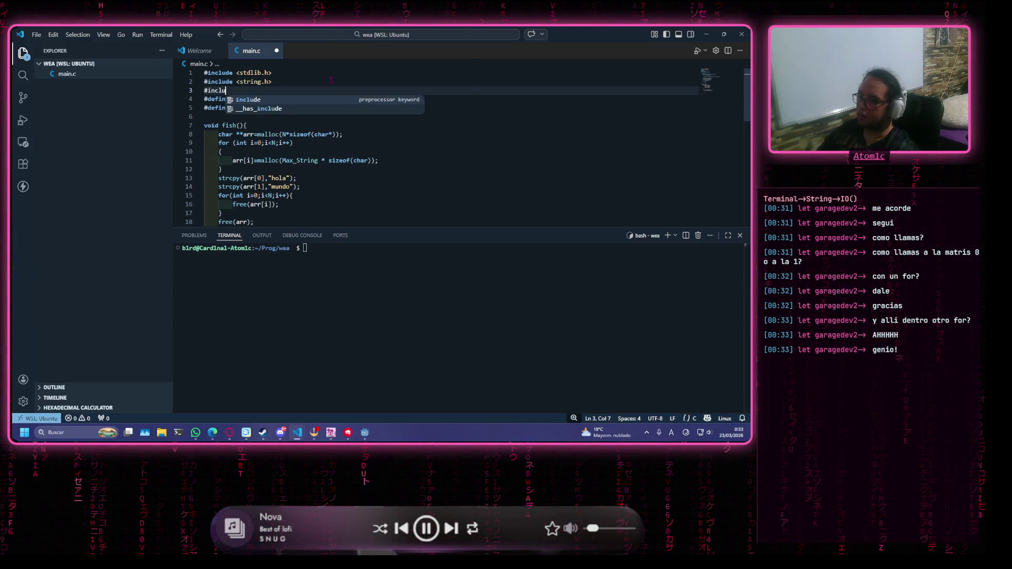
type("<stdio.h>")
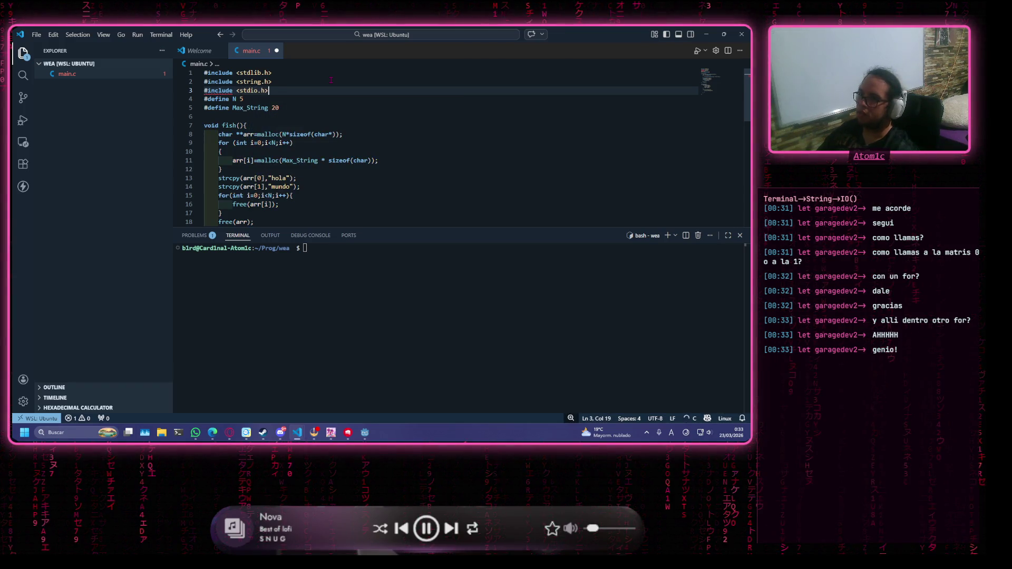
key("ctrl+s")
Write a printf with the '[%s]' format and arr[x][y] in the inner loop body
scroll(280, 155, "down", 5)
left_click(268, 191)
type("printf")
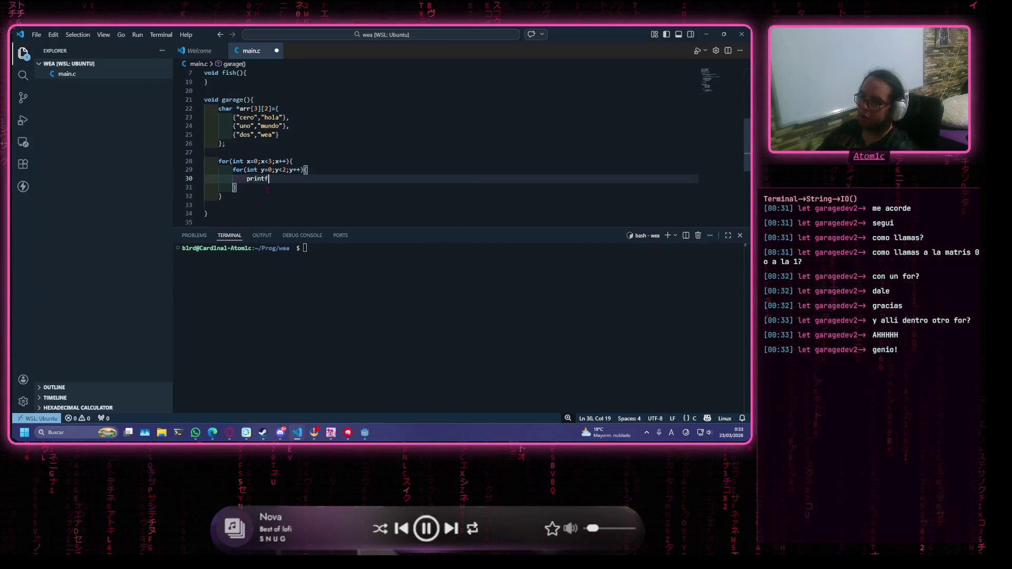
type("(")
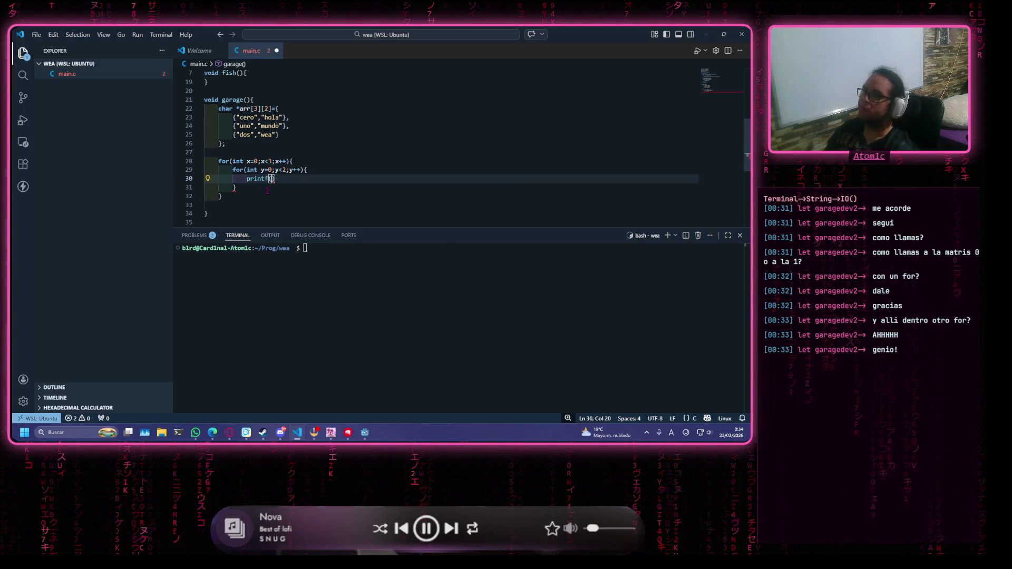
type("\"")
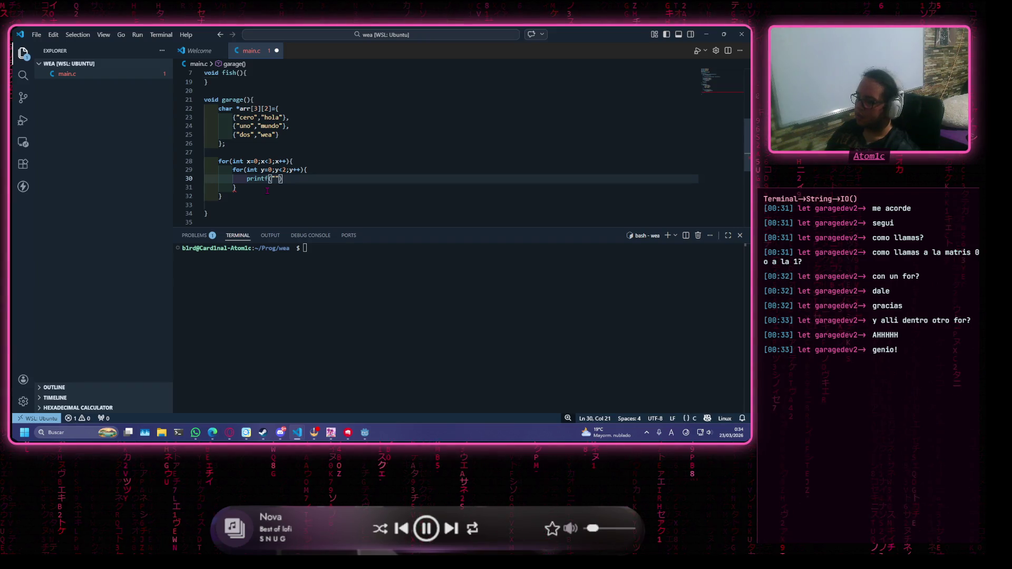
type("[%")
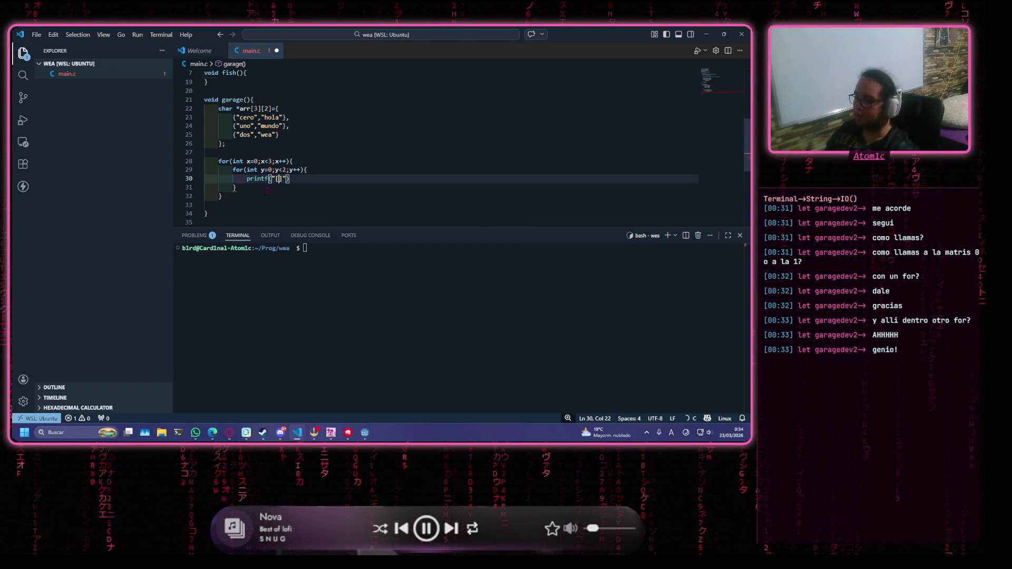
type("s]")
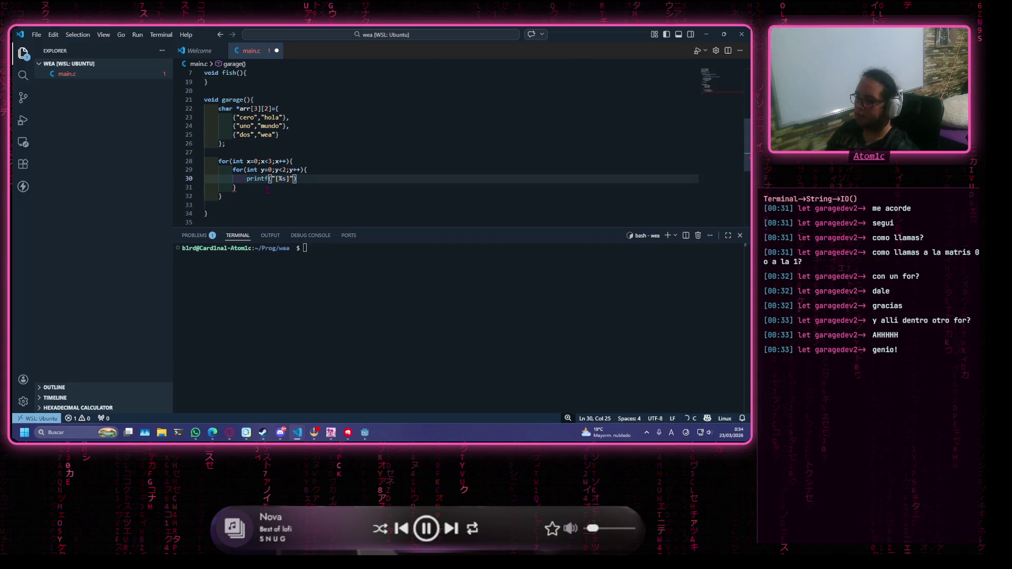
type(",[]")
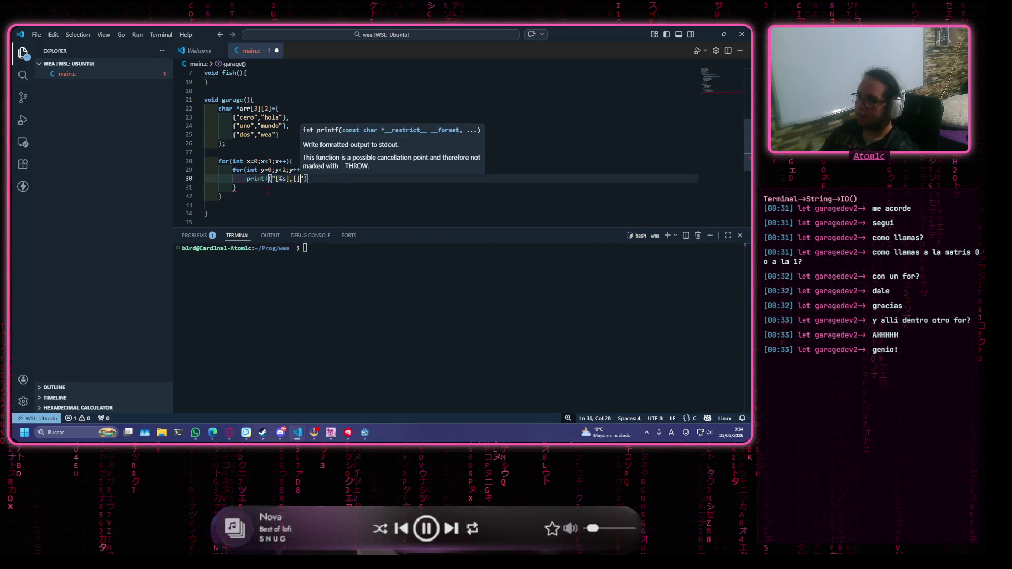
key("Down")
key("Up")
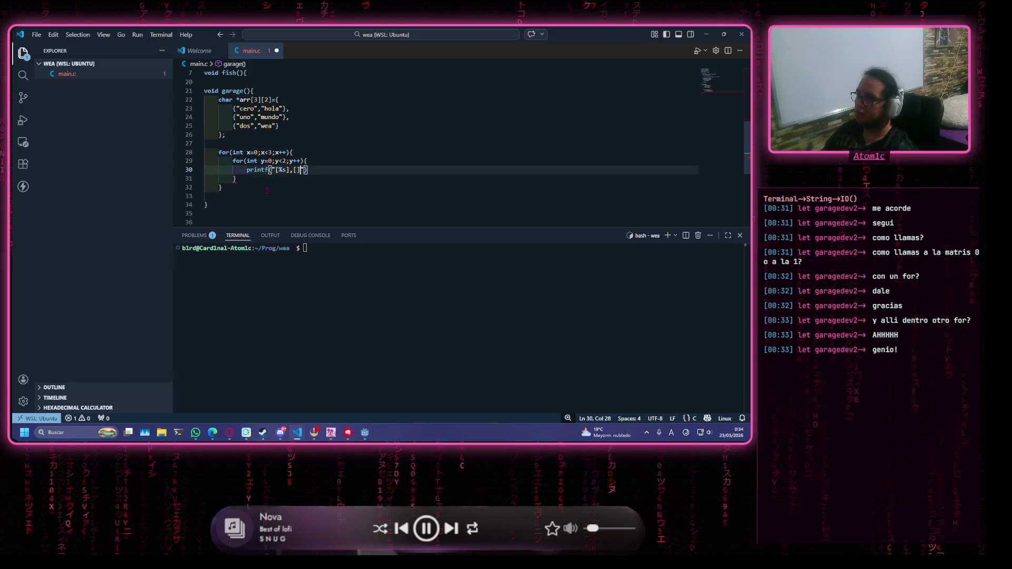
type("%s]\"),")
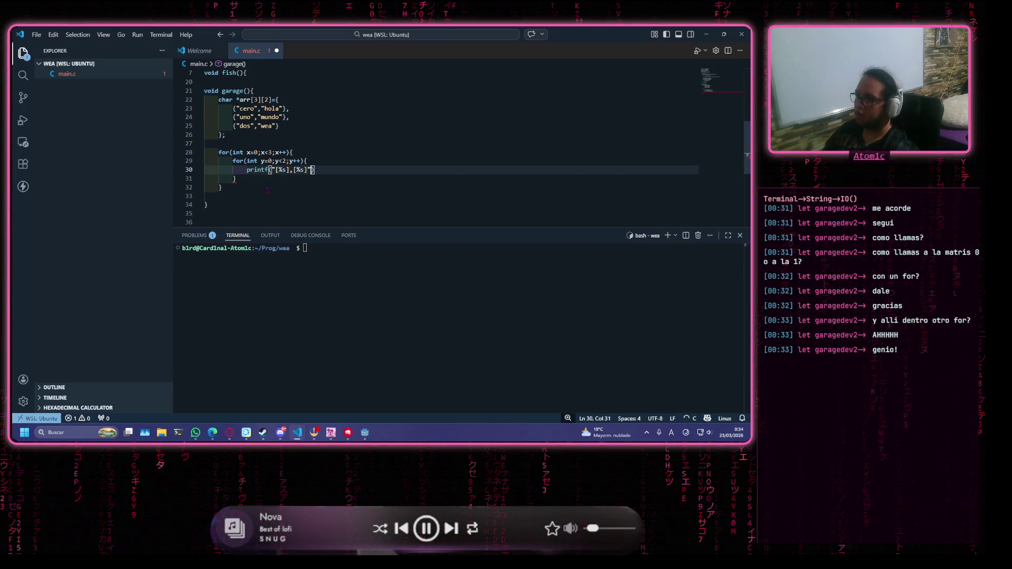
key("BackSpace")
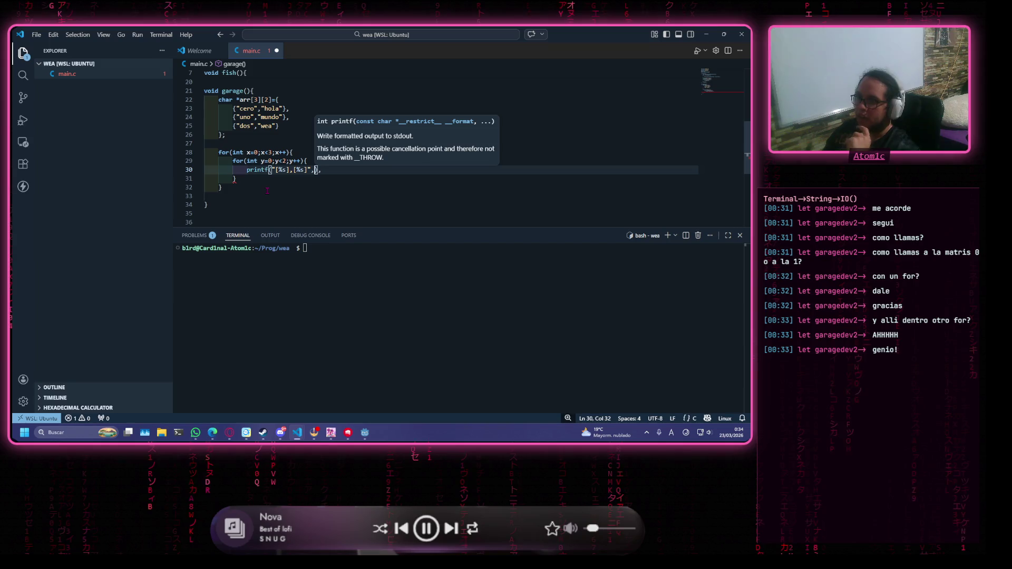
type("arr")
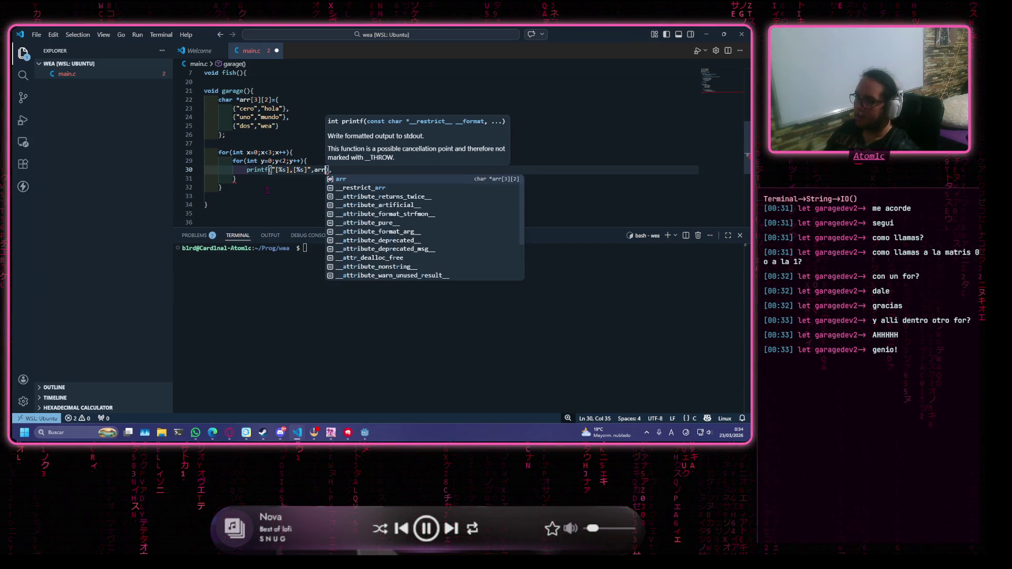
type("[")
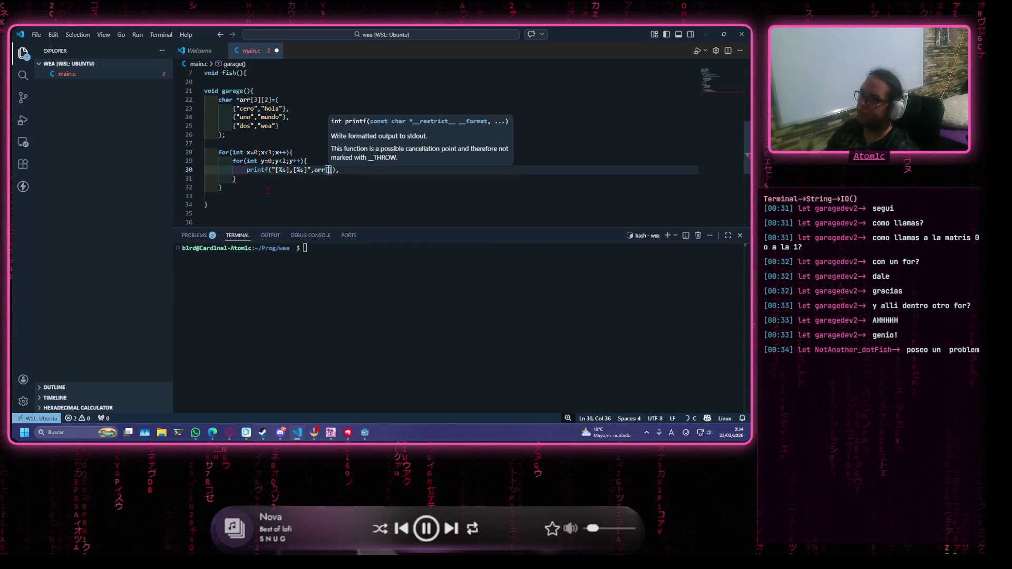
type("x][y]")
Tidy the call to printf("[%s]",arr[x][y]); and save main.c
key("Left")
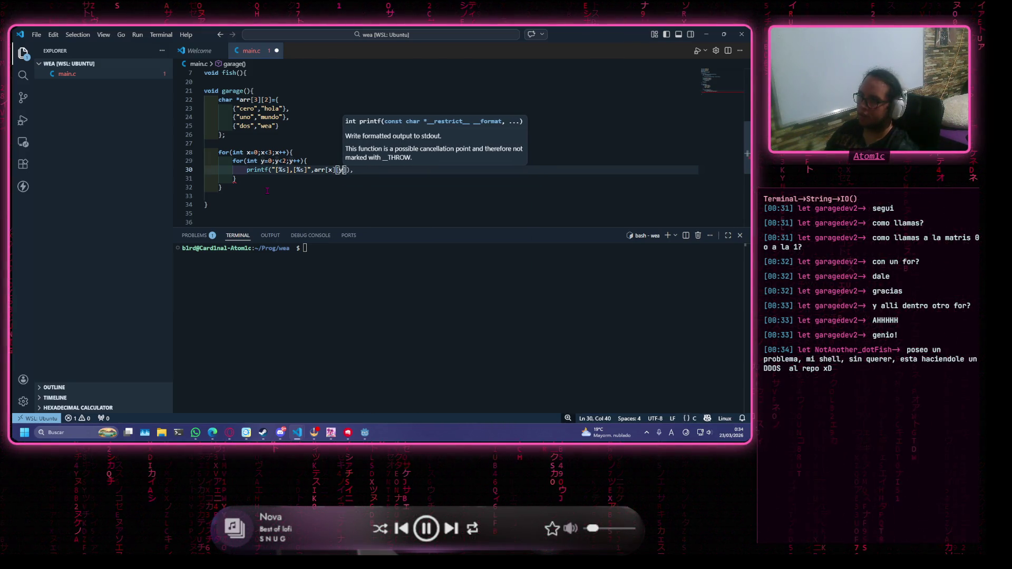
key("Left")
key("Left")
key("Left")
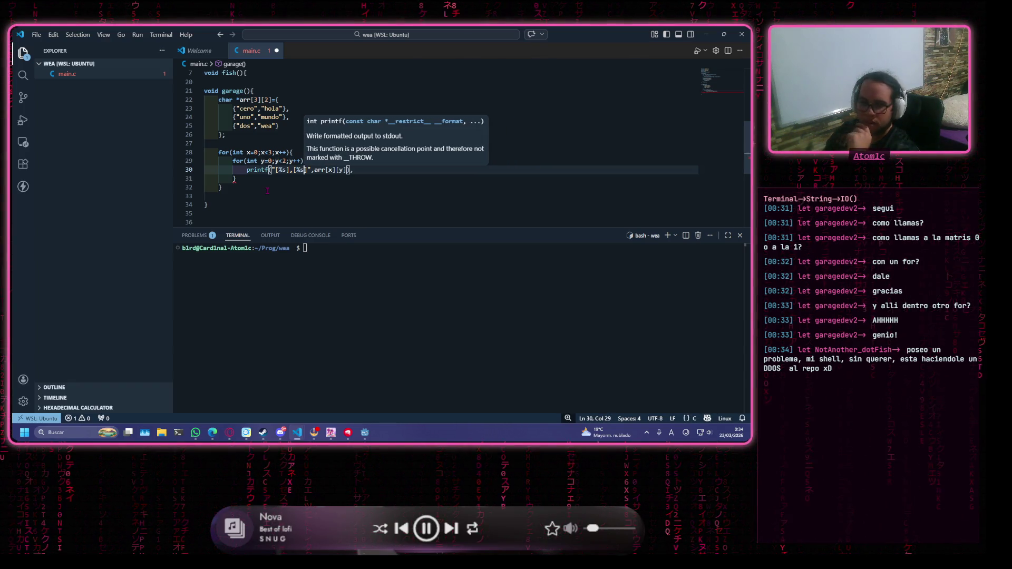
key("BackSpace")
key("BackSpace")
key("BackSpace")
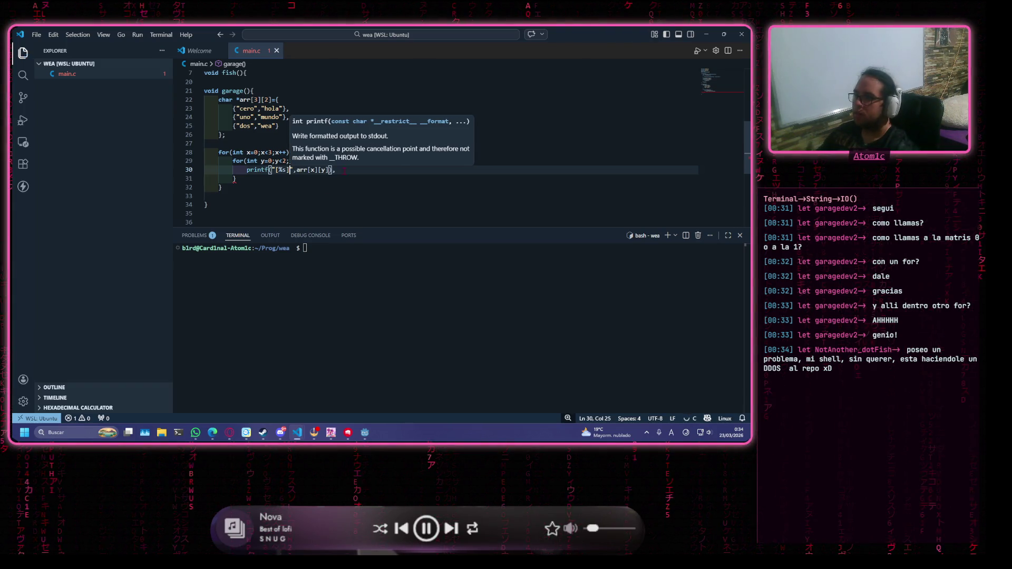
key("End")
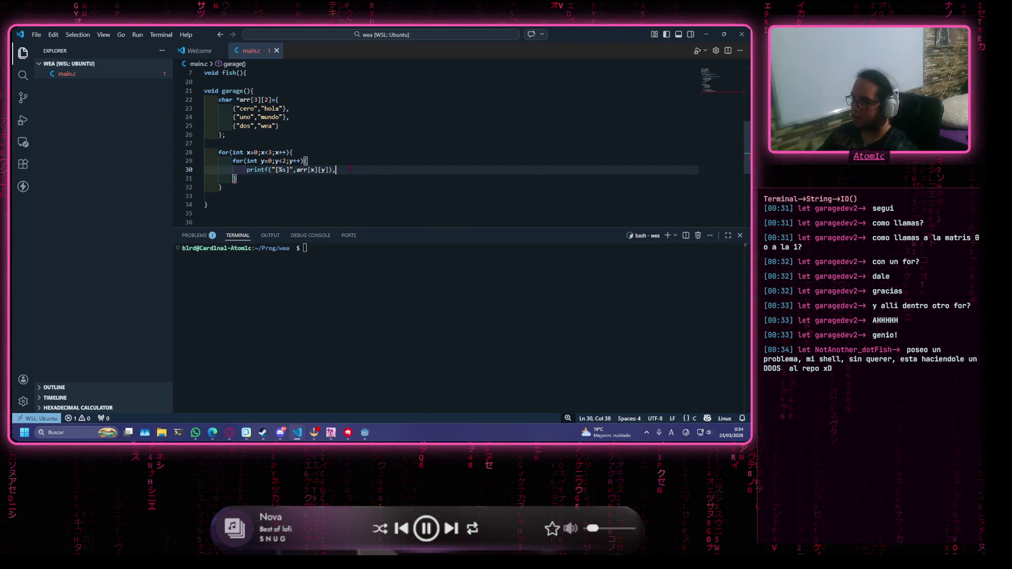
key("BackSpace")
type(";")
key("ctrl+s")
scroll(317, 159, "down", 1)
left_click(297, 151)
Rename the garage function to main
scroll(297, 151, "up", 2)
left_click_drag(243, 130, 223, 130)
type("main")
key("Escape")
Turn line 6's lone "/" into "/*" so fish() becomes a block comment
key("Up")
key("Return")
key("Up")
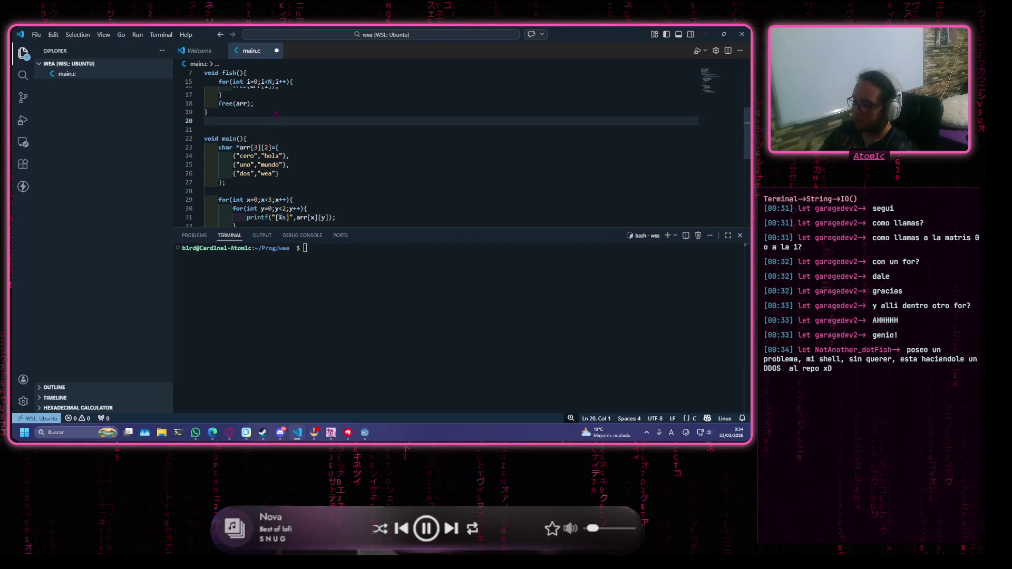
type("*")
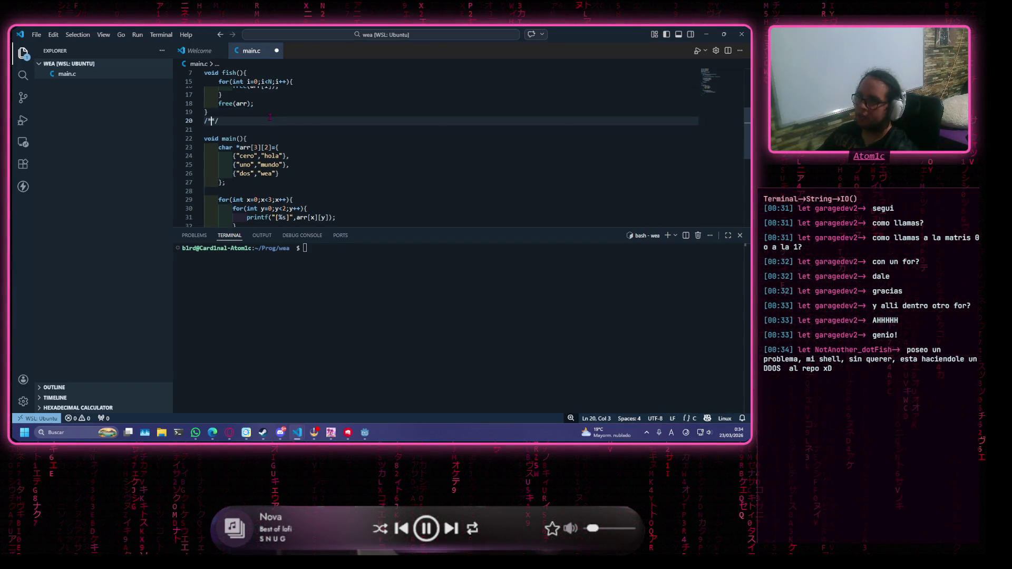
key("BackSpace")
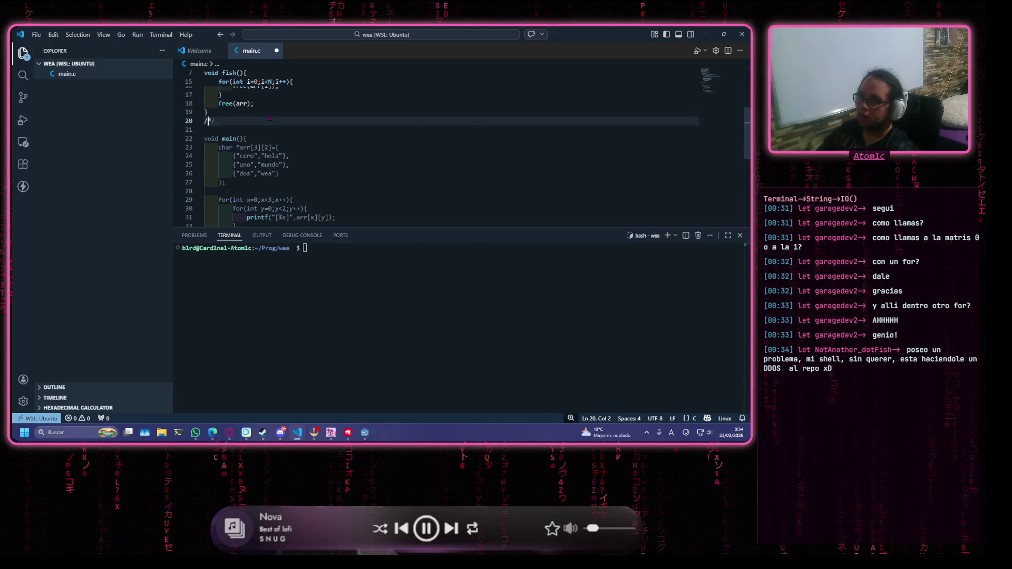
key("Up")
key("Up")
key("Up")
key("Down")
key("Down")
key("Down")
type("*")
key("Delete")
key("Delete")
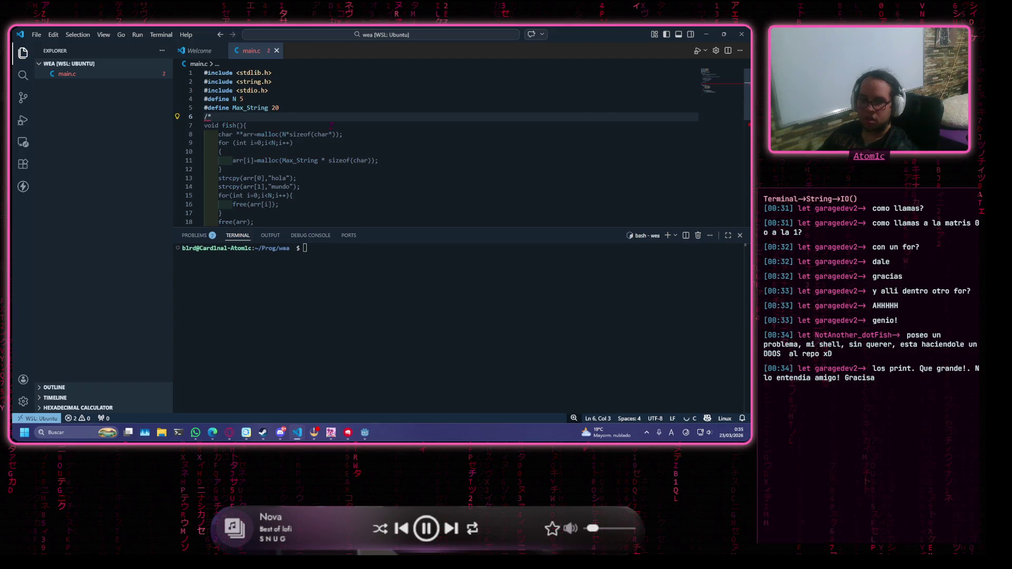
scroll(331, 125, "down", 7)
left_click(327, 162)
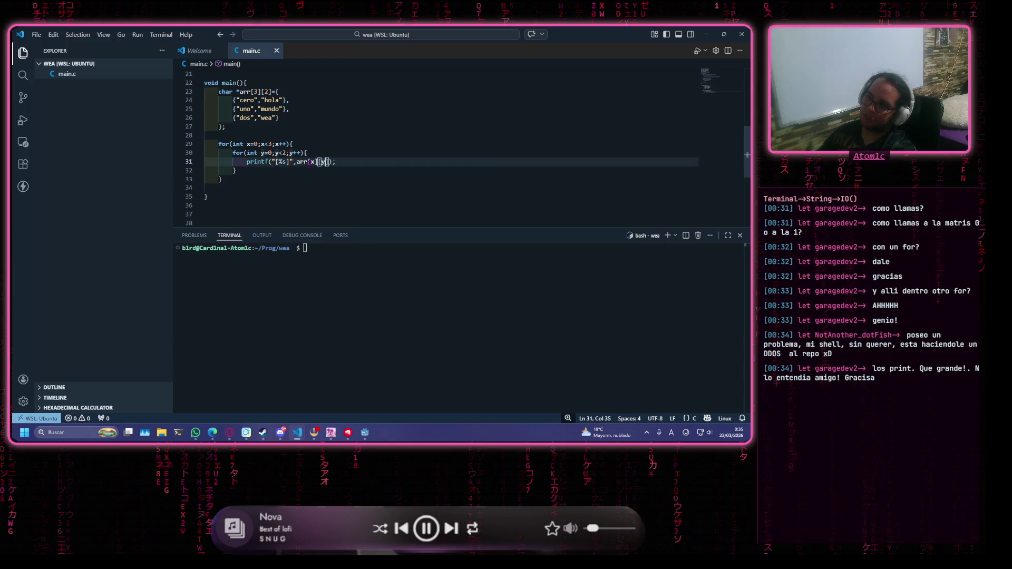
double_click(312, 162)
double_click(256, 91)
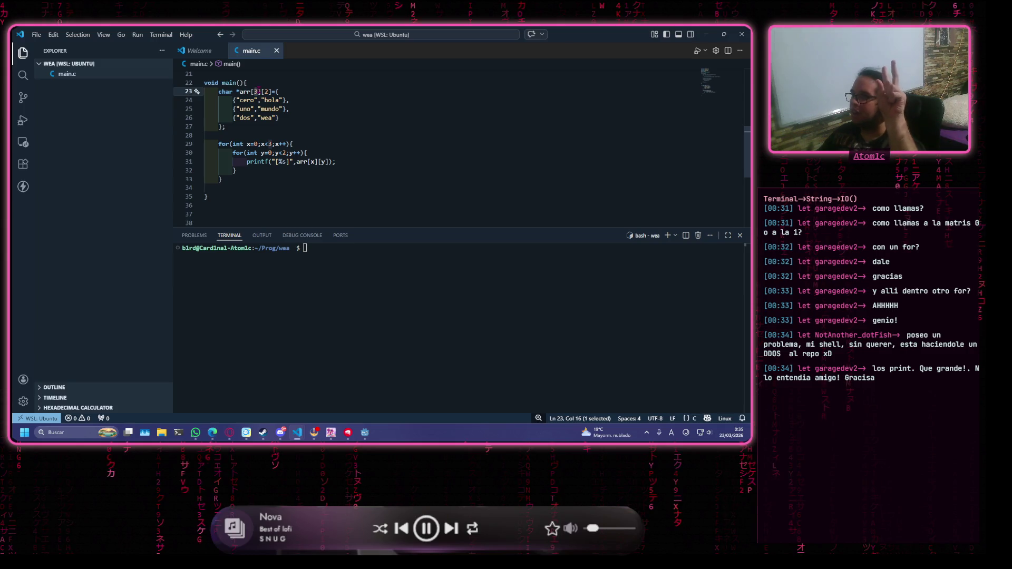
double_click(267, 92)
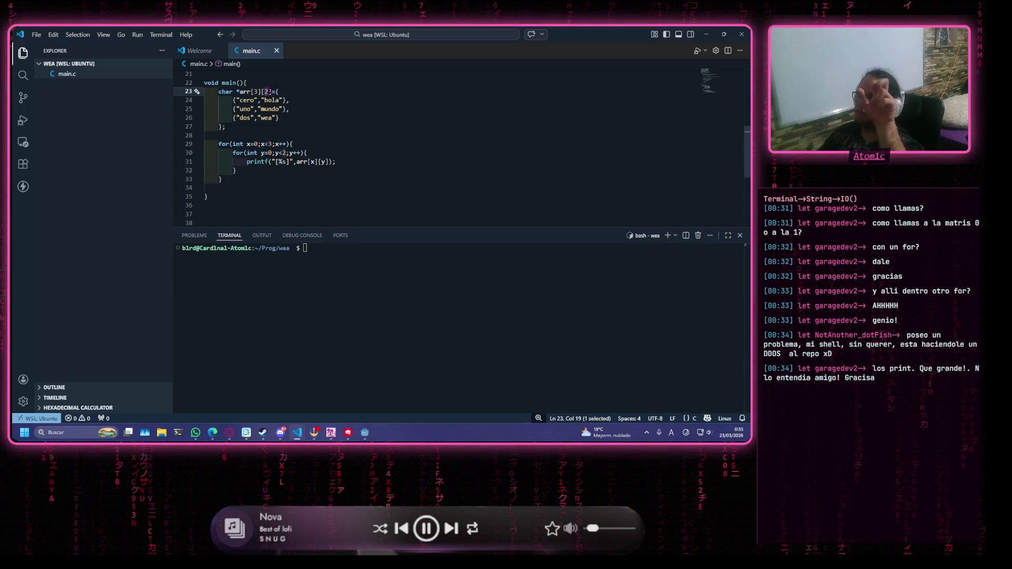
left_click(366, 163)
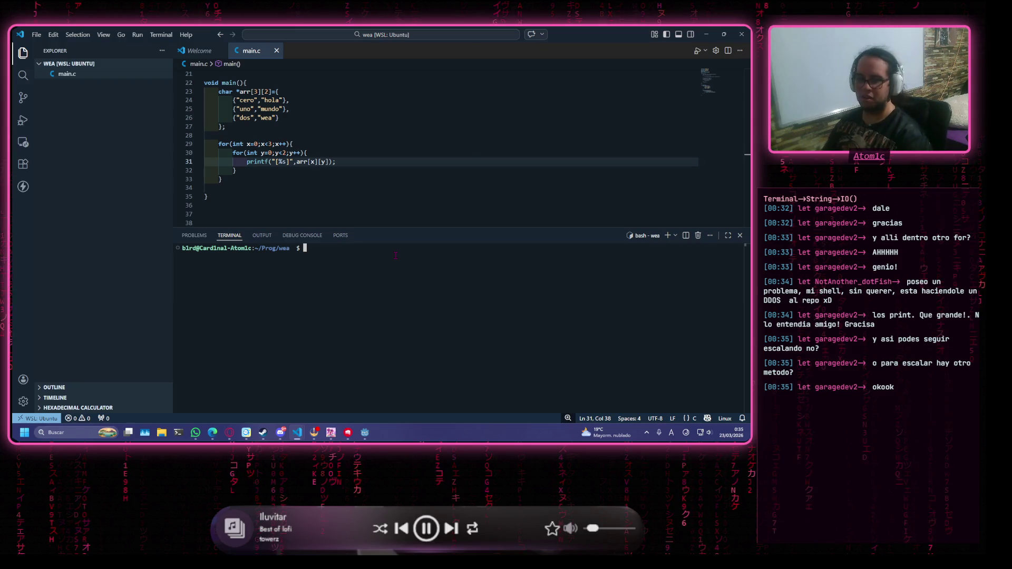
Compile main.c with gcc and run ./a.out to print [cero][hola][uno][mundo][dos][wea]
type("gcc ")
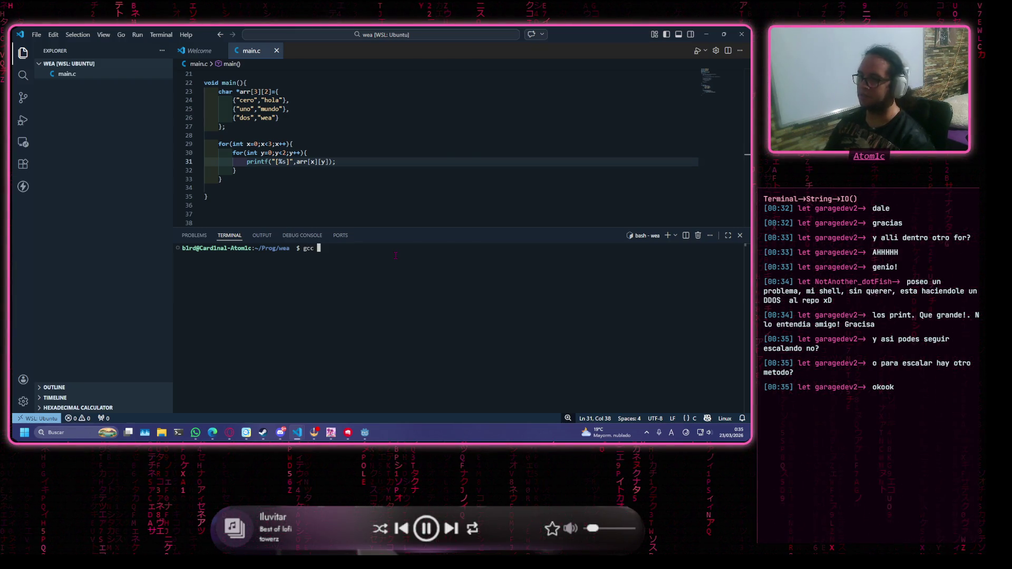
type("main.c m")
key("BackSpace")
key("Return")
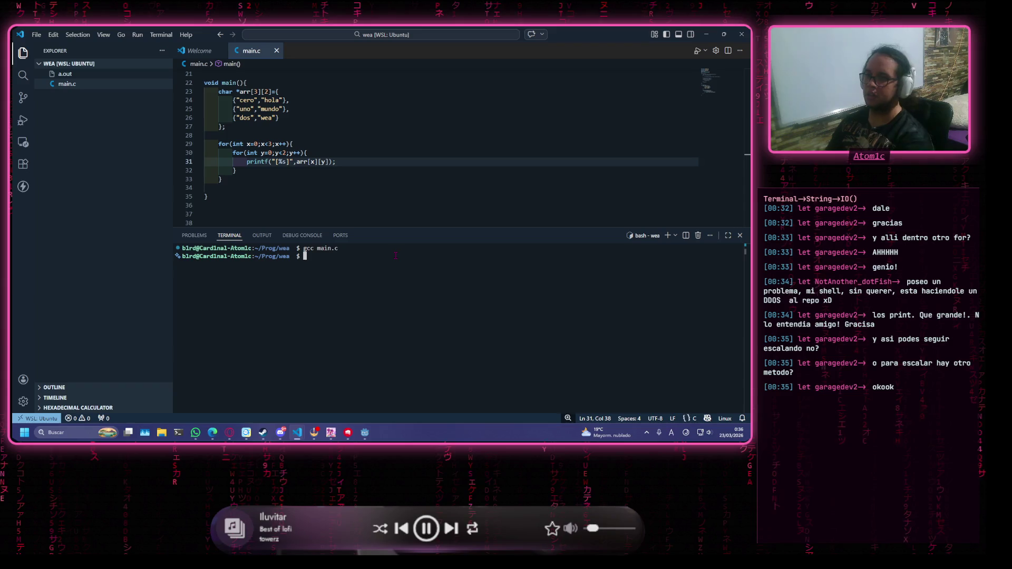
type("/a")
key("Return")
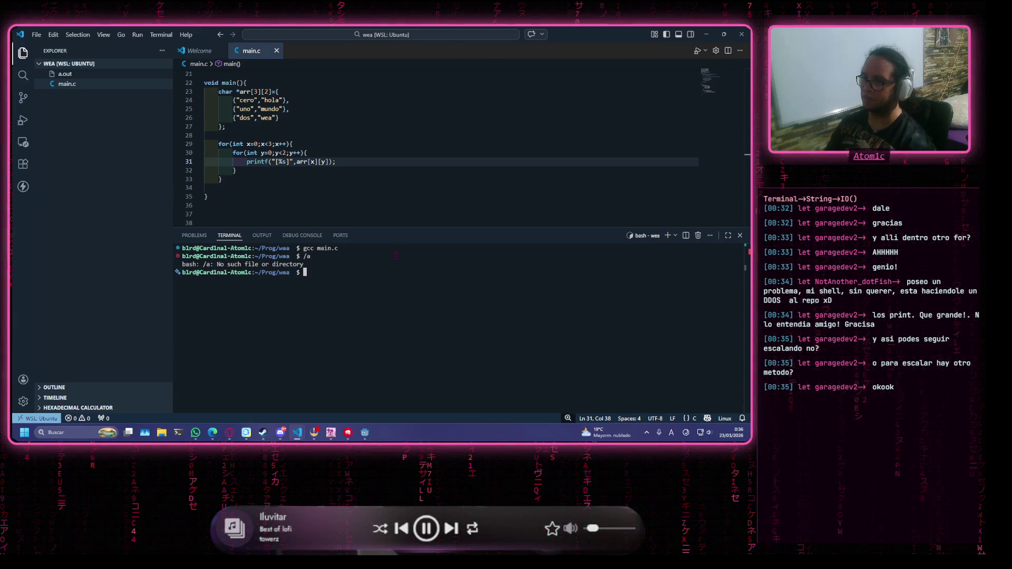
type("./a.out")
key("Return")
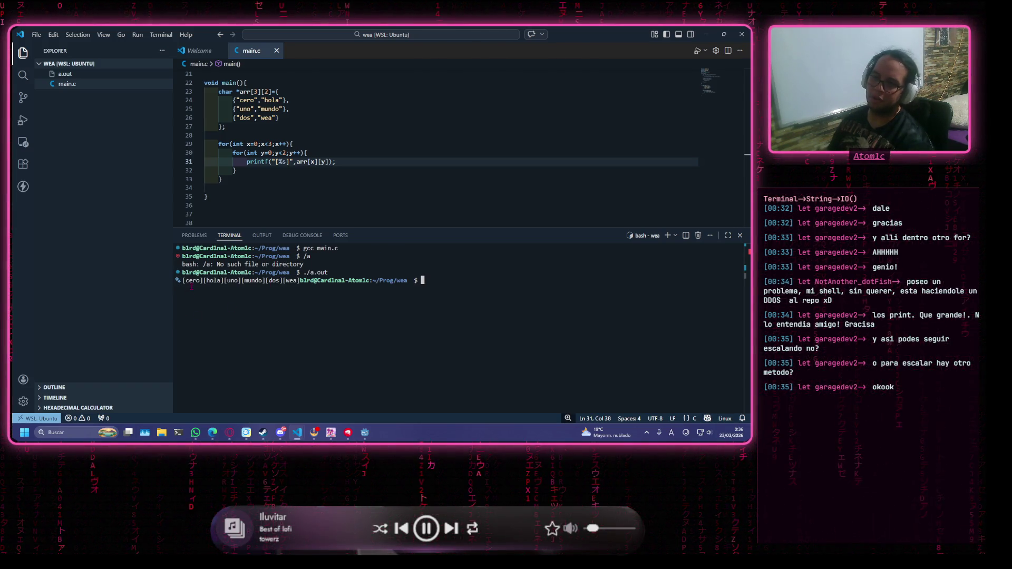
Add \n to the end of the printf format, then recompile main.c and rerun a.out
left_click(293, 161)
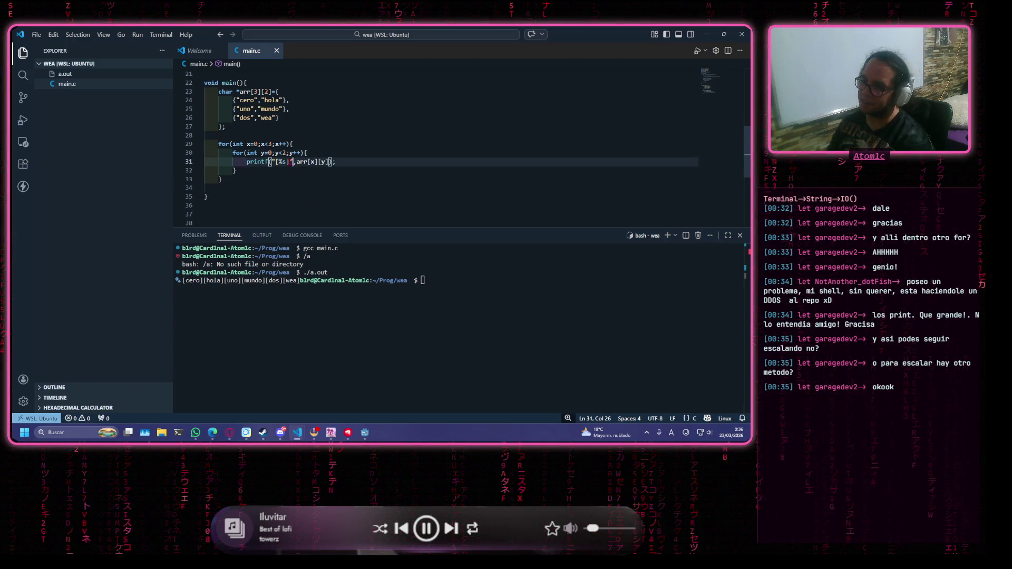
key("Left")
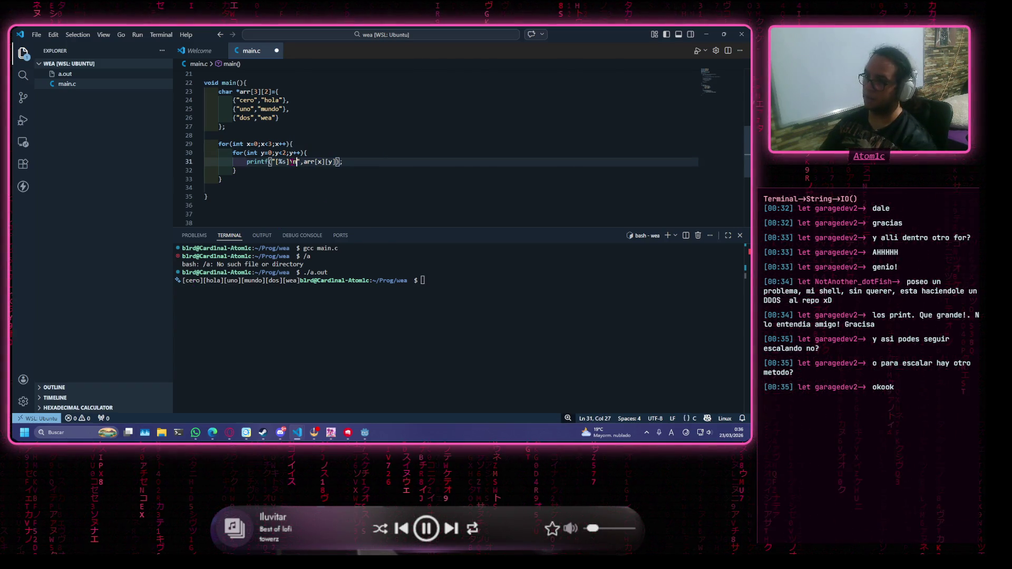
left_click(536, 255)
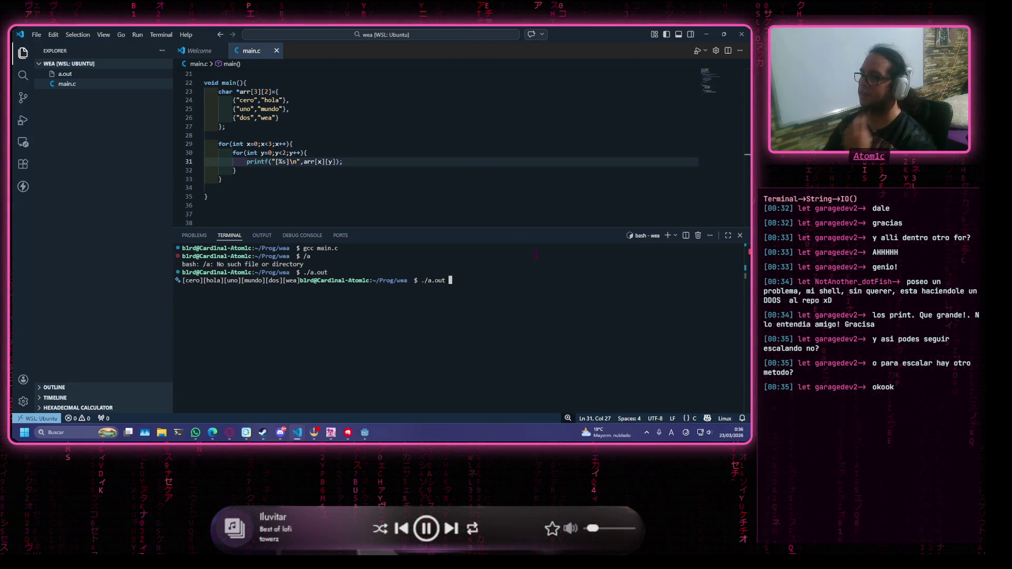
key("Return")
key("Up")
key("Up")
key("Up")
key("Return")
key("Up")
key("Up")
key("Return")
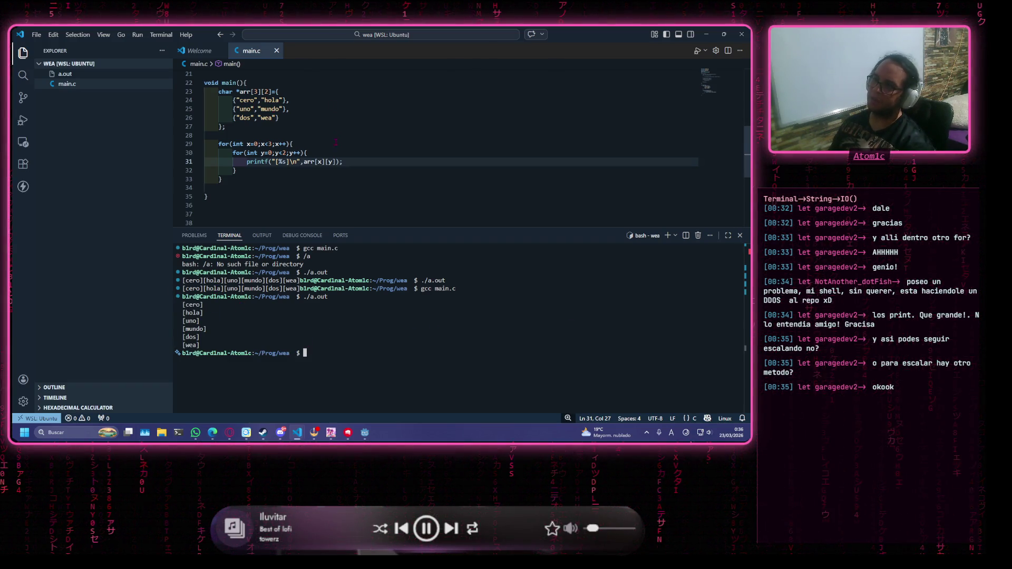
left_click(249, 100)
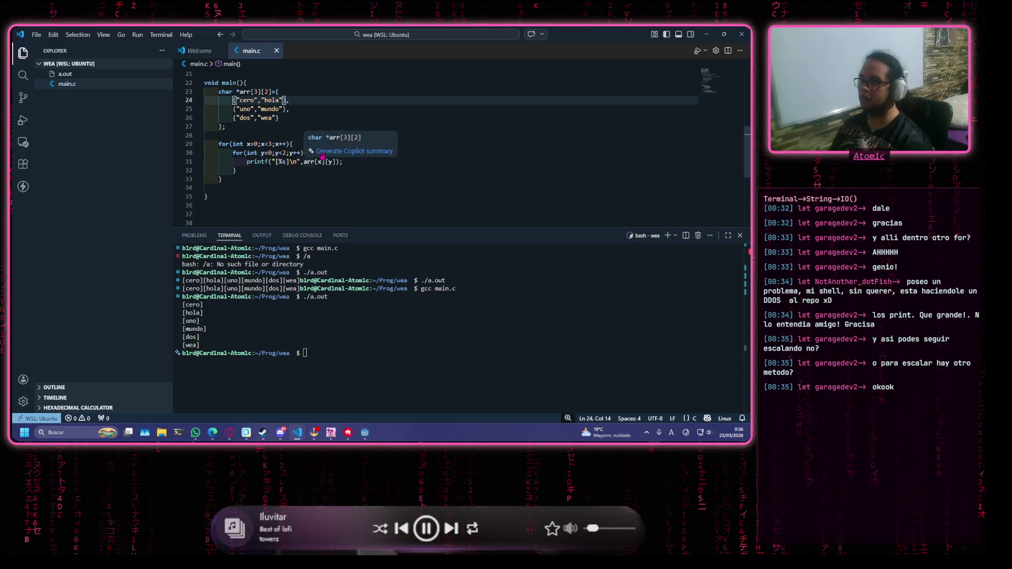
left_click(362, 166)
left_click_drag(362, 162, 247, 162)
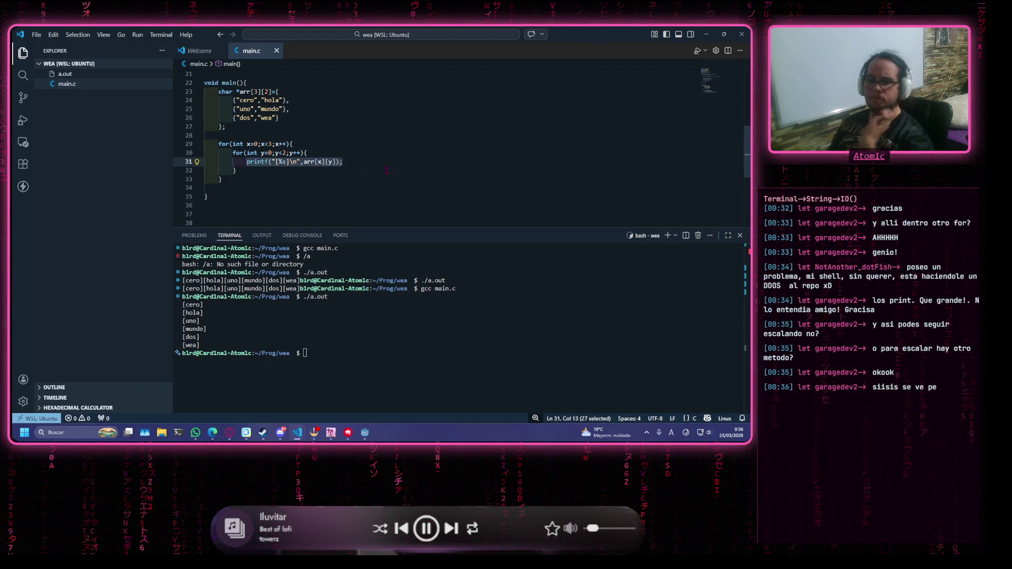
left_click(293, 162)
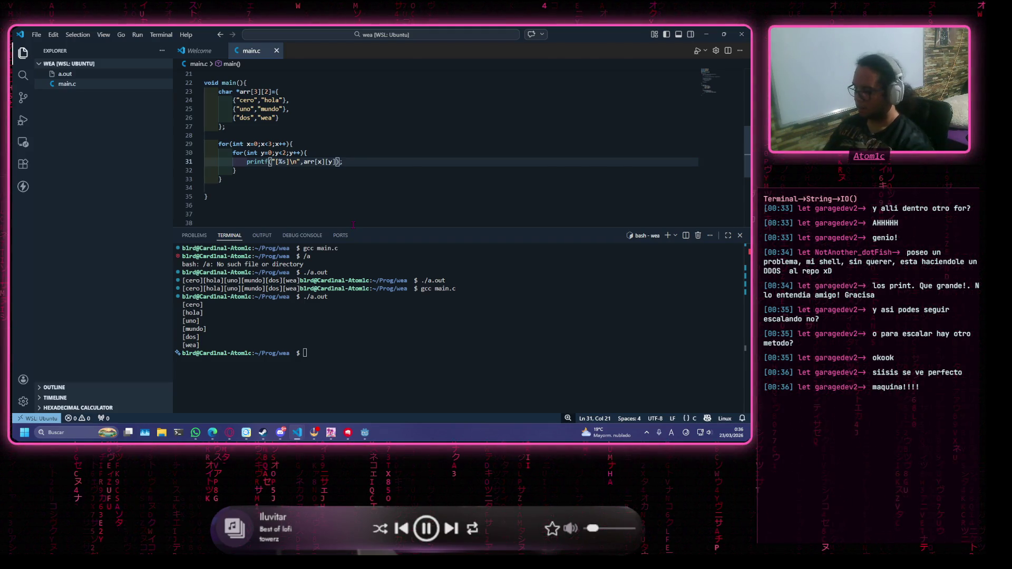
Change the printf to "indice[%i:%i]:[%s]\n" with arguments x, y and arr[x][y]
type("[]")
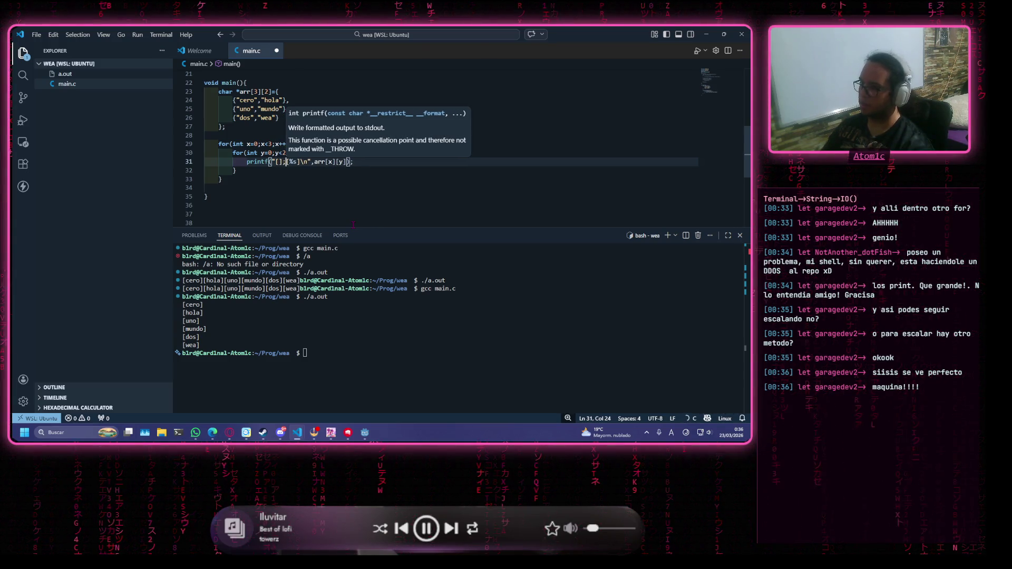
type(":")
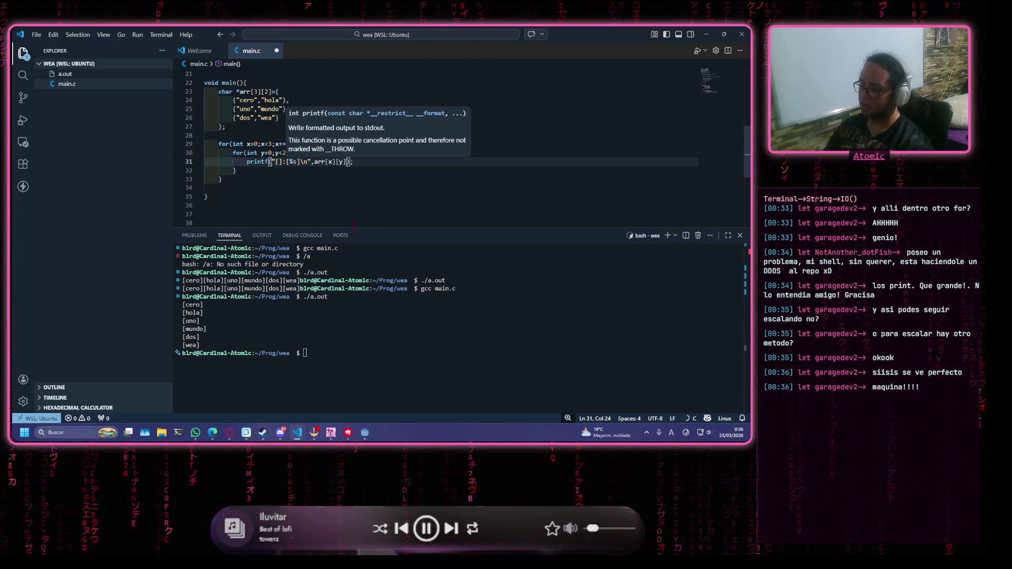
key("Left")
key("Left")
key("Left")
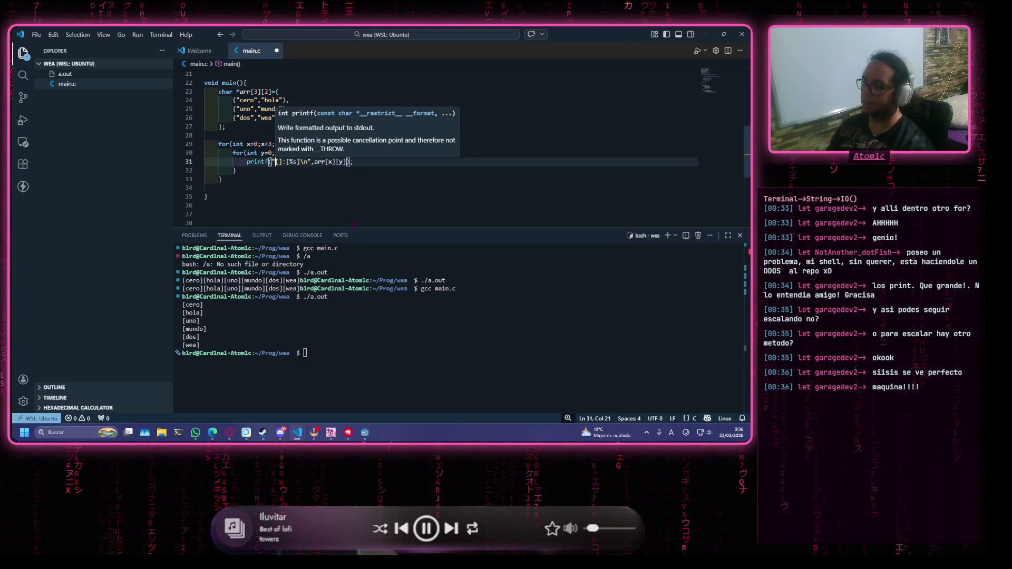
type("indice")
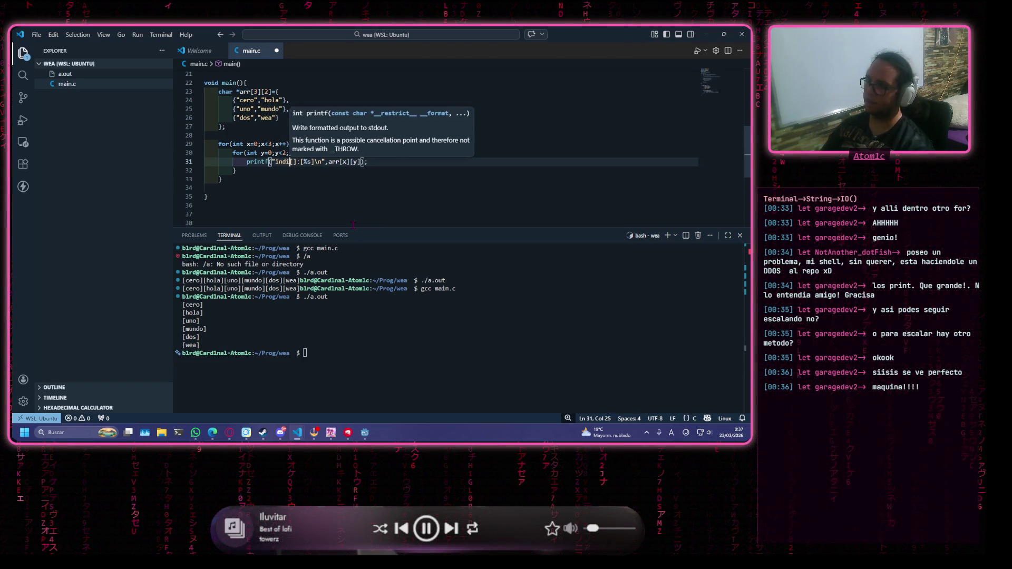
key("Right")
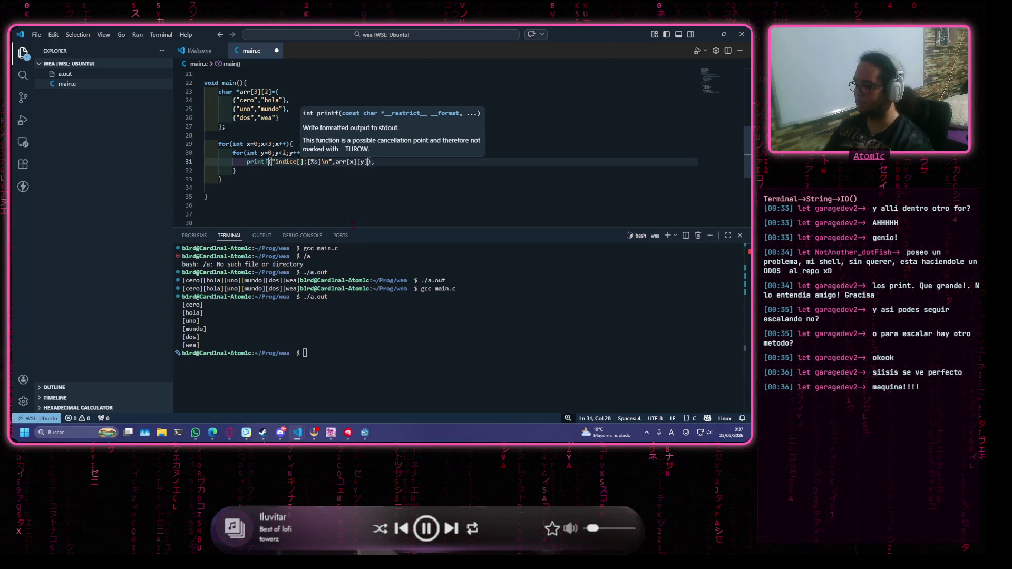
type("%i")
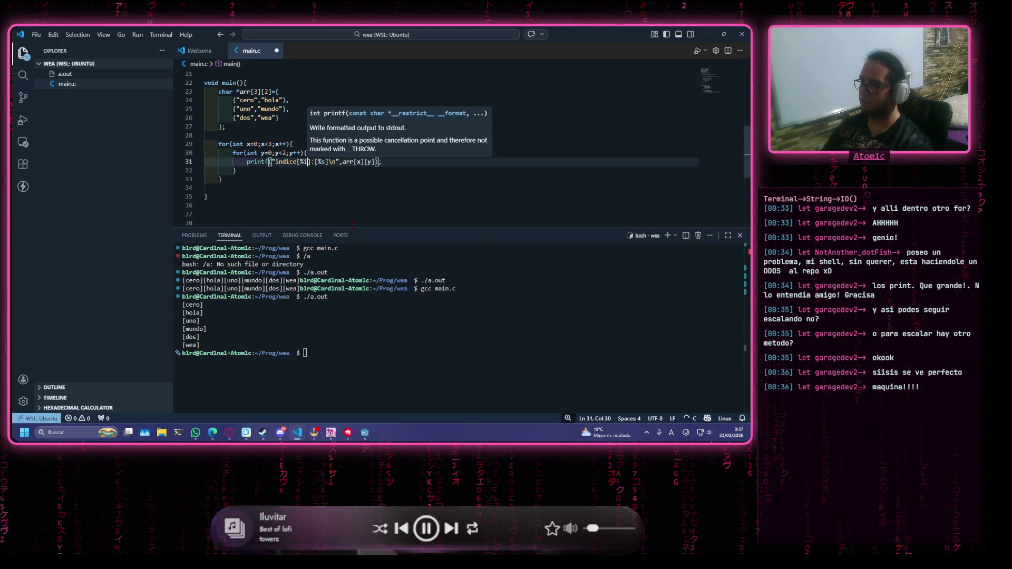
type(":%i")
key("Right")
key("Right")
key("Right")
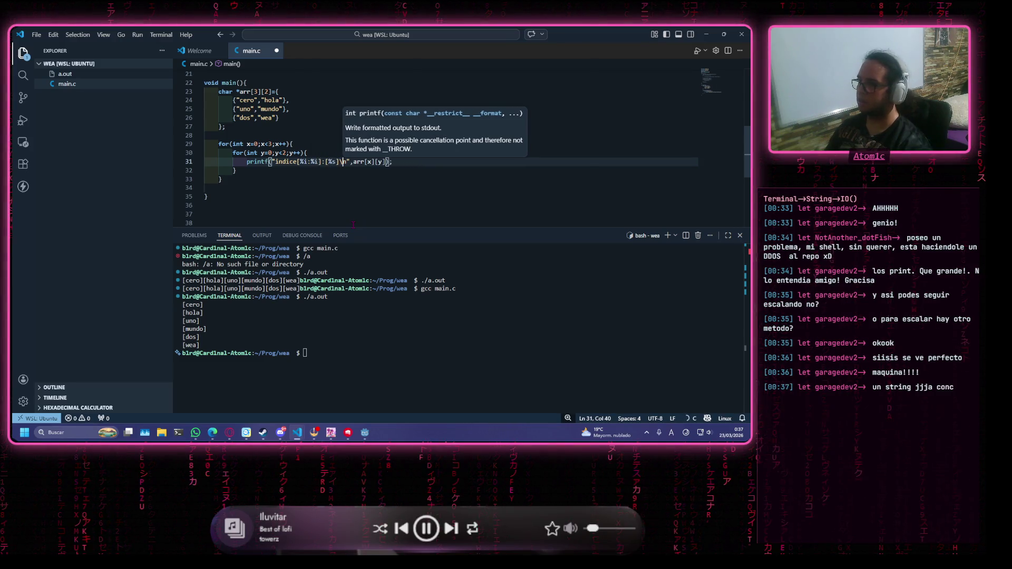
key("Right")
key("Right")
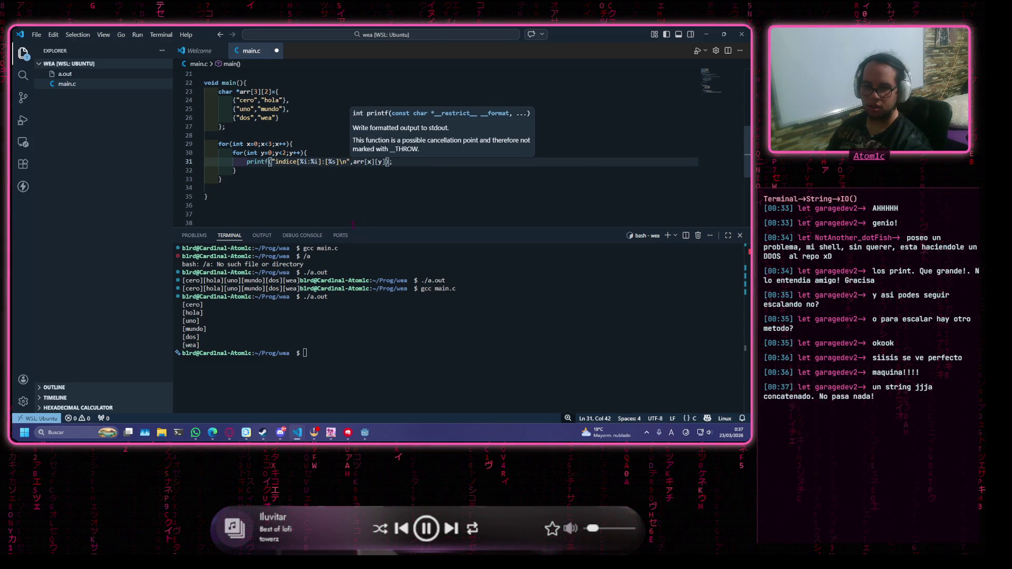
key("Right")
type(", x")
key("Right")
type("y")
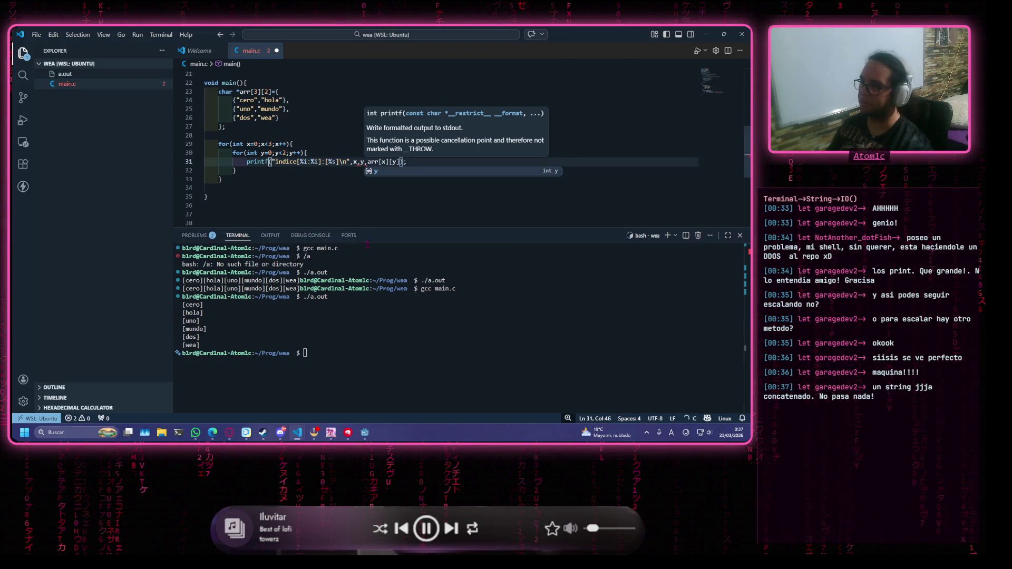
left_click(376, 162)
Save main.c, recompile it with gcc main.c and run ./a.out
key("ctrl+s")
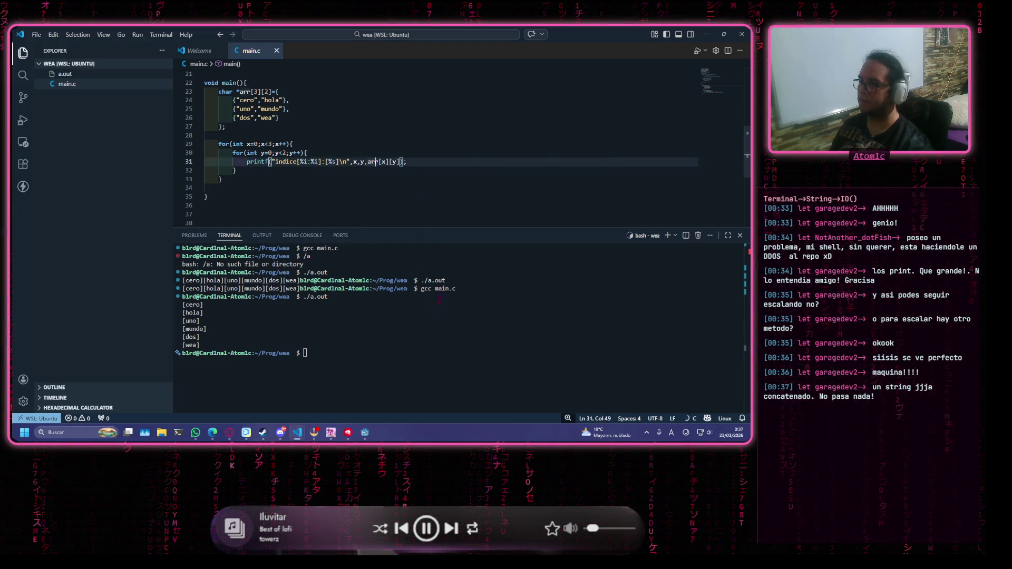
left_click(434, 333)
type("gcc main.c")
key("Return")
type("./a.out")
key("Return")
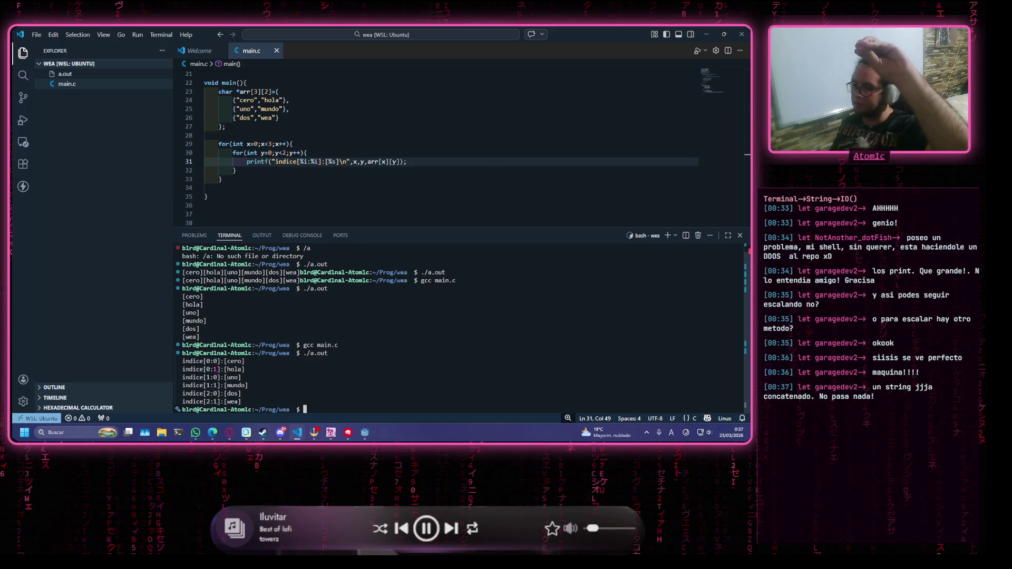
Compare the cero, uno, dos strings with the output and select the indexed output lines in the terminal
left_click(242, 100)
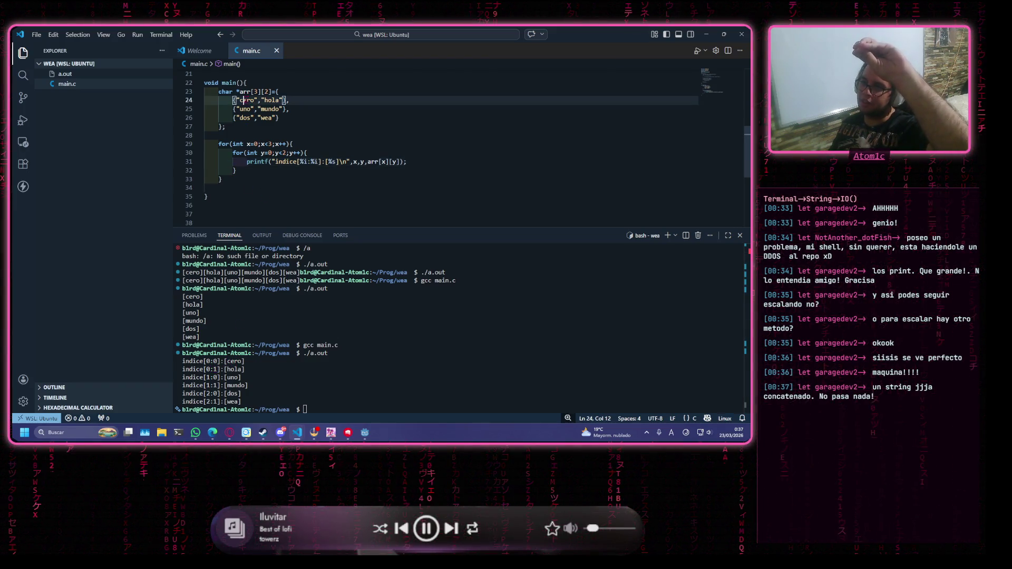
left_click(246, 109)
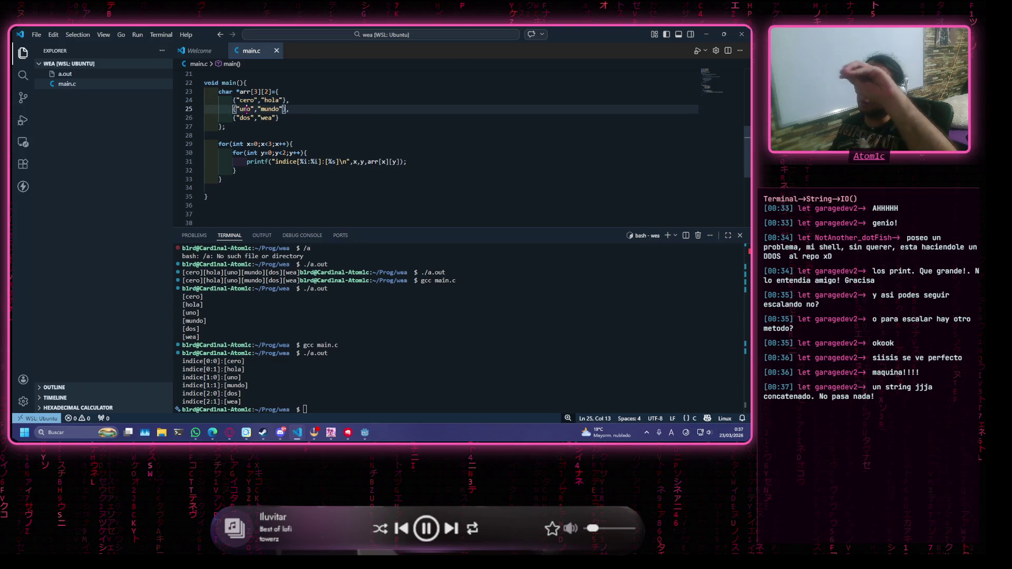
left_click(243, 118)
left_click(219, 386)
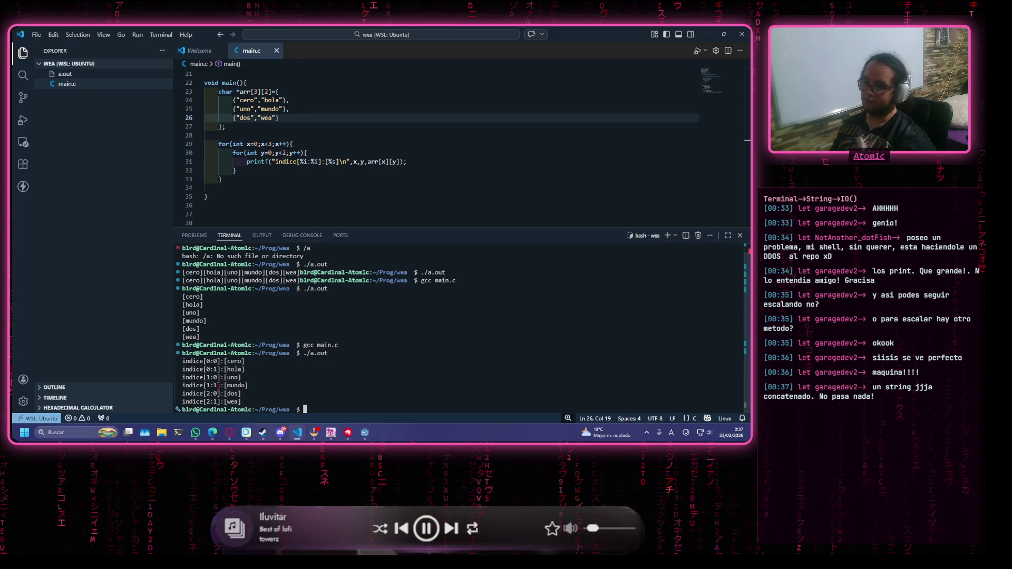
scroll(295, 180, "down", 2)
scroll(294, 180, "up", 2)
scroll(295, 179, "down", 2)
scroll(356, 210, "up", 1)
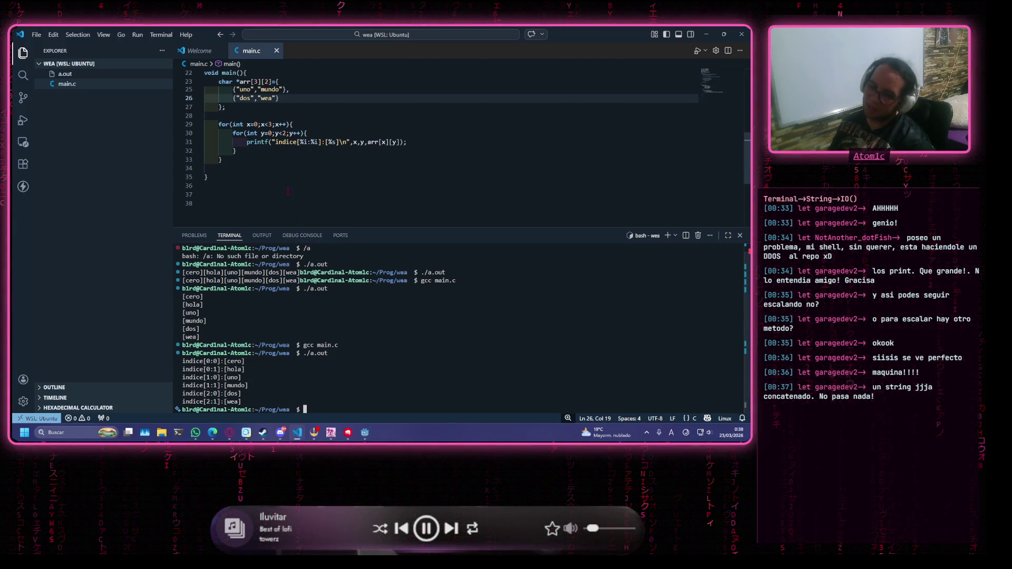
left_click(359, 133)
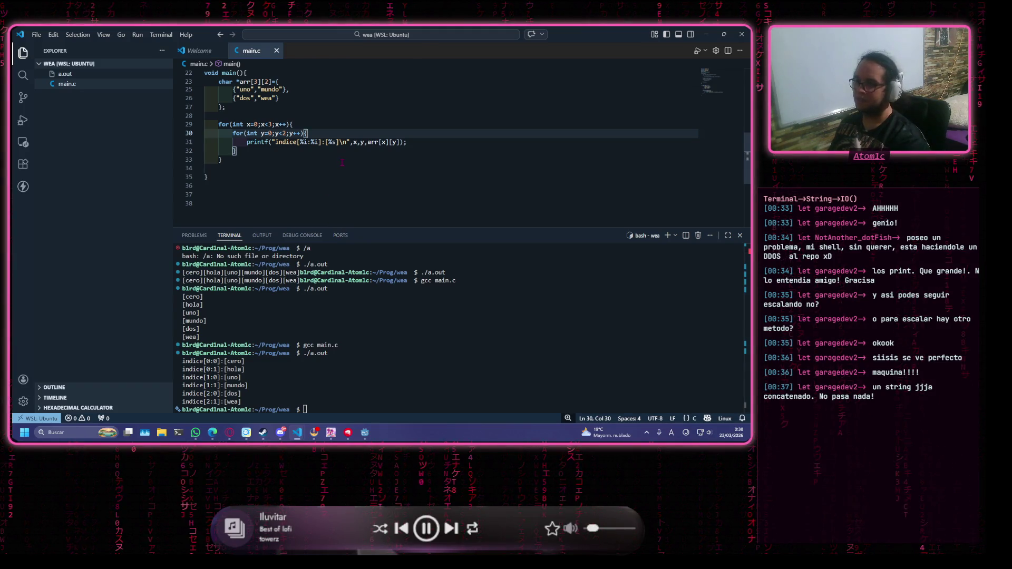
left_click(411, 139)
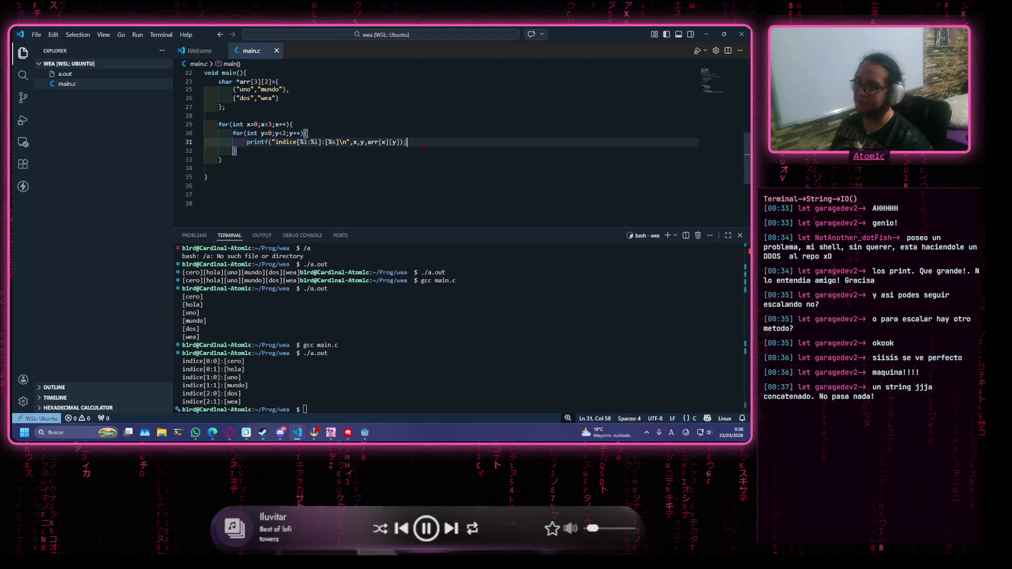
left_click_drag(243, 403, 182, 361)
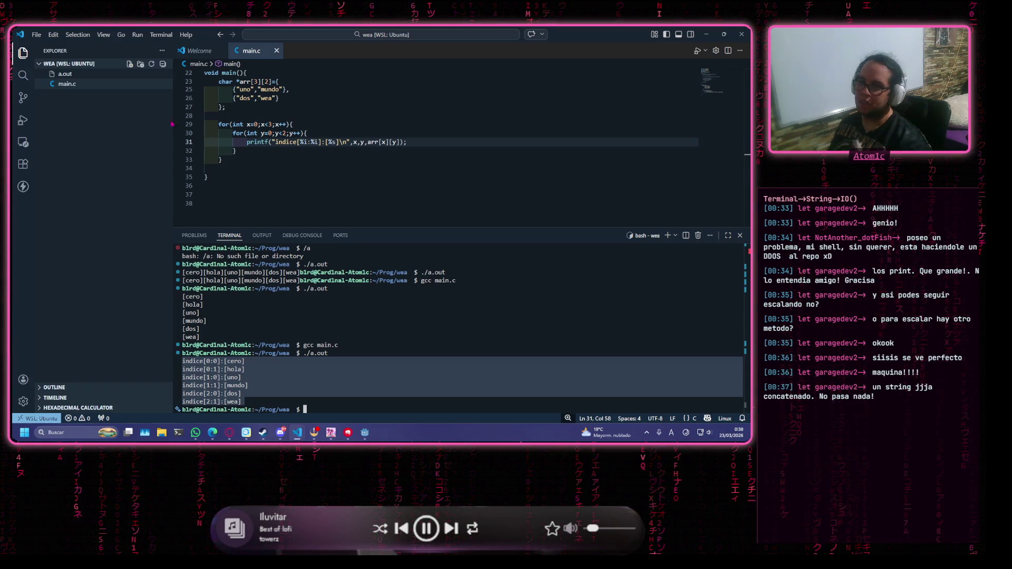
Declare int rows=3,cols=2; two lines below the print loops
left_click(253, 160)
key("Return")
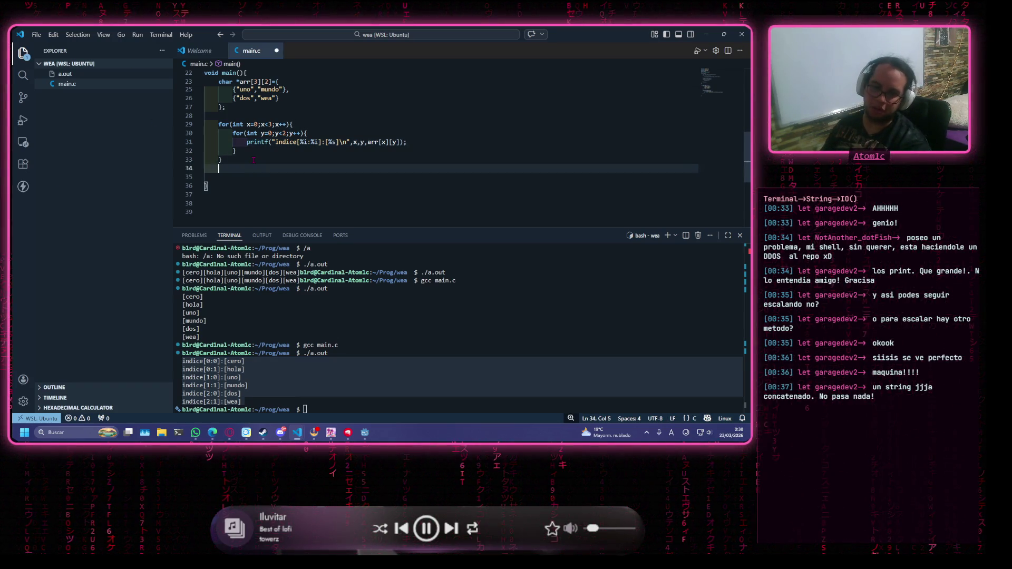
key("Return")
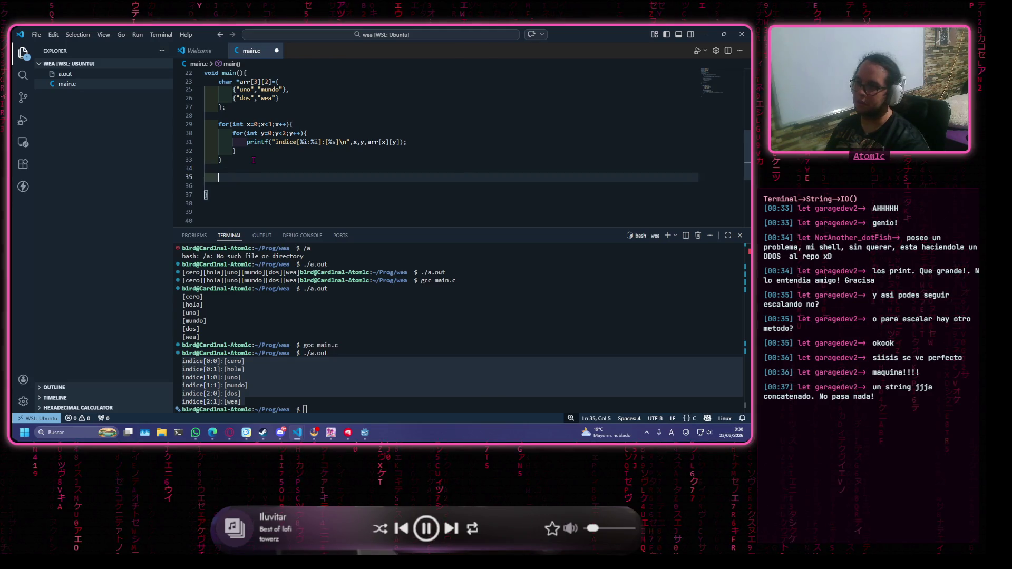
type("int ra")
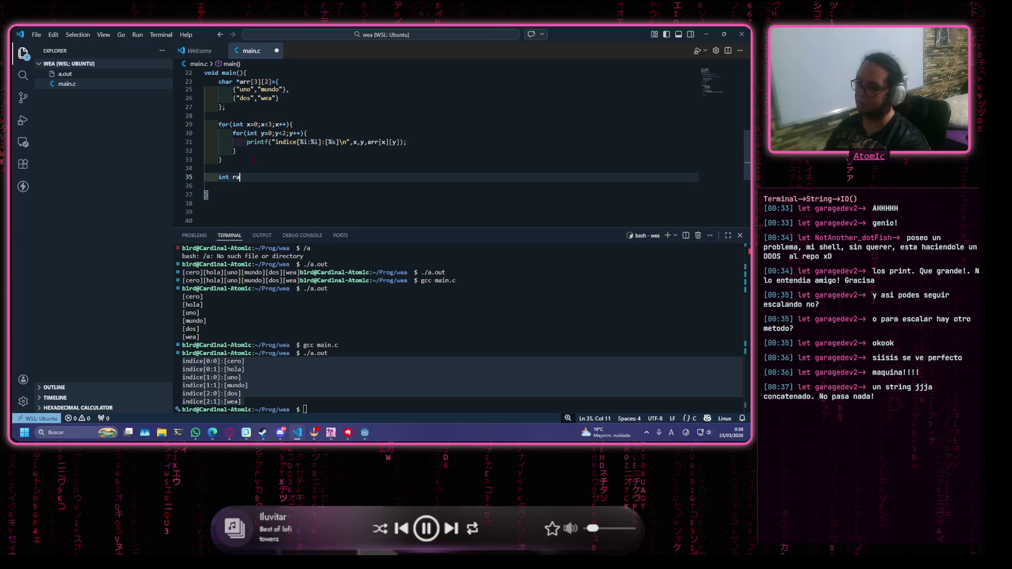
type("rows,")
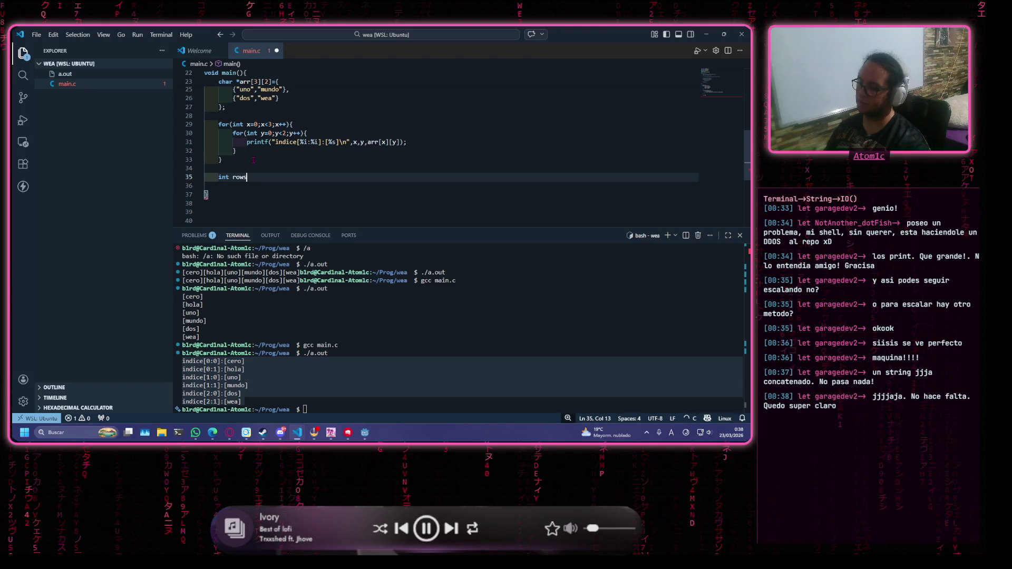
type("=3,c")
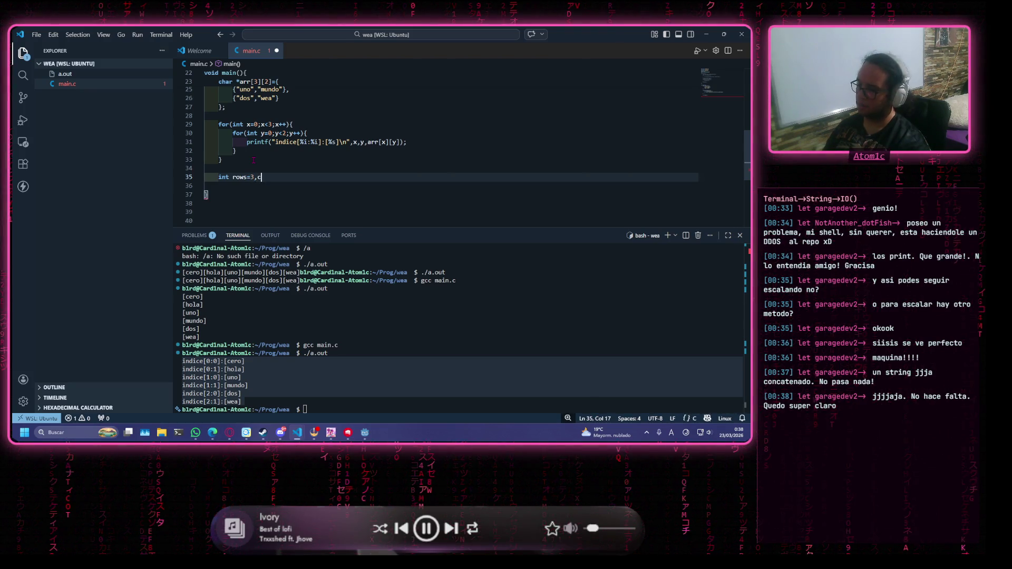
type("ols")
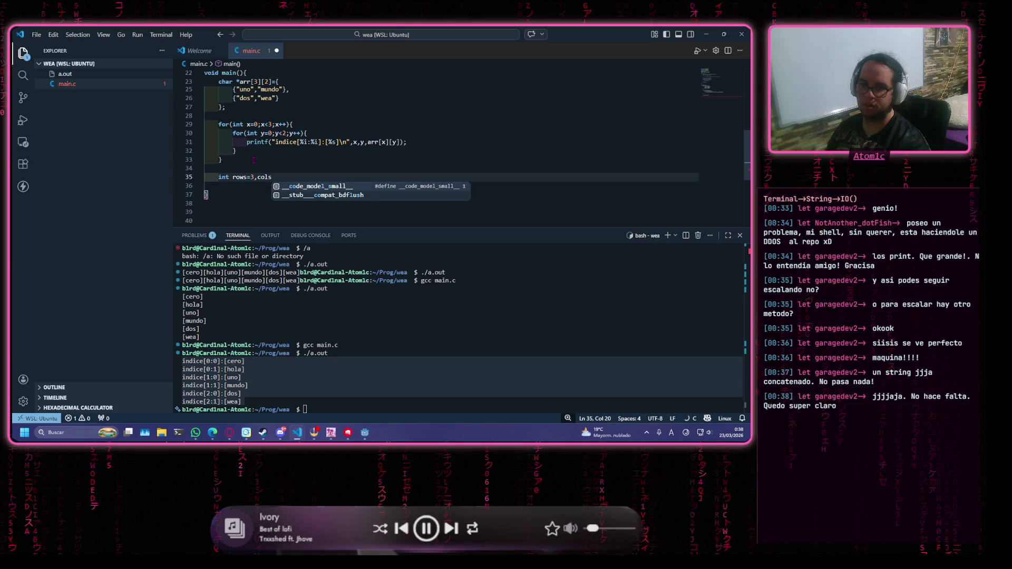
type("=2")
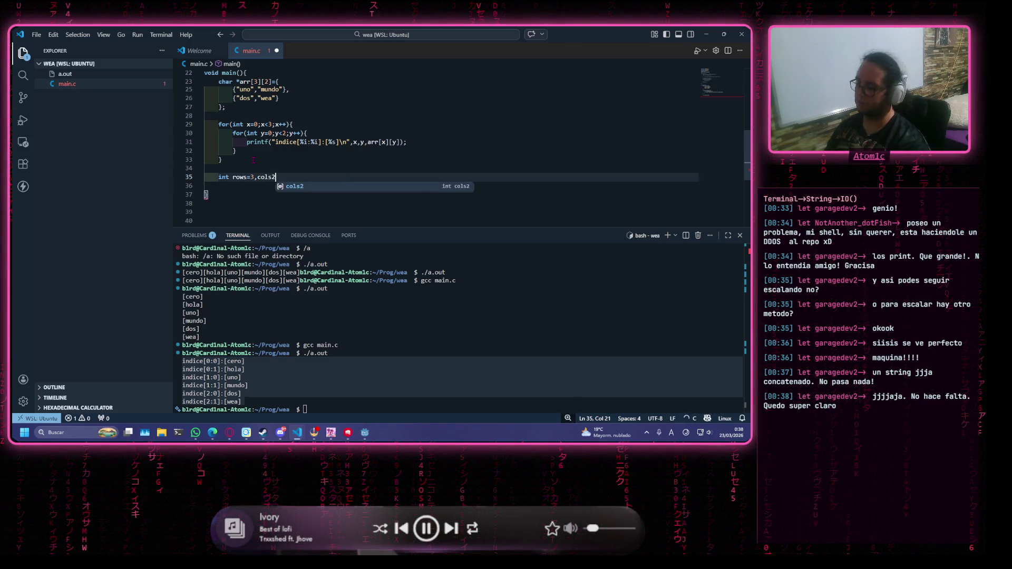
type(";")
key("Return")
key("Return")
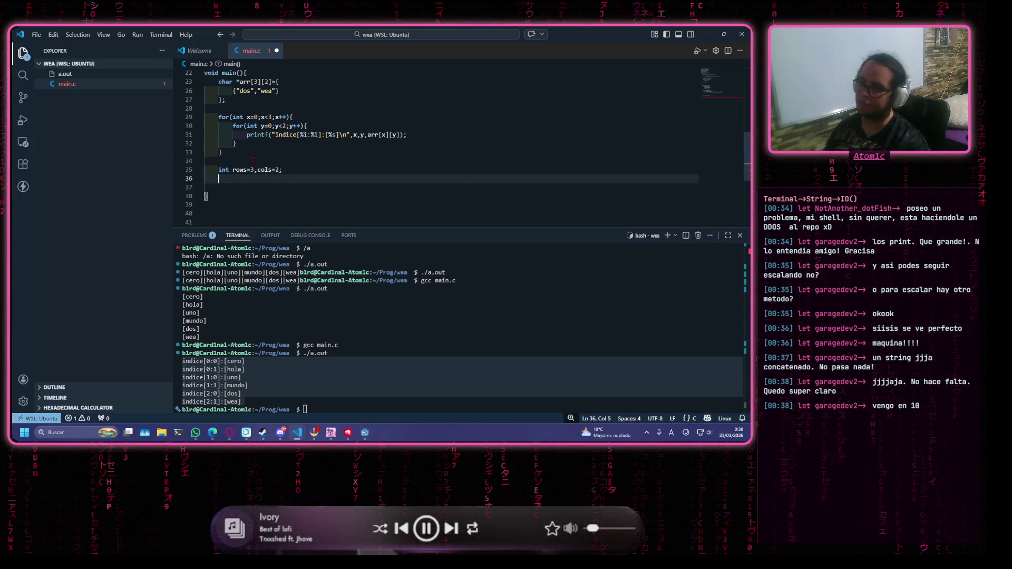
Add a char ***arr declaration on the next line and adjust its asterisks
scroll(253, 160, "down", 1)
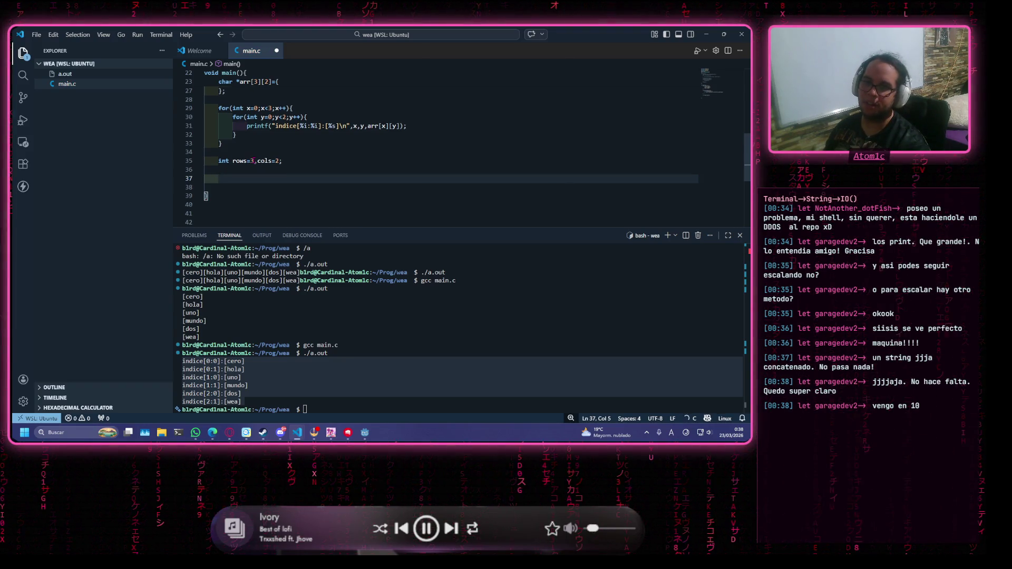
type("c")
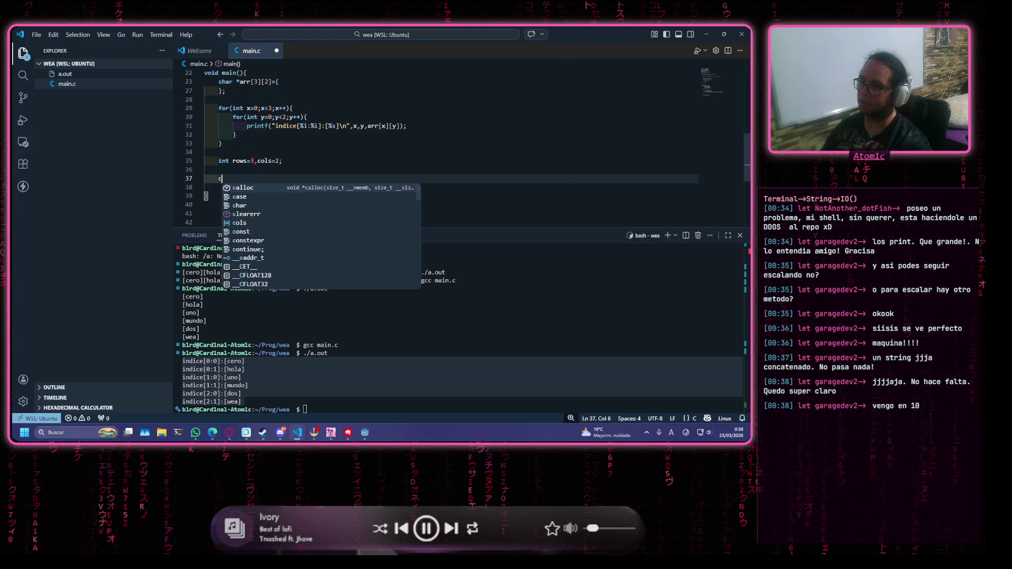
type("har ***")
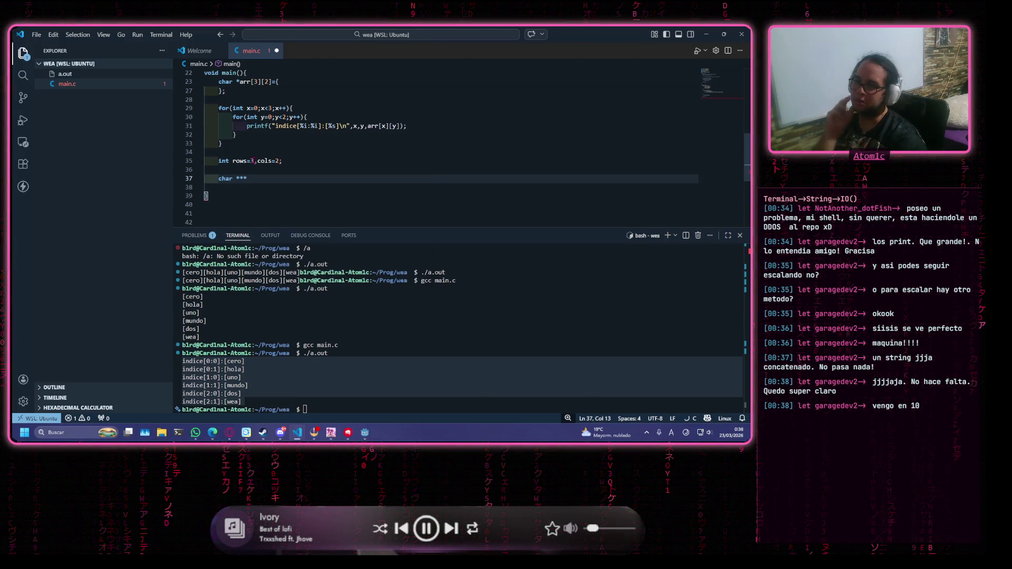
type("arr")
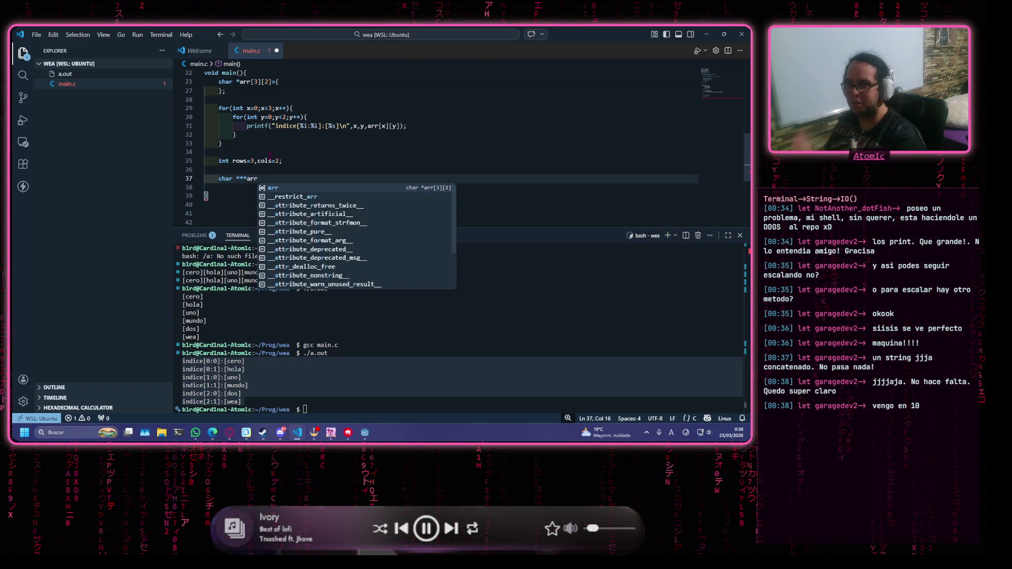
left_click(243, 180)
left_click(240, 179)
left_click_drag(237, 179, 240, 180)
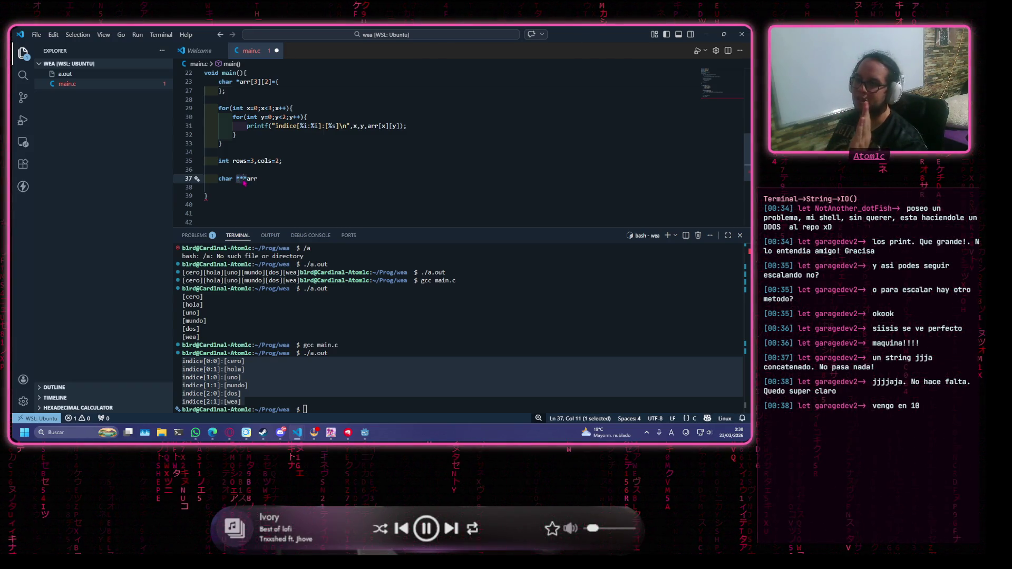
left_click(244, 179)
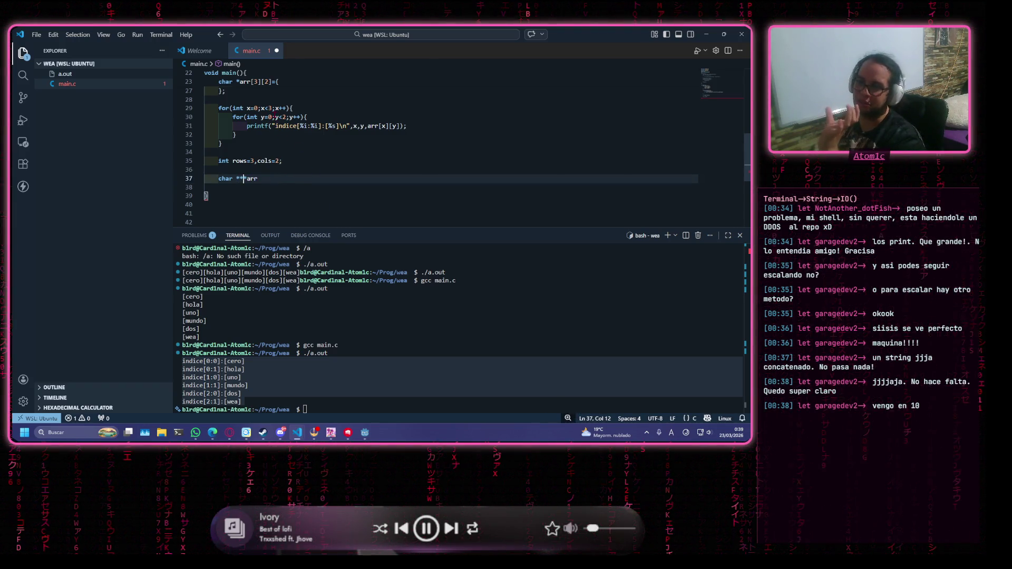
Paste a copy of the nested x/y for-loop below the malloc line
key("ctrl+y")
key("ctrl+y")
left_click_drag(222, 136, 221, 100)
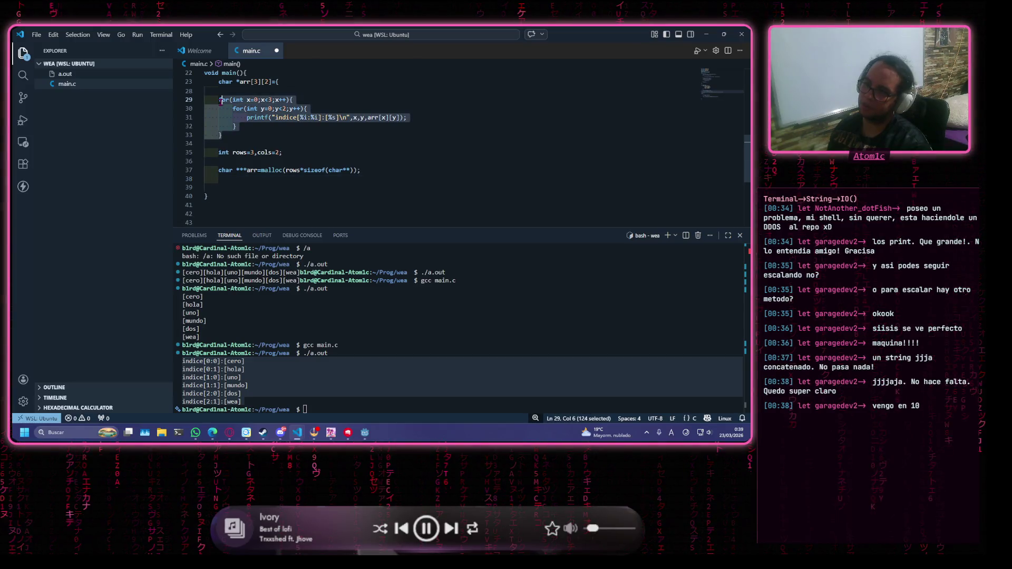
key("ctrl+c")
left_click(285, 179)
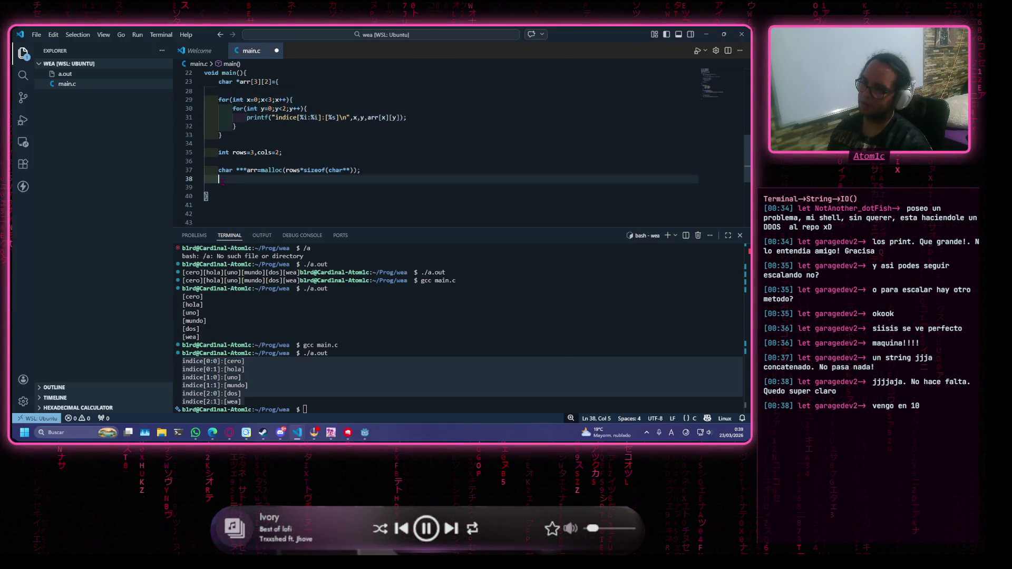
key("ctrl+v")
scroll(287, 194, "down", 1)
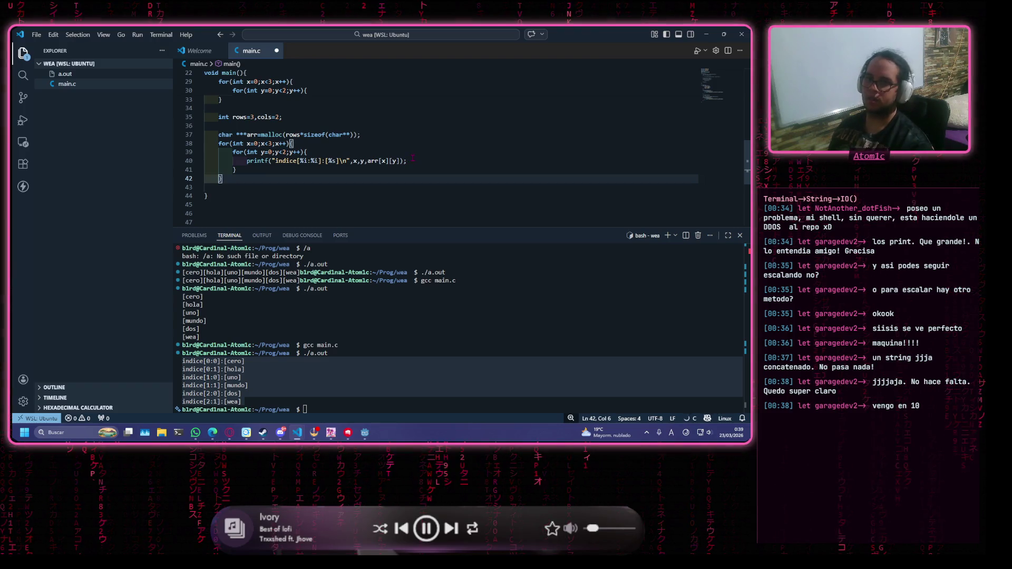
Add arr[x][y]=NULL; inside the copied inner loop
left_click(412, 161)
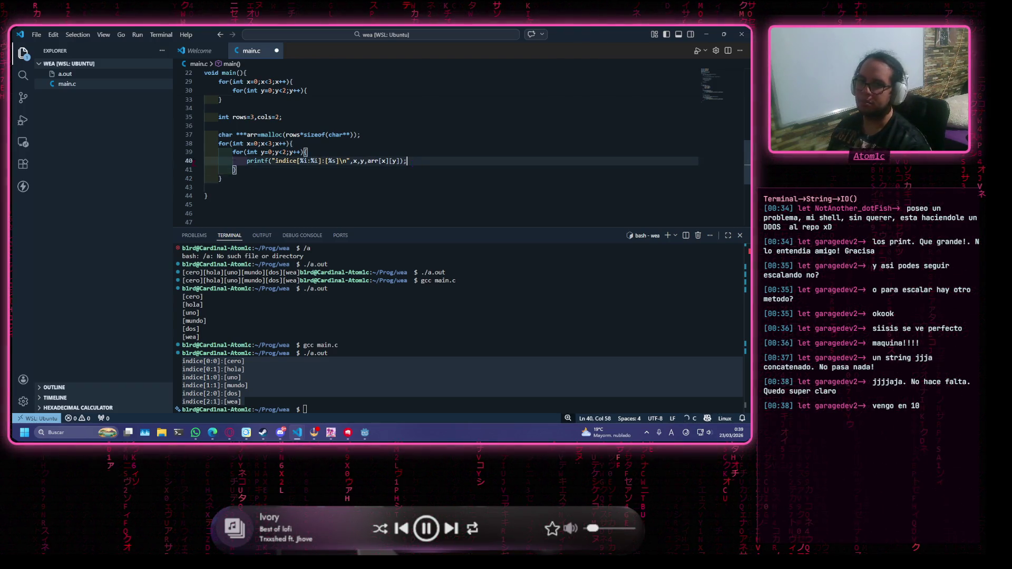
double_click(373, 161)
left_click(371, 152)
key("Return")
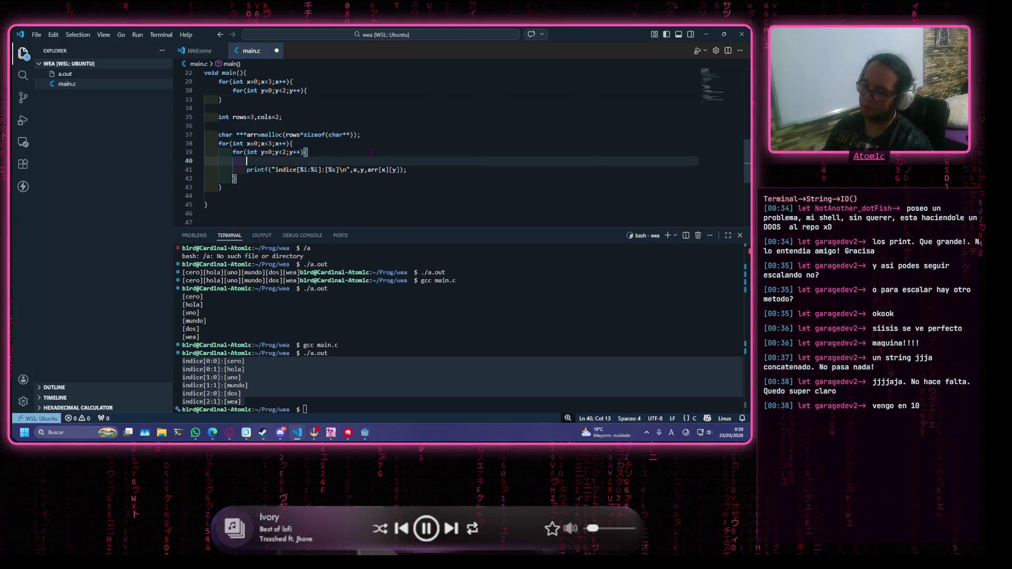
type("arr")
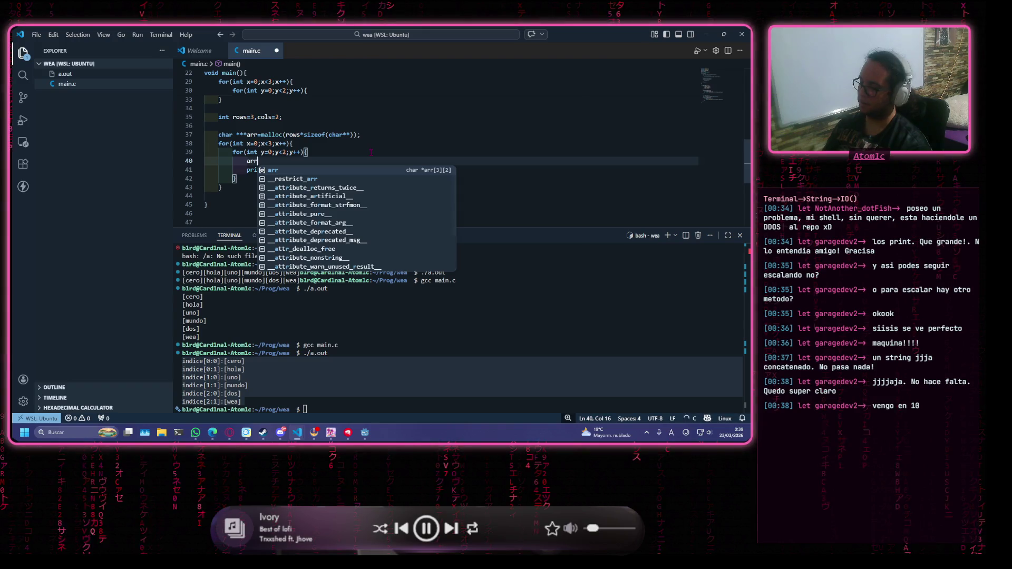
type("[x][y]")
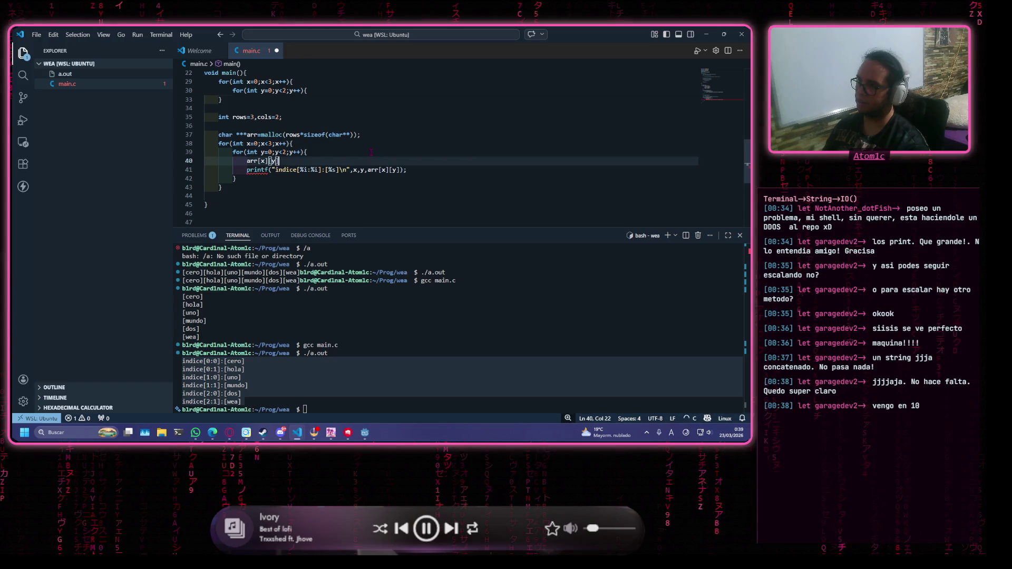
type("=NUL")
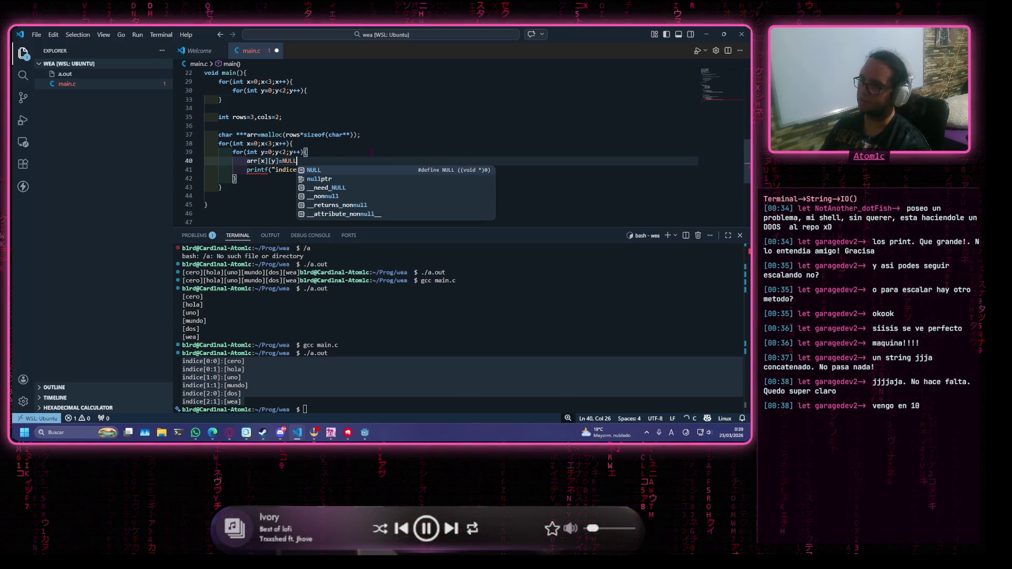
type("L")
left_click(371, 153)
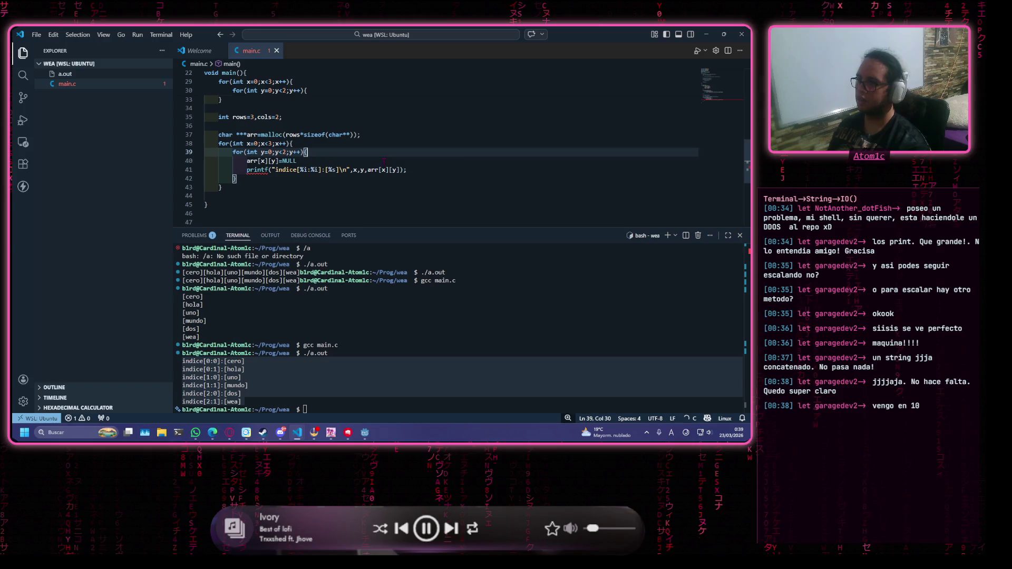
left_click_drag(410, 170, 282, 170)
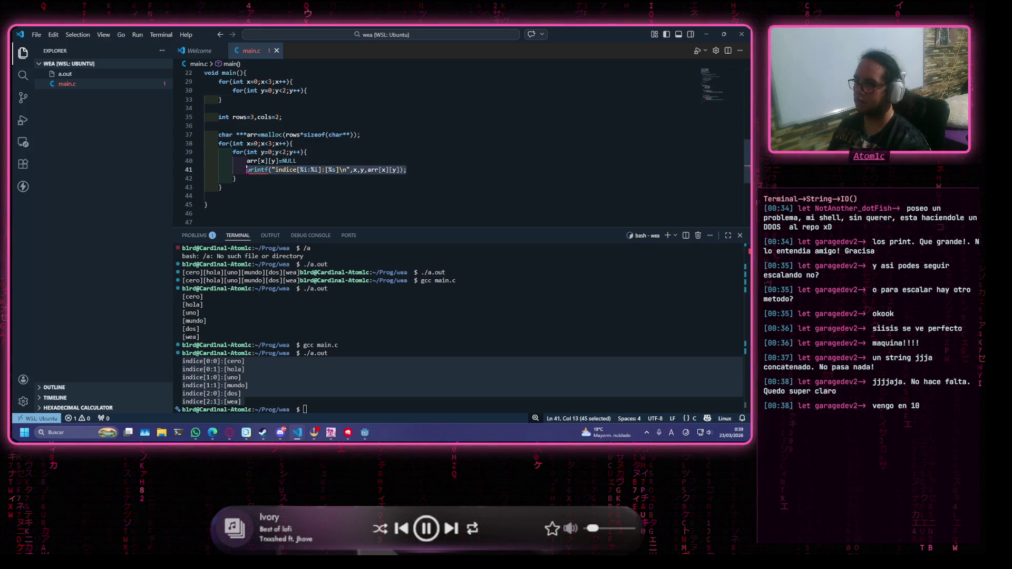
left_click(399, 155)
left_click(401, 161)
type(";")
Paste a second copy of the loop block below the NULL-setting loop
left_click_drag(408, 170, 247, 170)
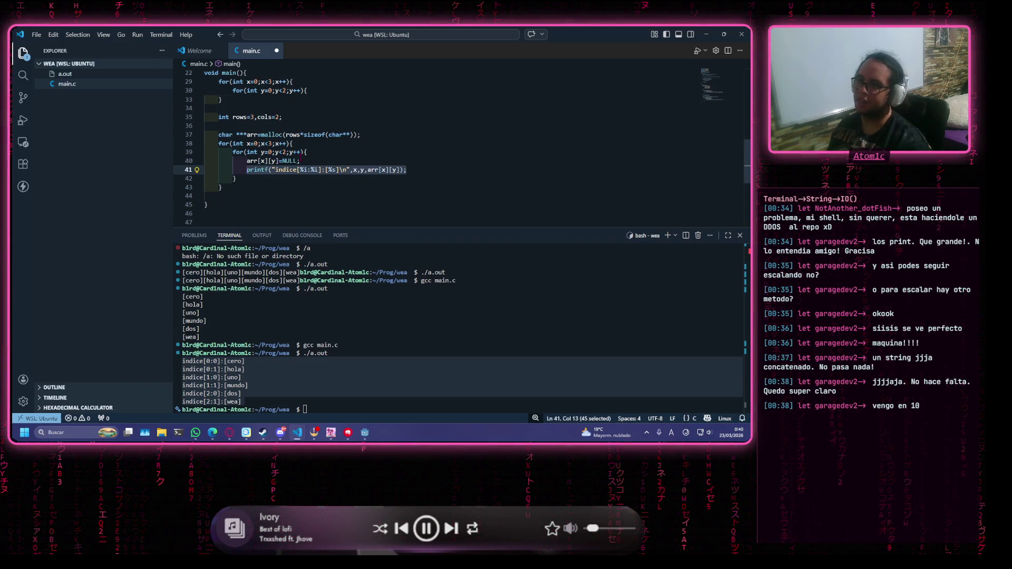
left_click(322, 160)
key("ctrl+shift+Left")
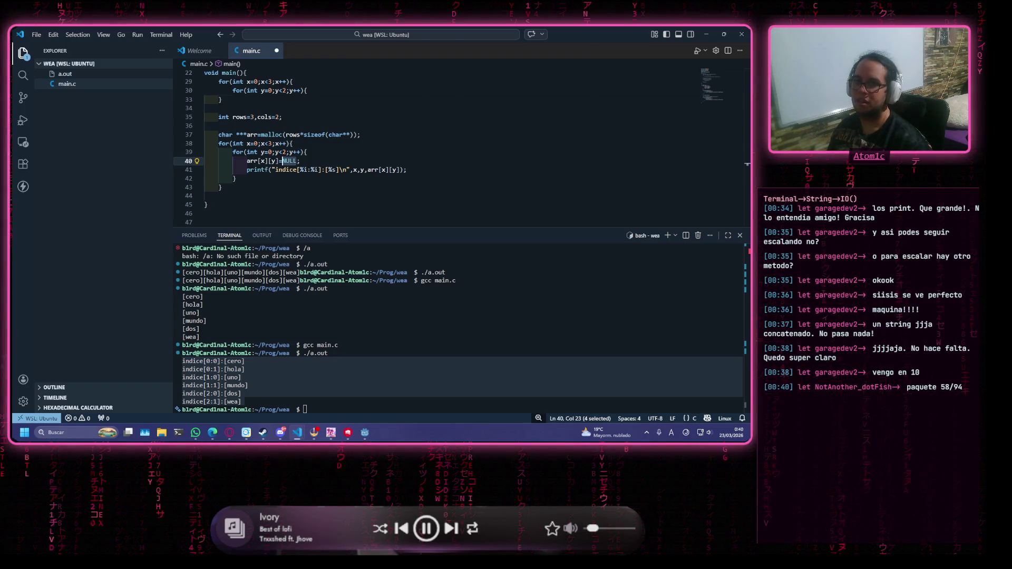
scroll(267, 154, "up", 7)
mouse_move(267, 162)
left_mouse_down()
mouse_move(219, 161)
mouse_move(205, 136)
left_mouse_up()
scroll(467, 139, "down", 9)
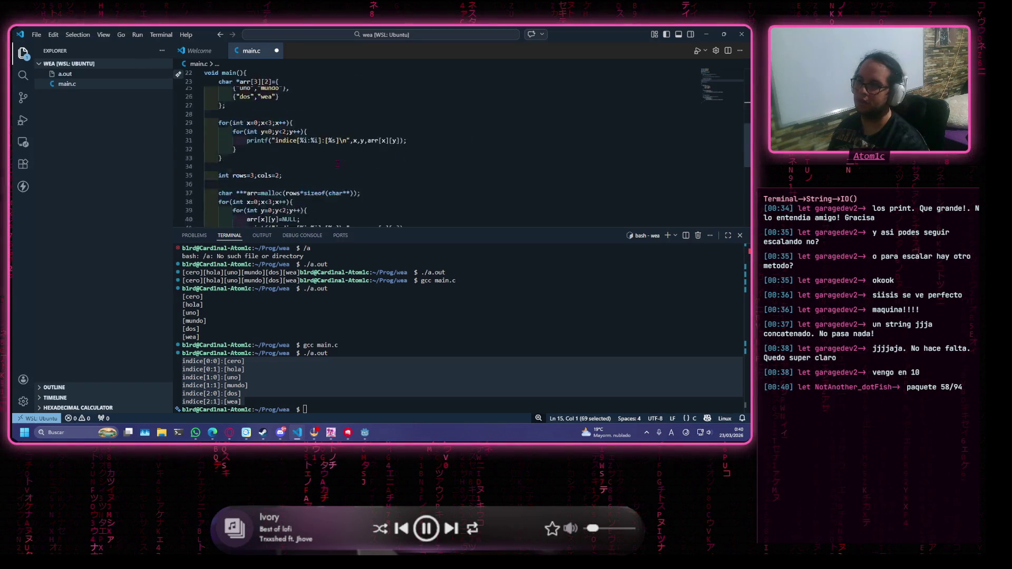
left_click_drag(225, 150, 293, 105)
left_click(230, 151)
key("ctrl+v")
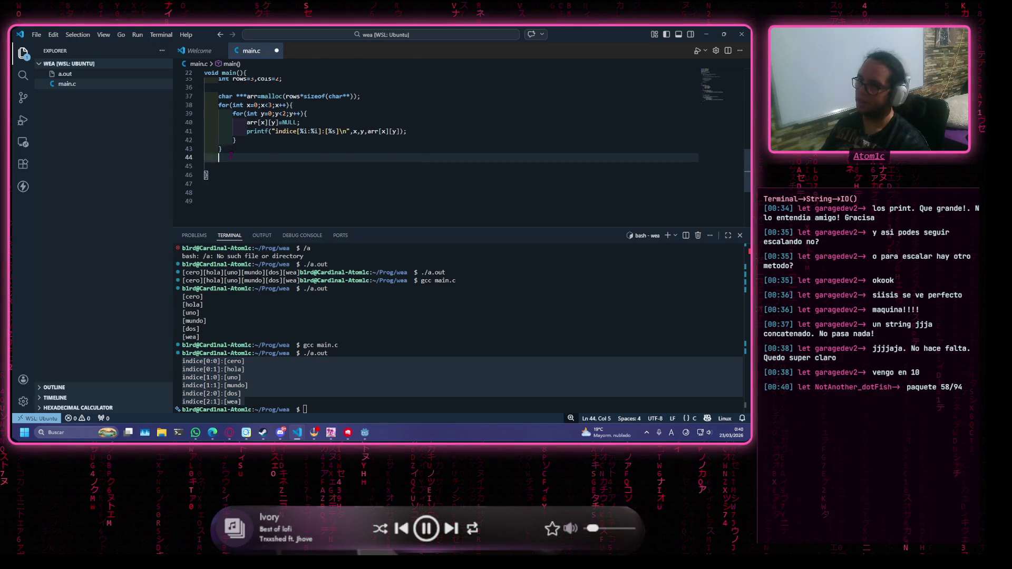
Replace the second loop copy's body with free(arr[x][y])
scroll(230, 154, "down", 1)
left_click_drag(414, 160, 261, 153)
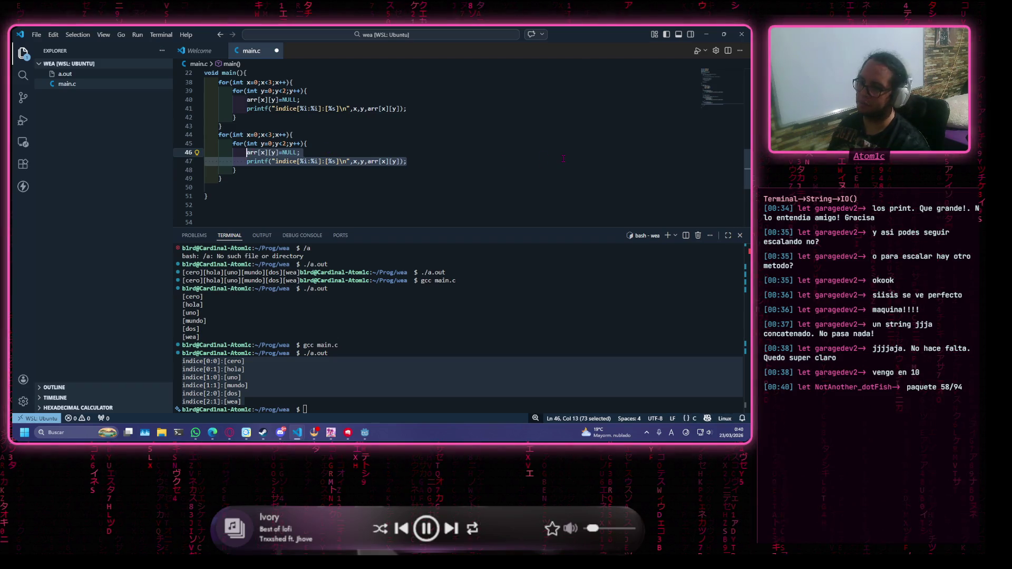
key("BackSpace")
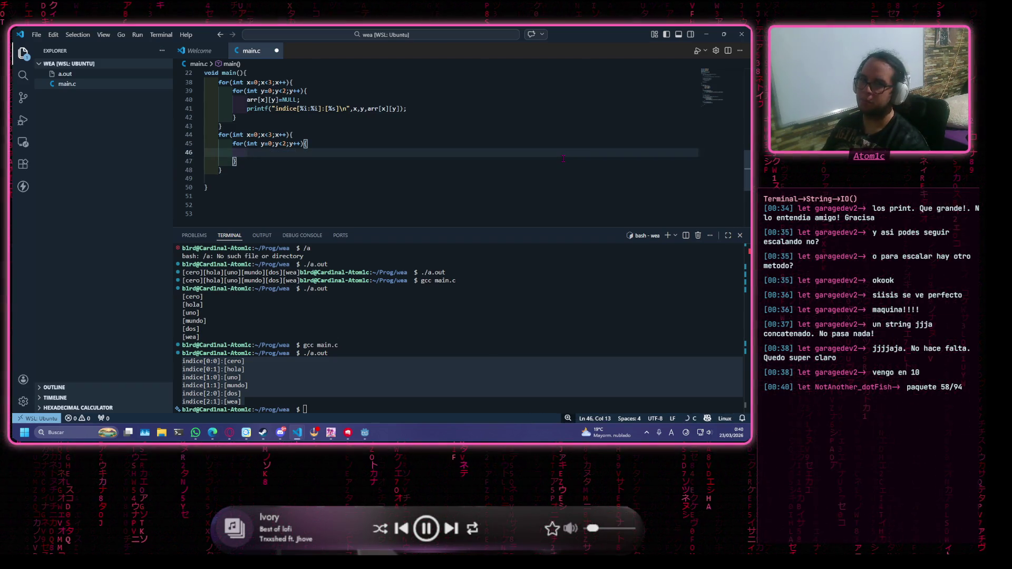
type("fre")
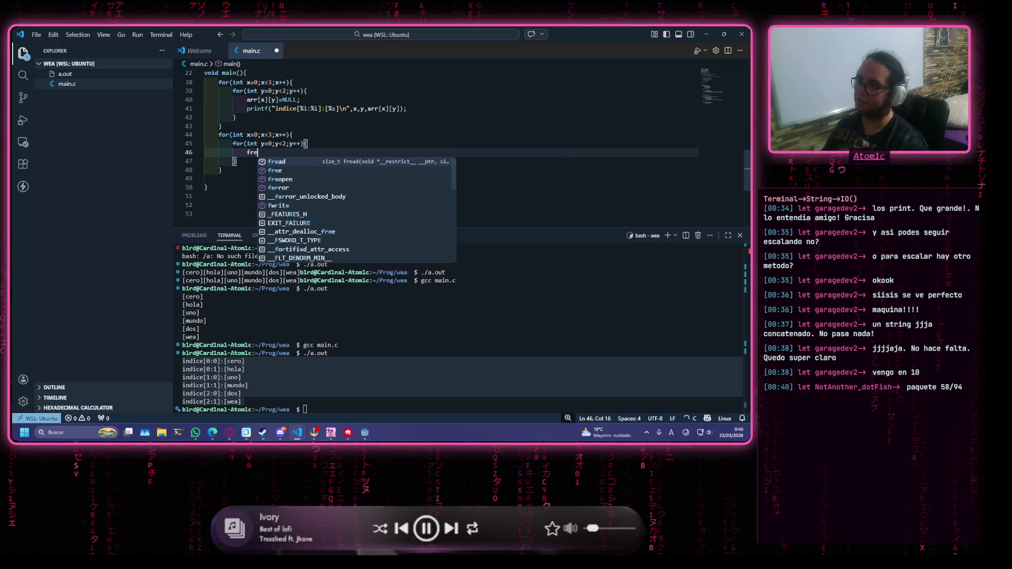
type("e(arr[x][")
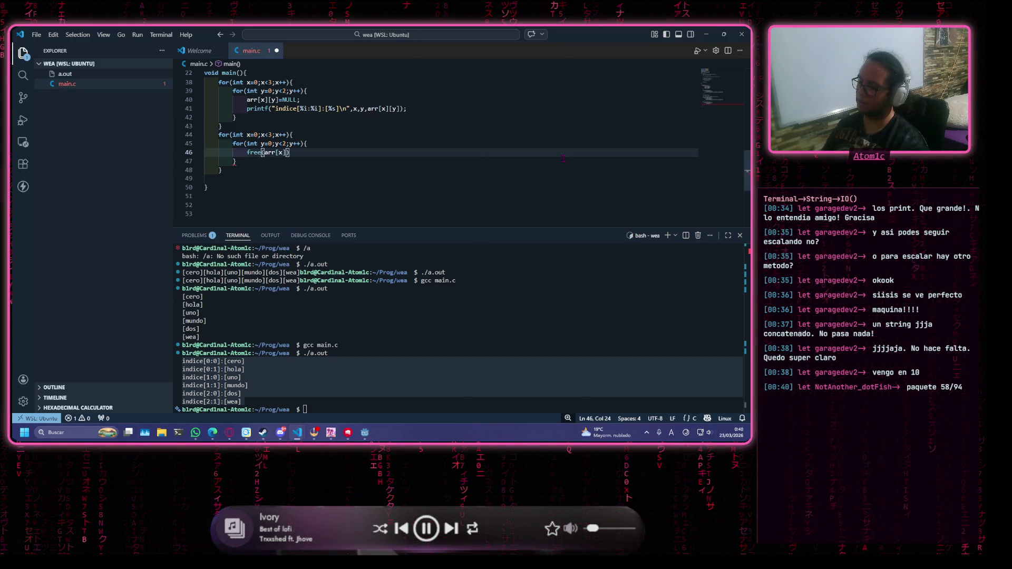
type("y])")
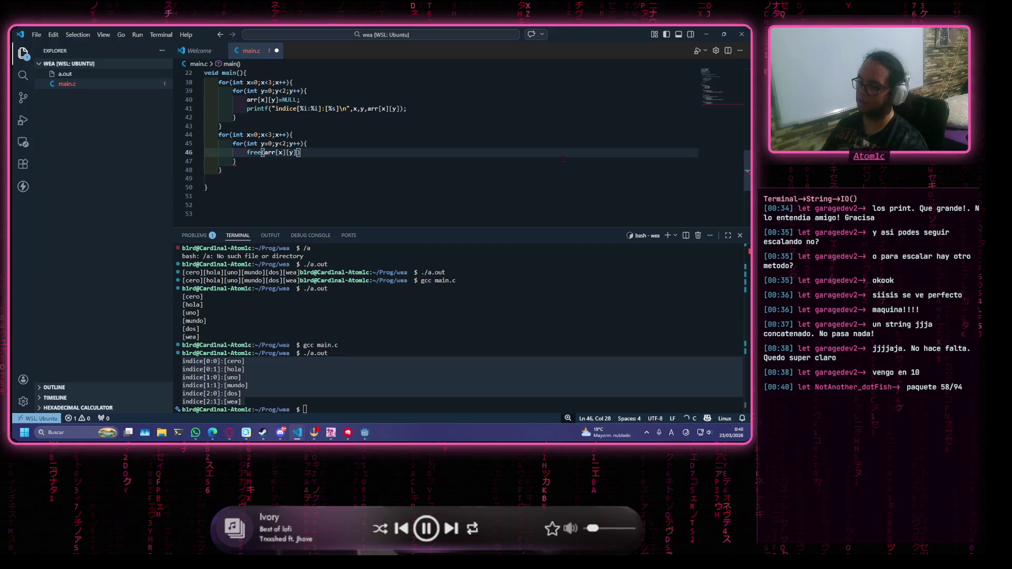
Add free(arr[x];) after the inner loop to free each row
key("Down")
type("\\")
key("Return")
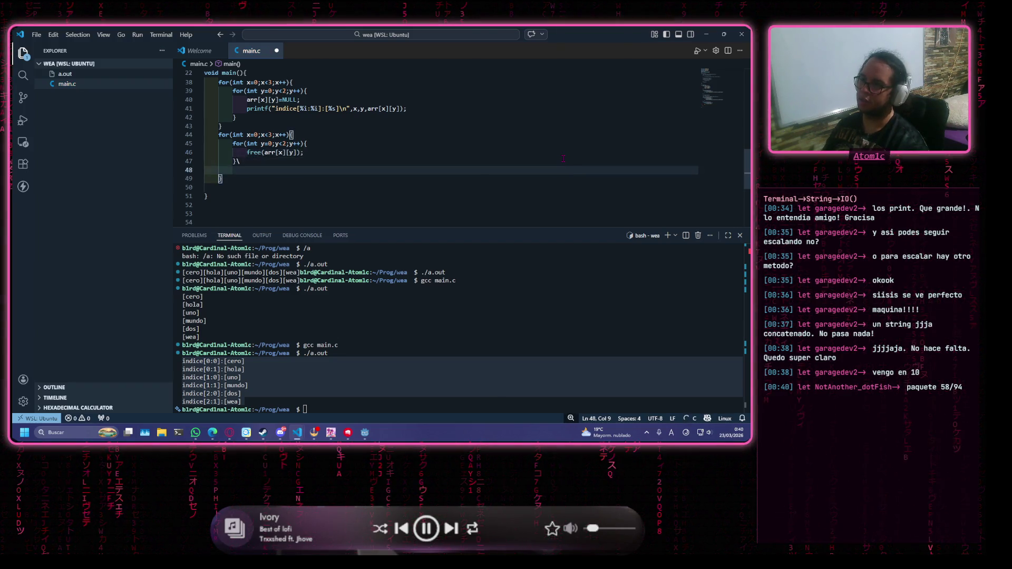
key("BackSpace")
key("BackSpace")
key("Return")
type("free(")
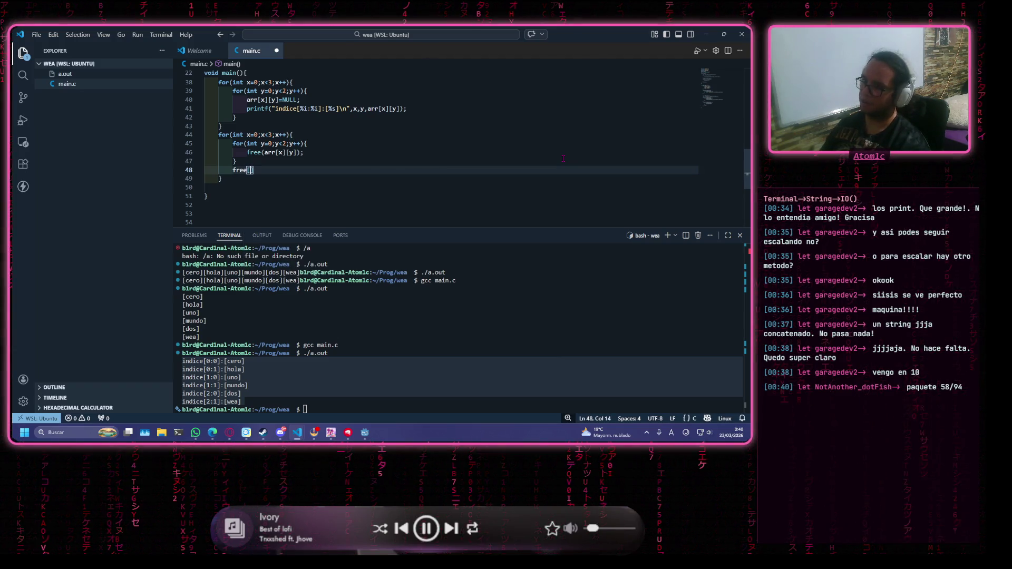
type("x)")
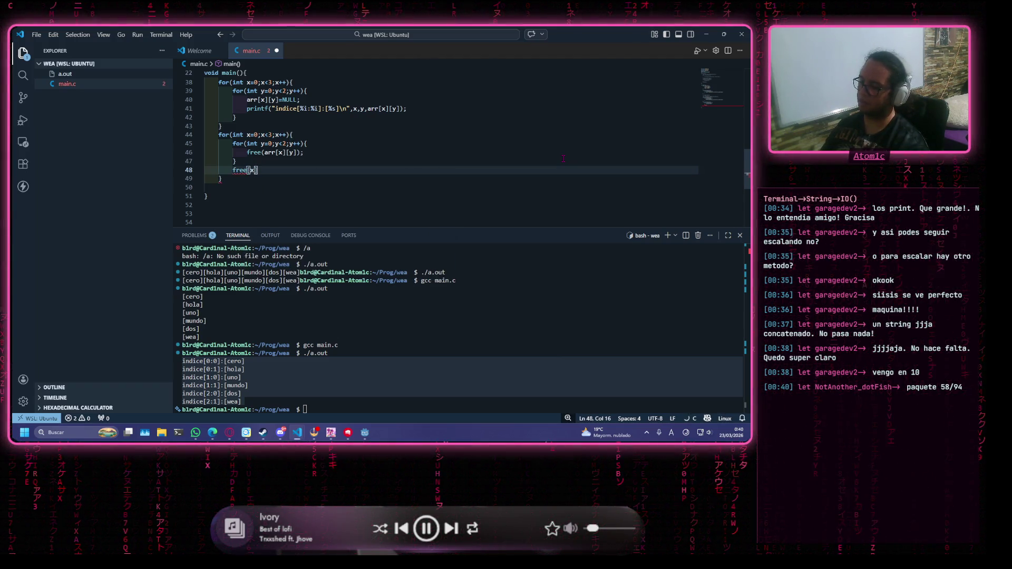
key("Left")
type("a")
key("Left")
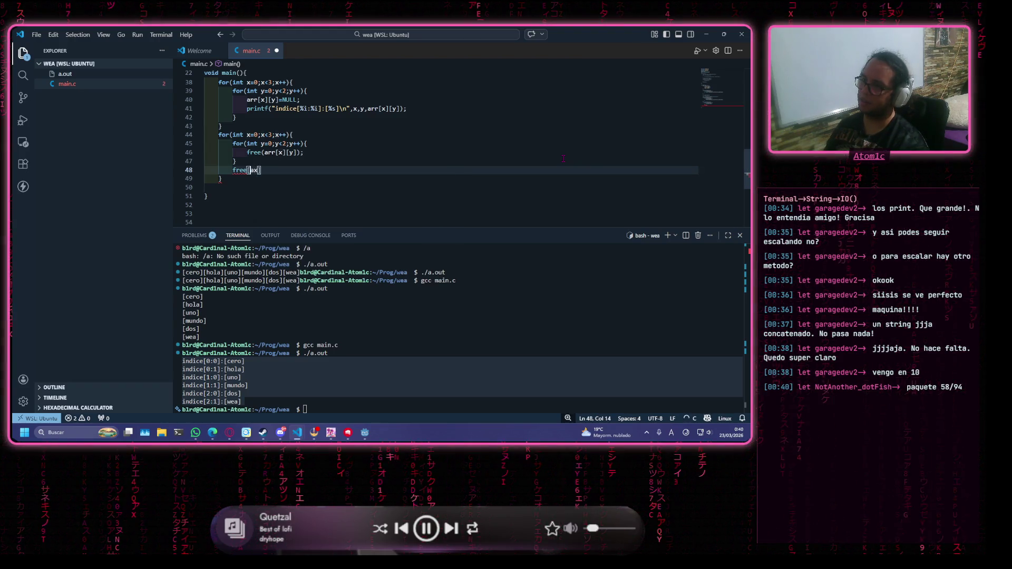
key("Delete")
key("Delete")
key("Delete")
key("BackSpace")
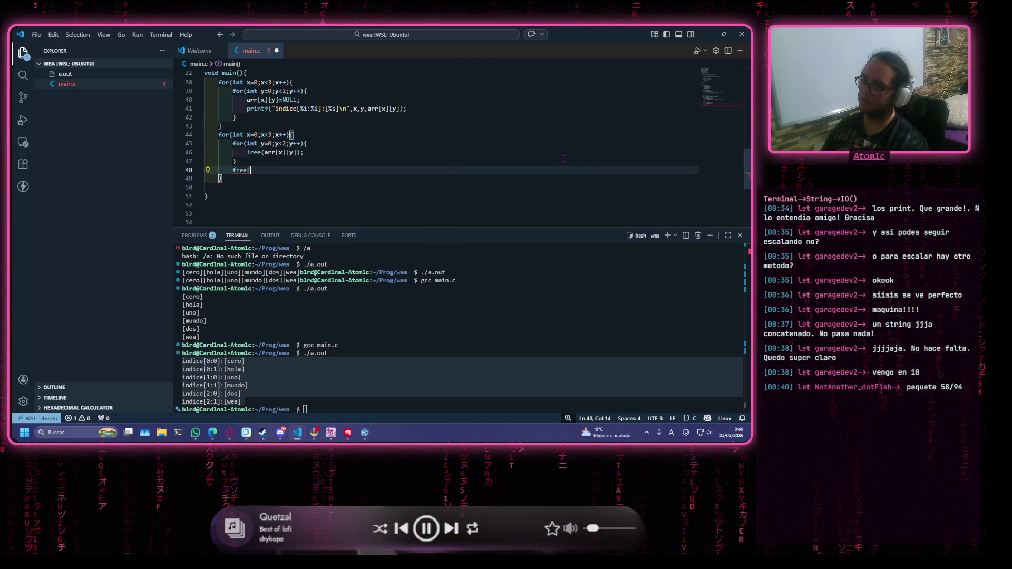
type(")arr")
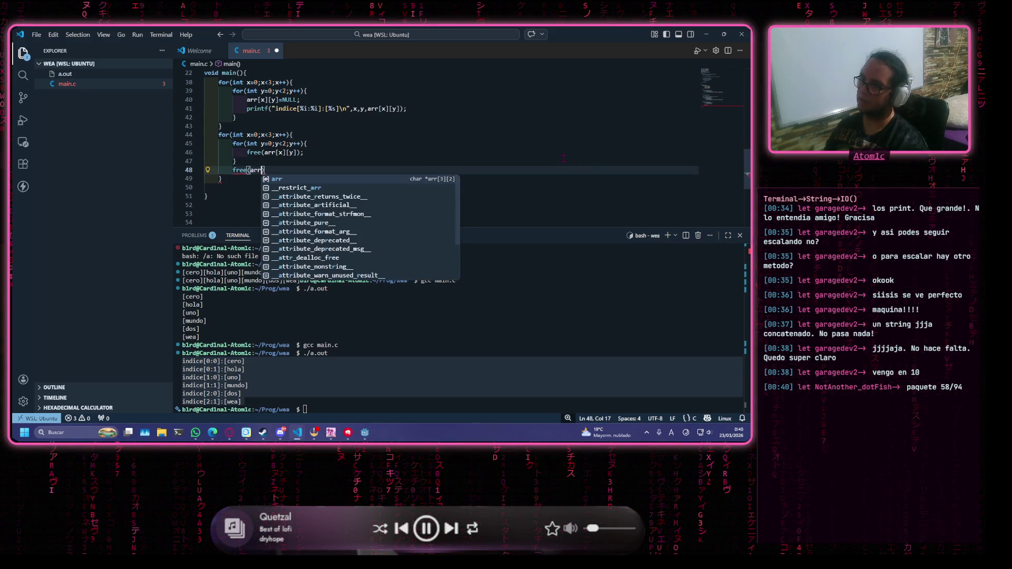
type("[x];")
key("Down")
key("Return")
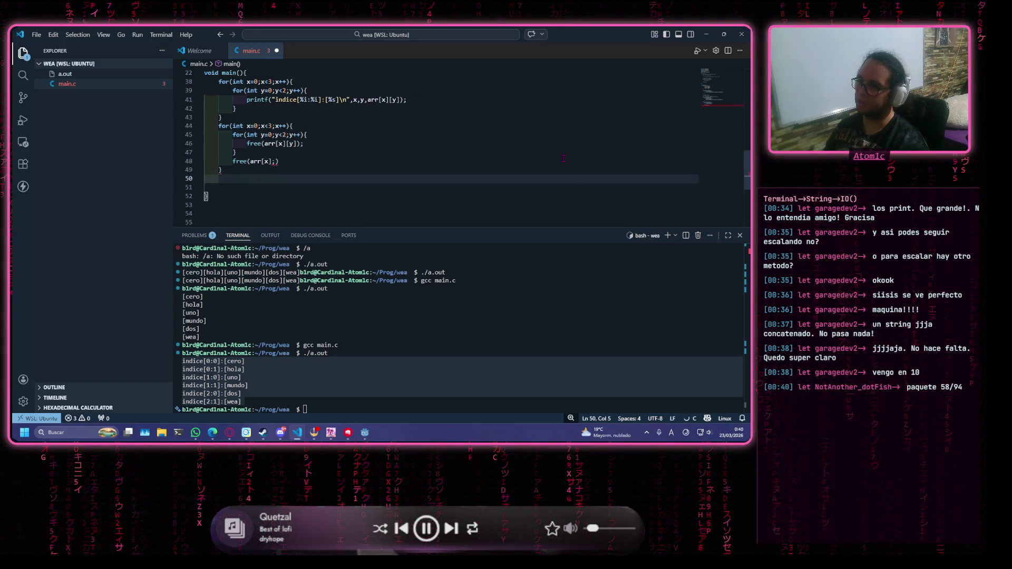
Add free(arr) after the outer loop, correct the row call to free(arr[x]);, and save
type("frea")
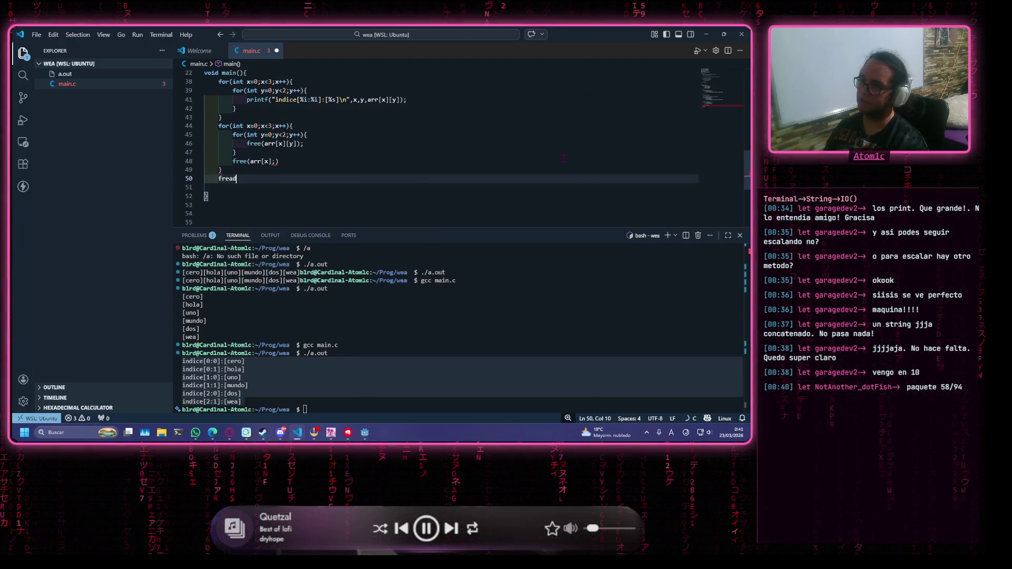
key("BackSpace")
type("e")
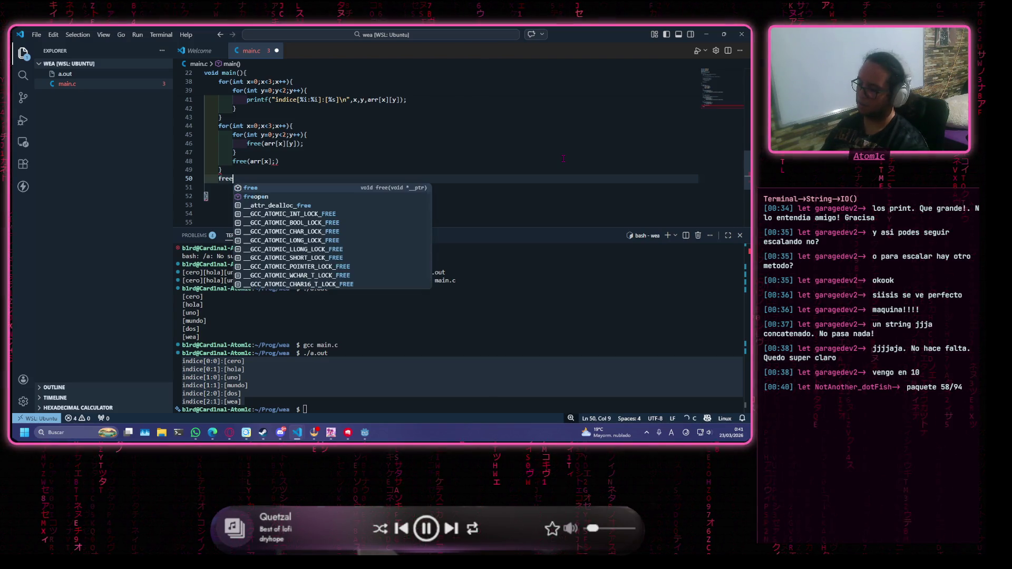
type("(a")
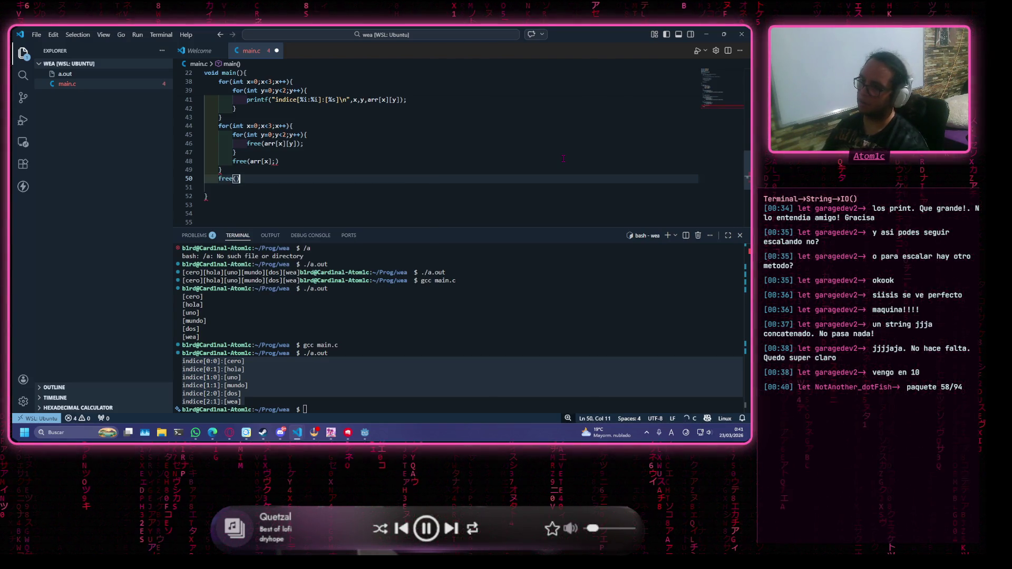
type("rr")
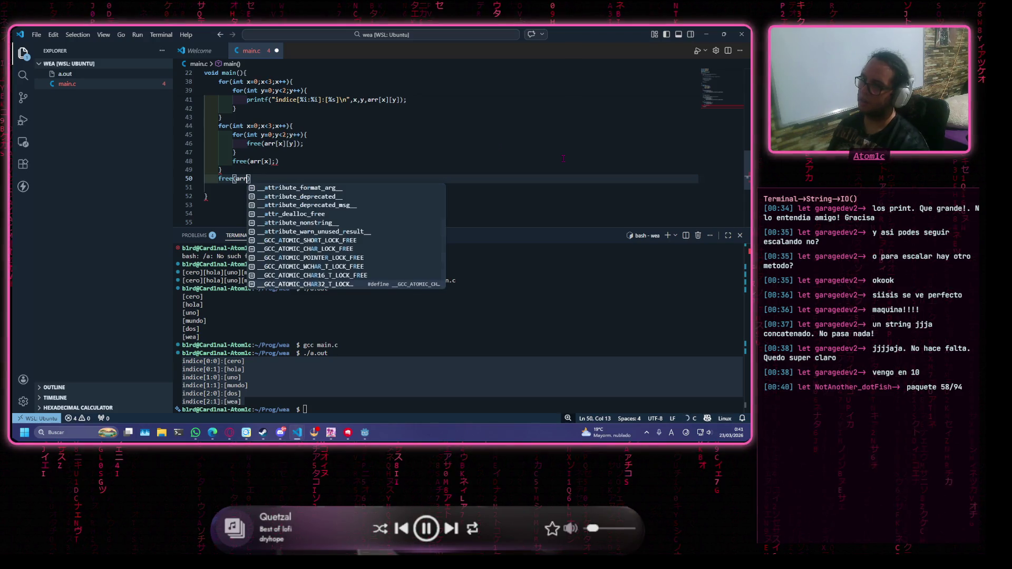
left_click(275, 161)
key("BackSpace")
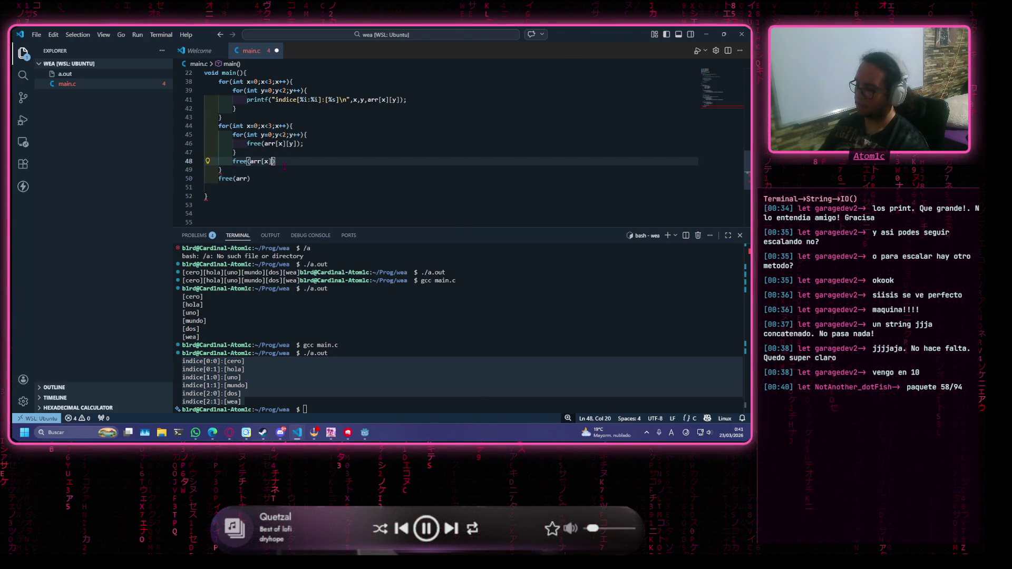
key("End")
type(";")
key("Down")
key("ctrl+s")
End the free(arr) line with a semicolon
left_click(317, 180)
type(";")
left_click(319, 164)
scroll(327, 152, "up", 3)
scroll(358, 111, "down", 3)
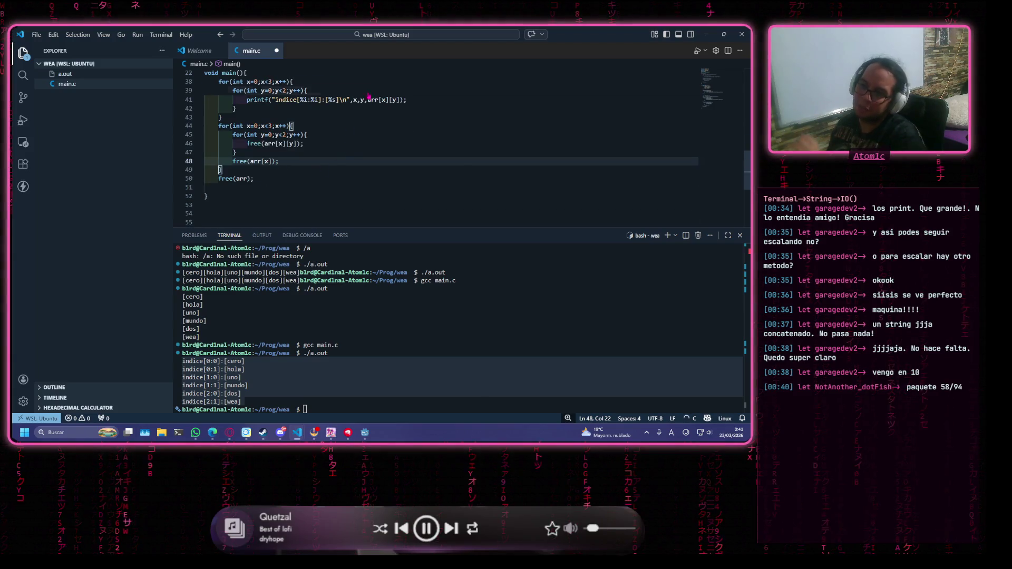
Delete the printf statement from the NULL-setting loop
left_click(429, 97)
scroll(369, 116, "up", 2)
mouse_move(207, 158)
left_mouse_down()
mouse_move(407, 158)
mouse_move(145, 162)
left_mouse_up()
key("BackSpace")
key("BackSpace")
left_click(399, 143)
scroll(400, 145, "down", 5)
left_click(388, 124)
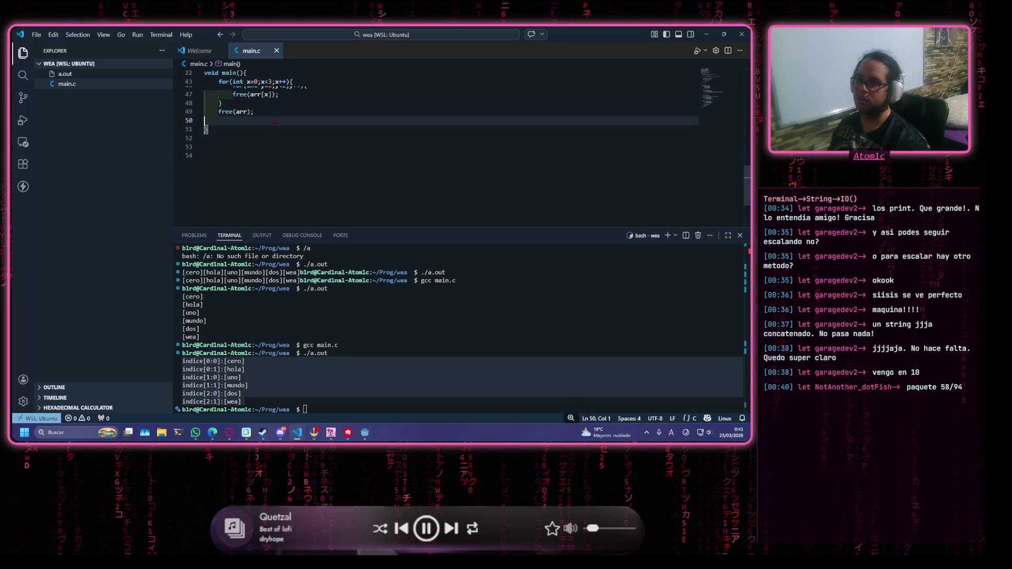
Adjust the indentation of the int rows=3,cols=2; declaration with Shift+Tab and Tab
scroll(388, 119, "up", 5)
scroll(394, 127, "down", 3)
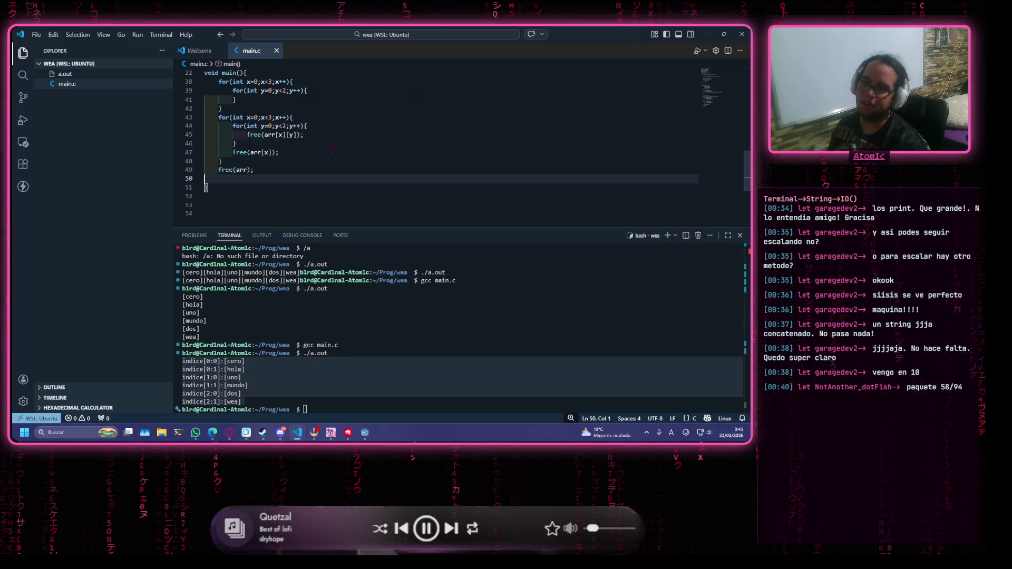
scroll(333, 170, "up", 1)
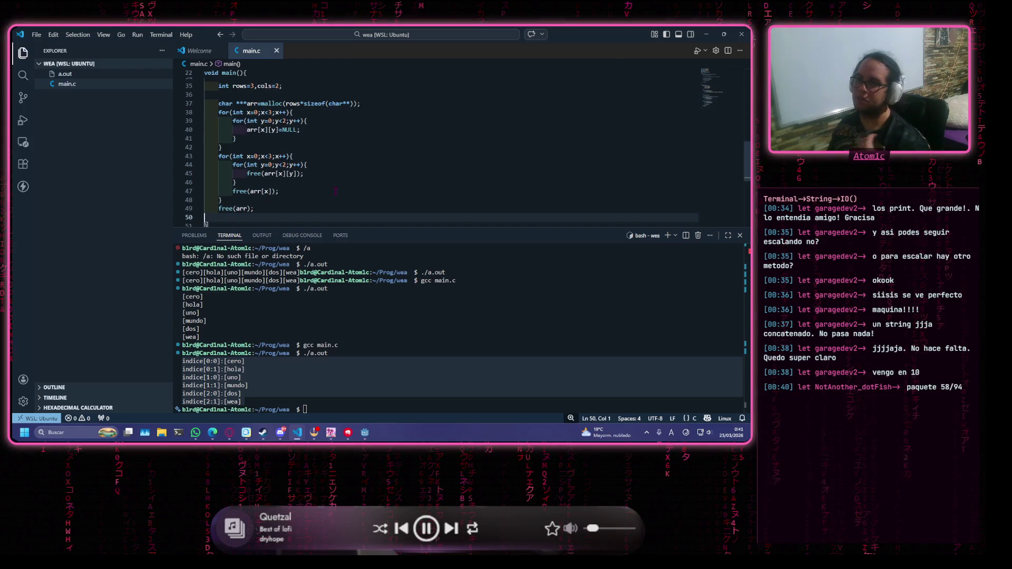
mouse_move(281, 214)
left_mouse_down()
mouse_move(221, 156)
mouse_move(205, 95)
left_mouse_up()
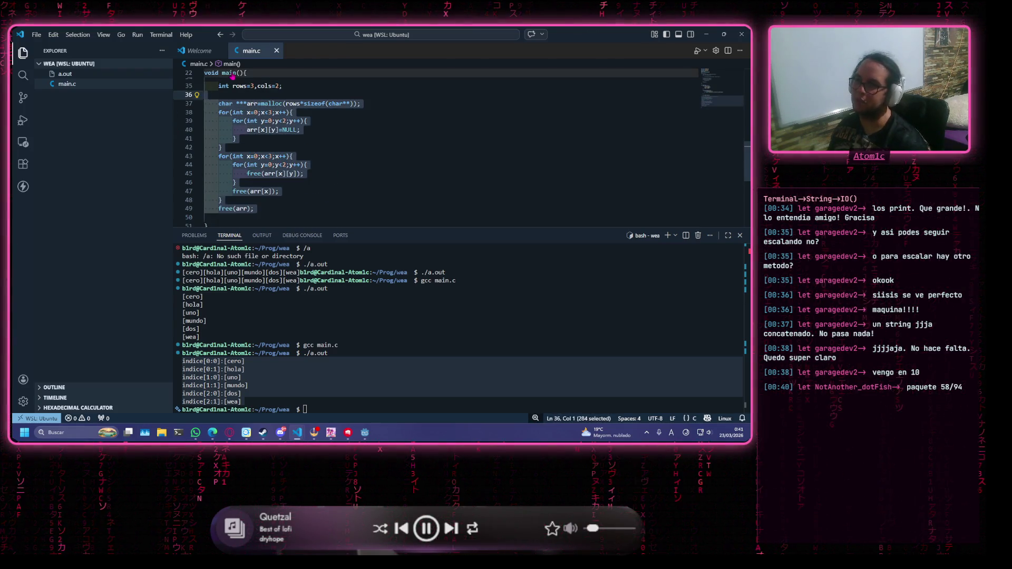
left_click(211, 86)
key("BackSpace")
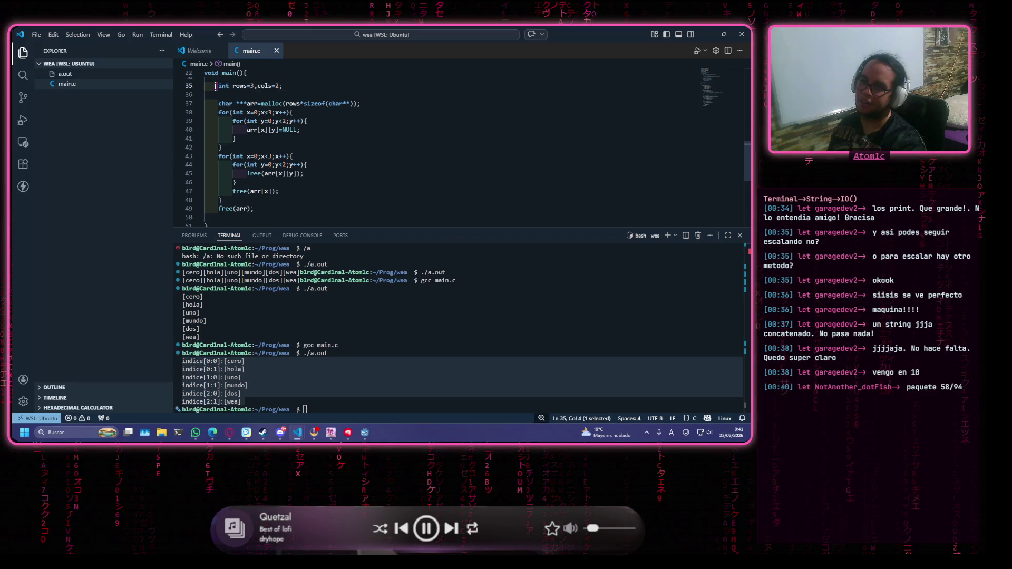
key("shift+Tab")
scroll(217, 106, "up", 1)
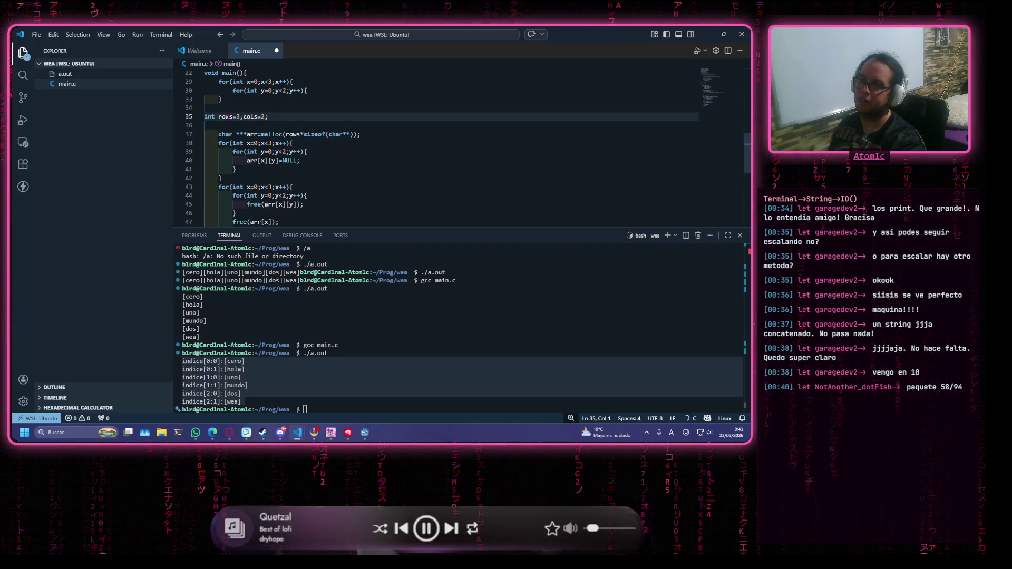
key("Tab")
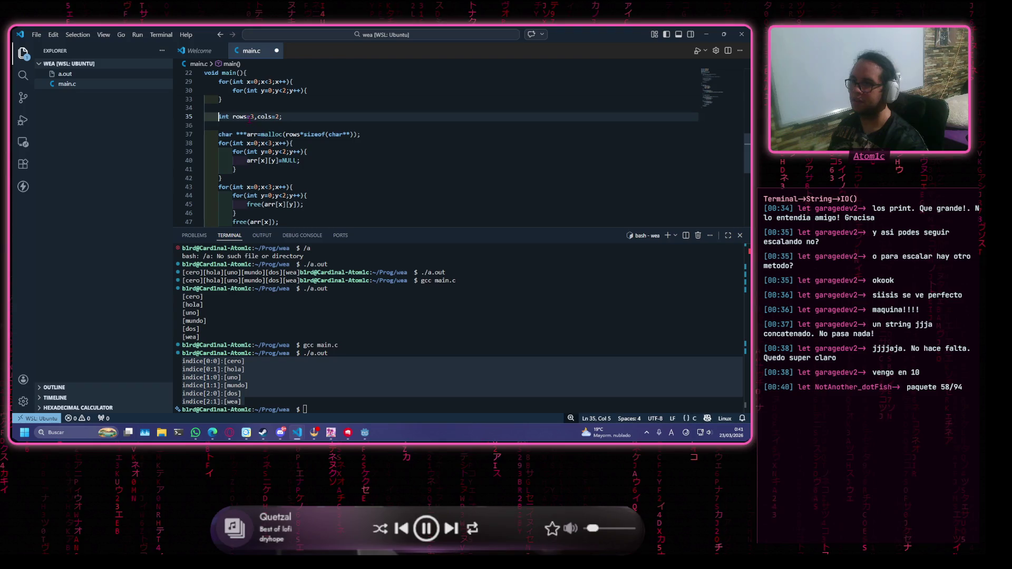
Remove the empty line between the rows/cols declaration and the char ***arr malloc line
key("Down")
key("BackSpace")
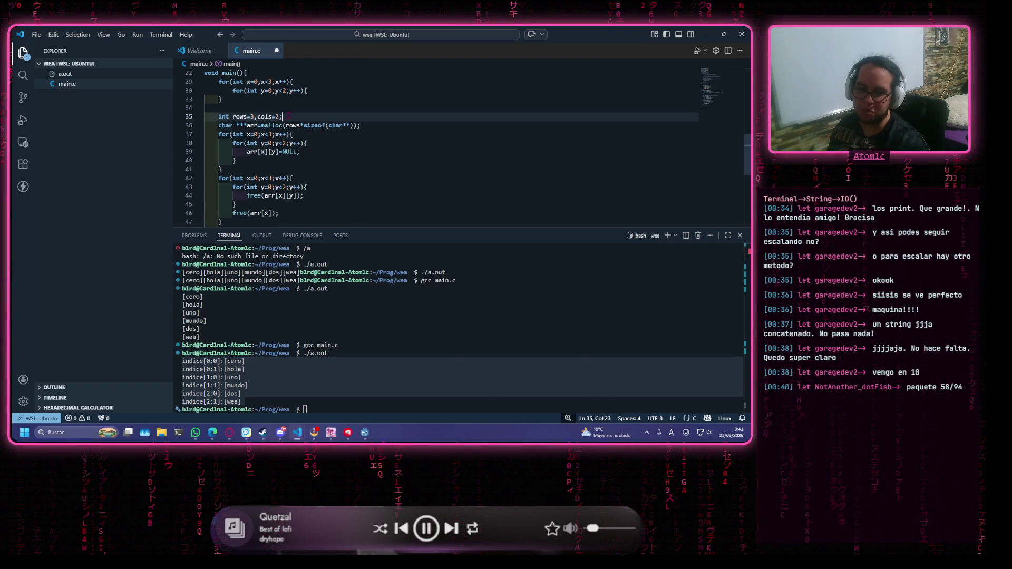
scroll(322, 126, "down", 1)
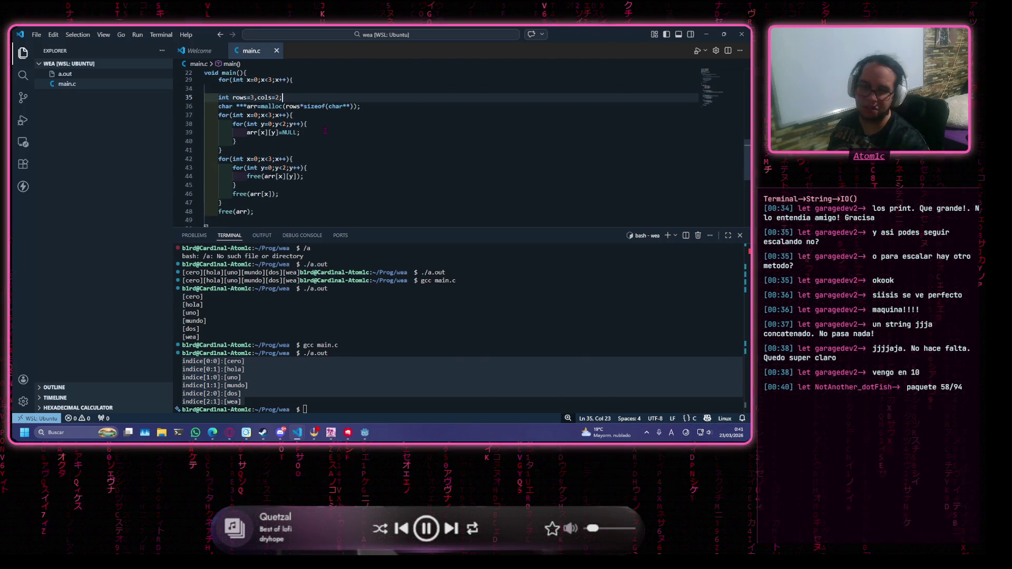
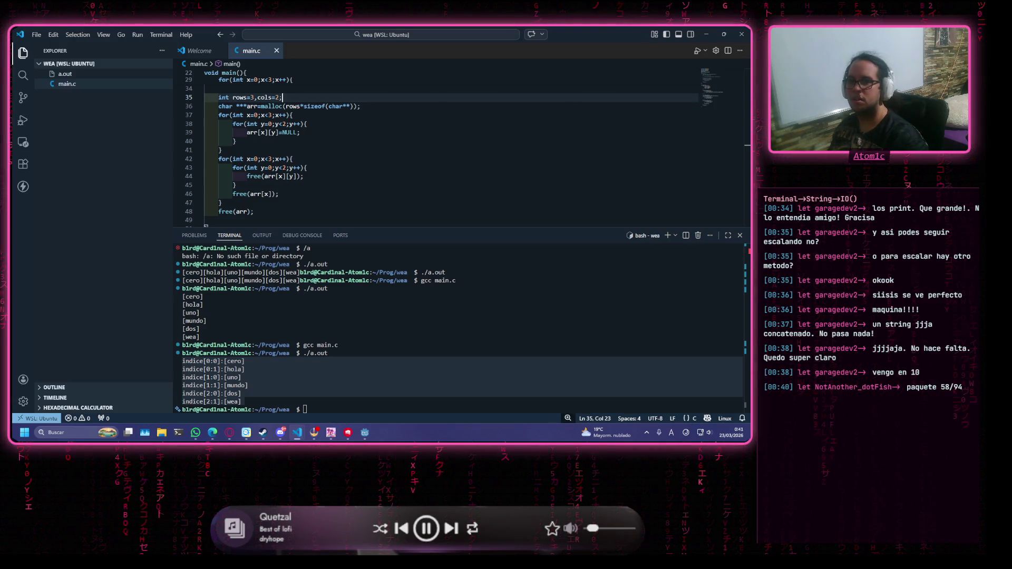
Replace the outer loop bound 3 with rows on line 37 of main.c
left_click(354, 142)
scroll(354, 167, "down", 1)
scroll(354, 167, "up", 6)
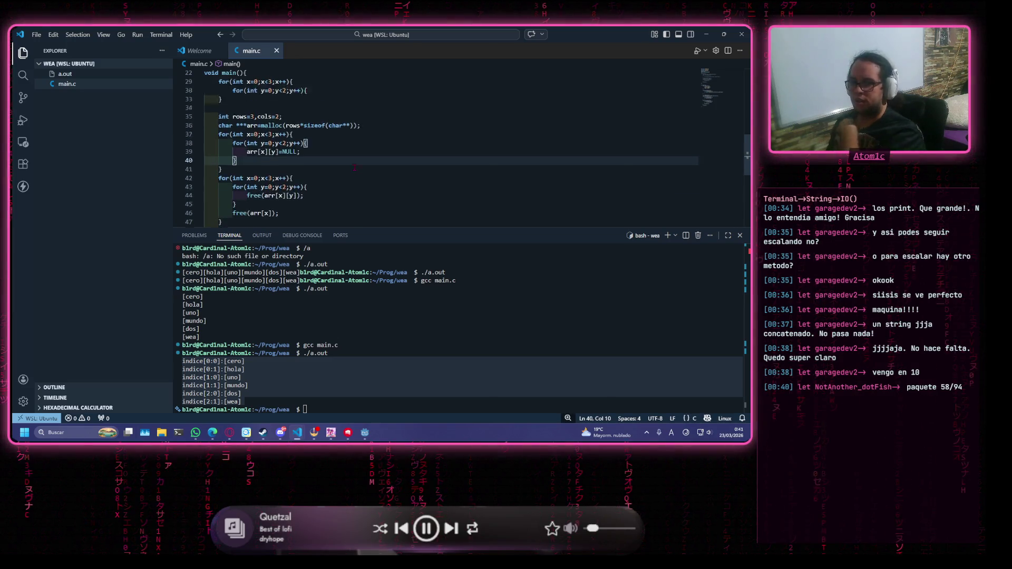
scroll(344, 171, "down", 3)
scroll(344, 171, "up", 2)
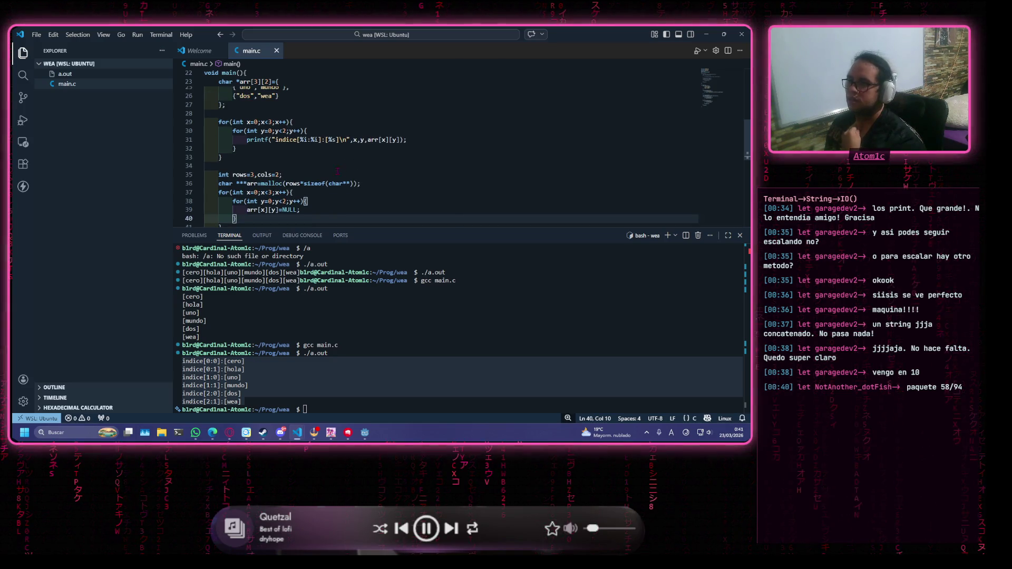
scroll(332, 166, "down", 3)
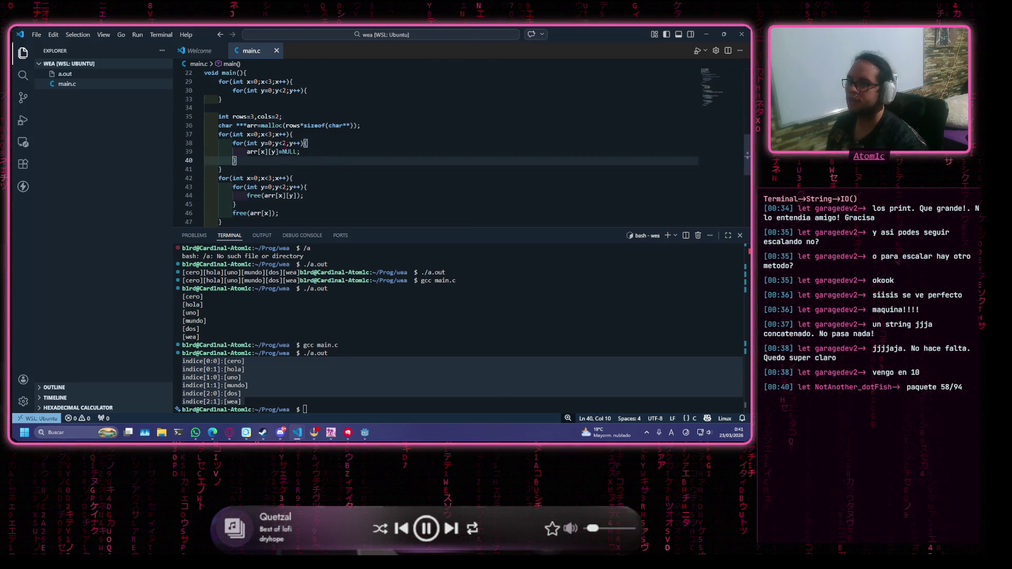
left_click(272, 134)
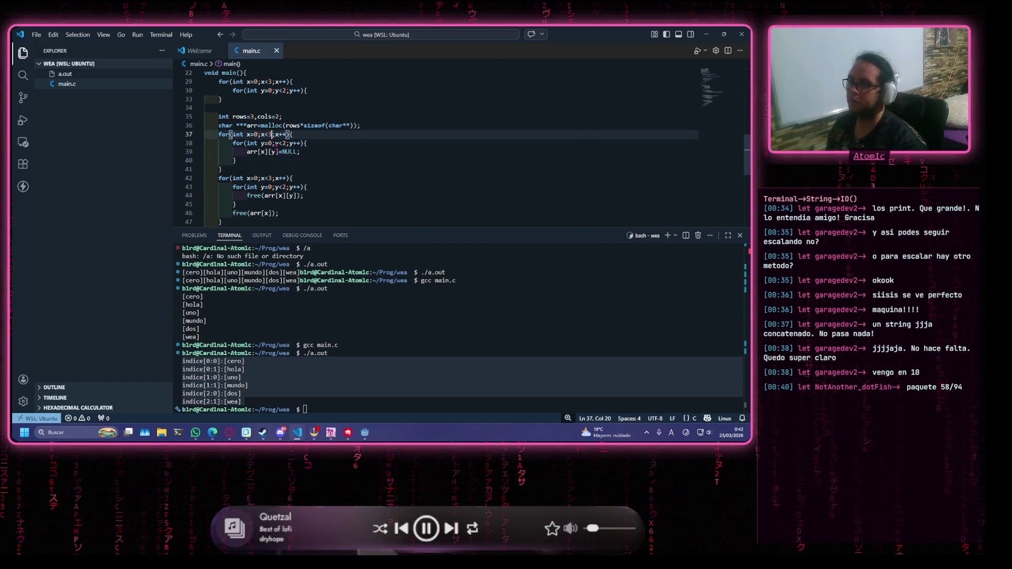
key("BackSpace")
type("ro")
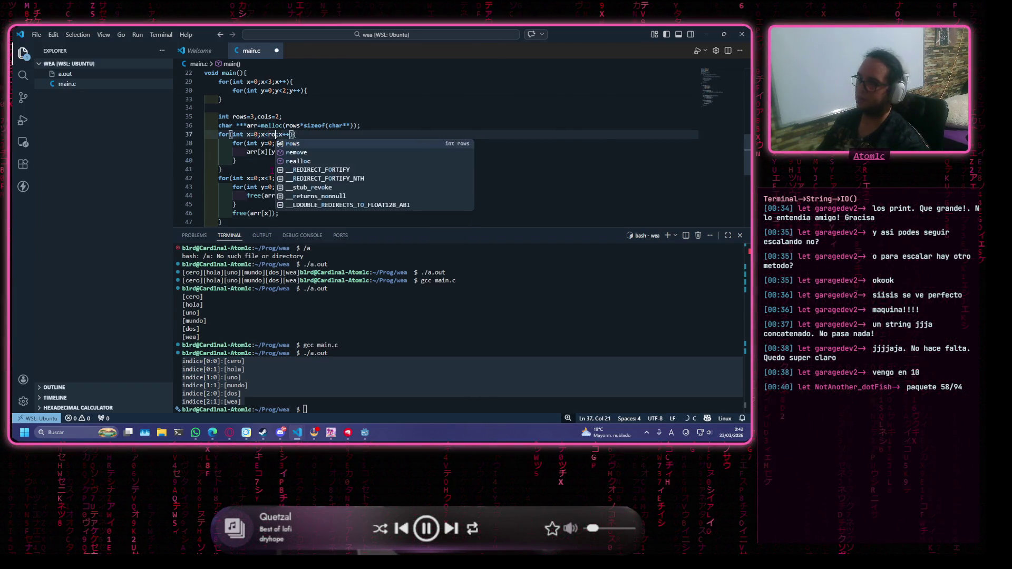
key("Tab")
Replace the inner loop bound 2 with cols on line 38
key("Down")
key("Left")
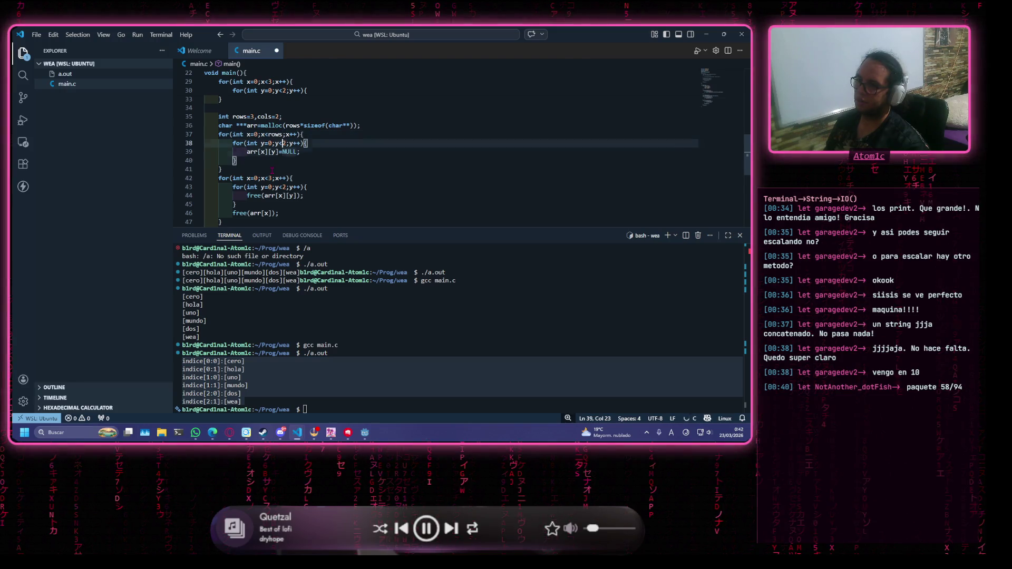
key("Left")
key("Left")
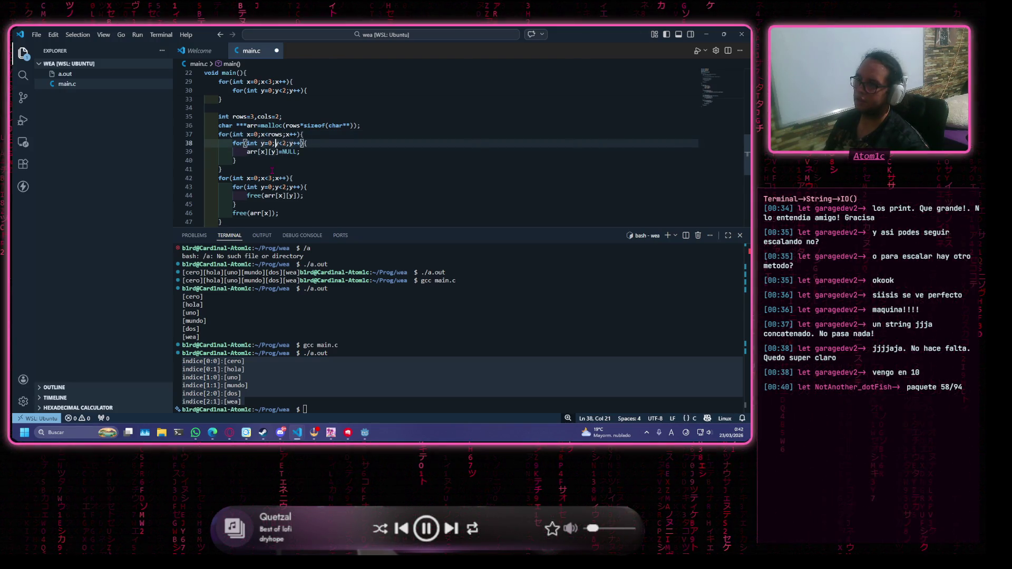
key("Right")
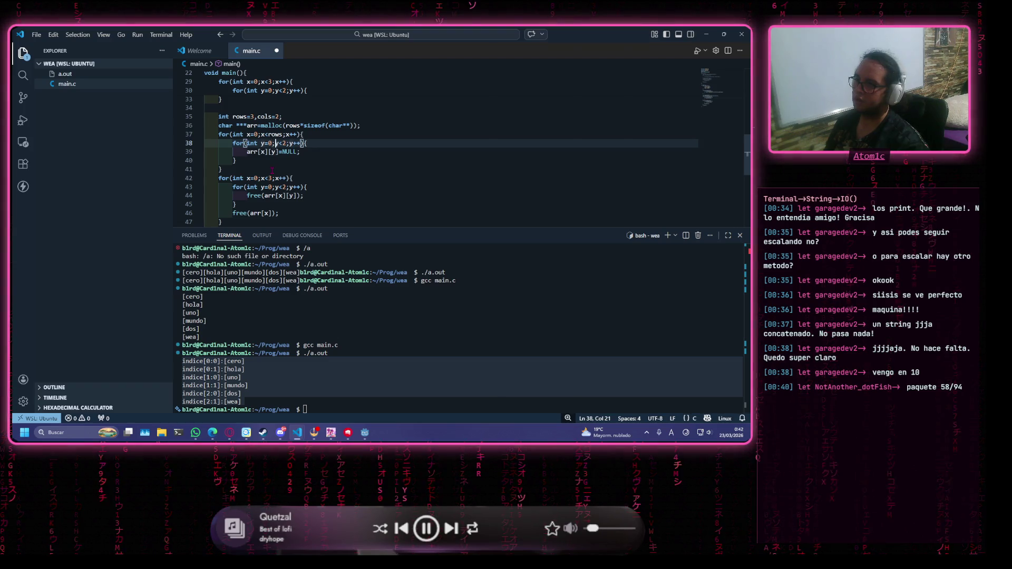
key("BackSpace")
type("co")
key("Tab")
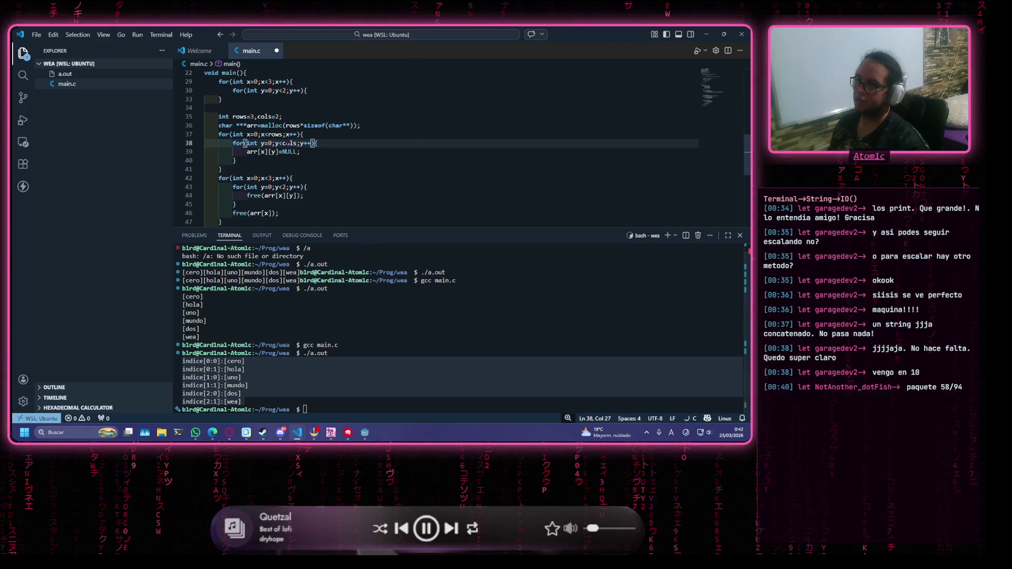
Paste the rows/cols loop headers over the free loops' headers on lines 42–43
left_click_drag(318, 143, 221, 143)
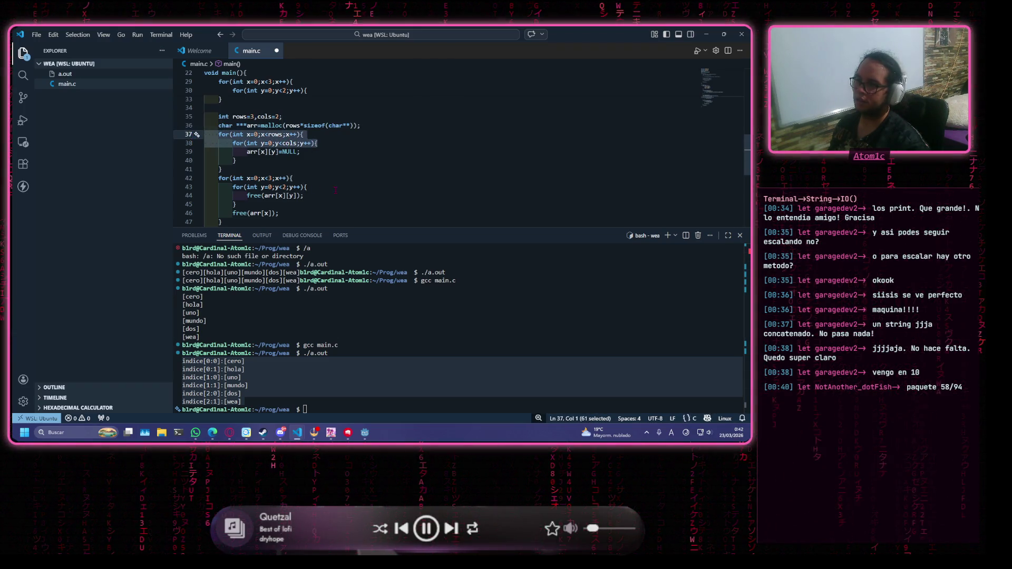
left_click_drag(308, 187, 205, 187)
type("for(int x=0;x<rows;x++){         for(int y=0;y<cols;y++){")
scroll(333, 154, "down", 1)
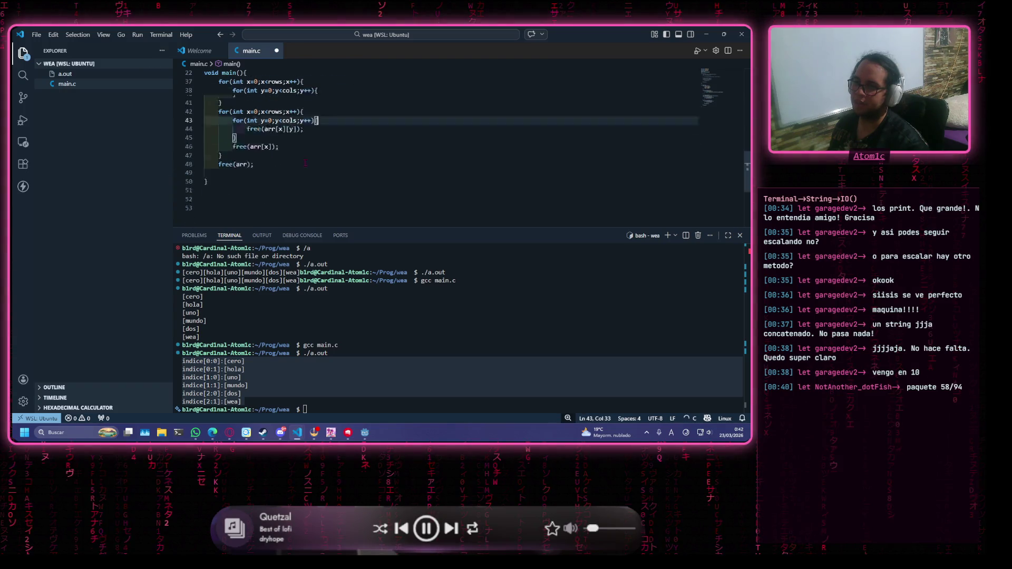
Save main.c with Ctrl+S and review the updated printf and free loops
left_click(332, 154)
key("ctrl+s")
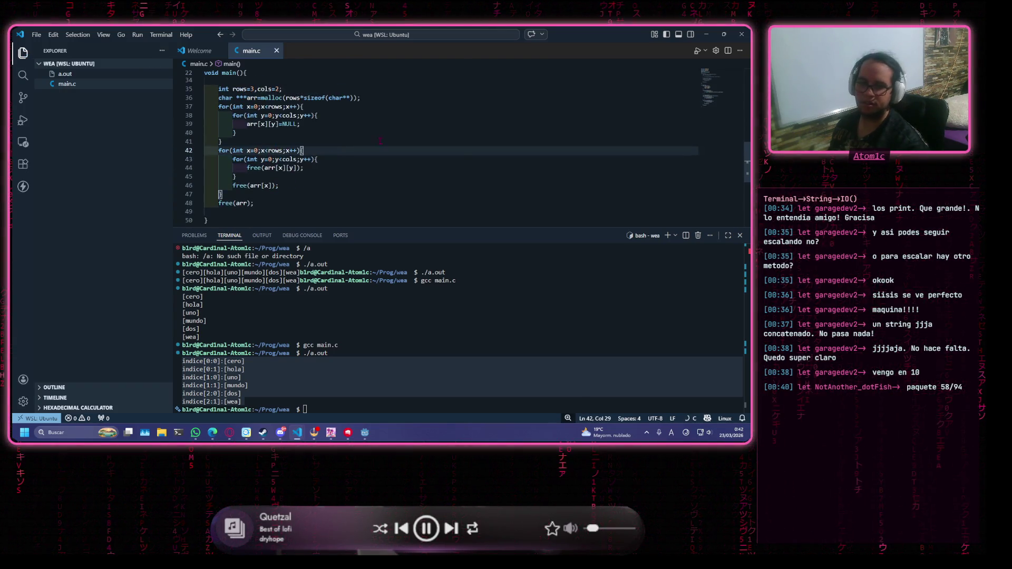
scroll(369, 147, "up", 4)
left_click(387, 144)
scroll(380, 147, "up", 2)
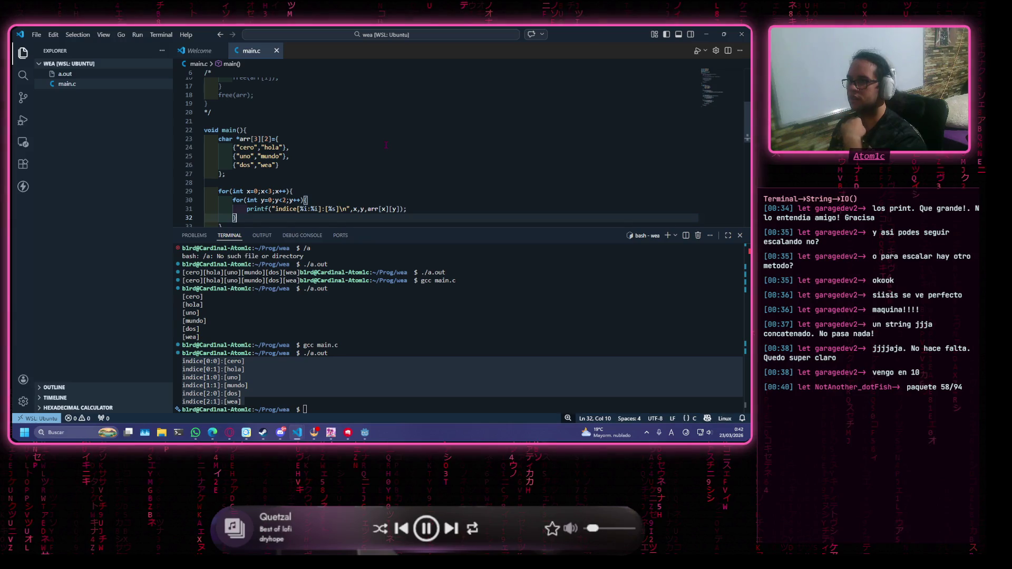
scroll(348, 150, "down", 2)
left_click(359, 145)
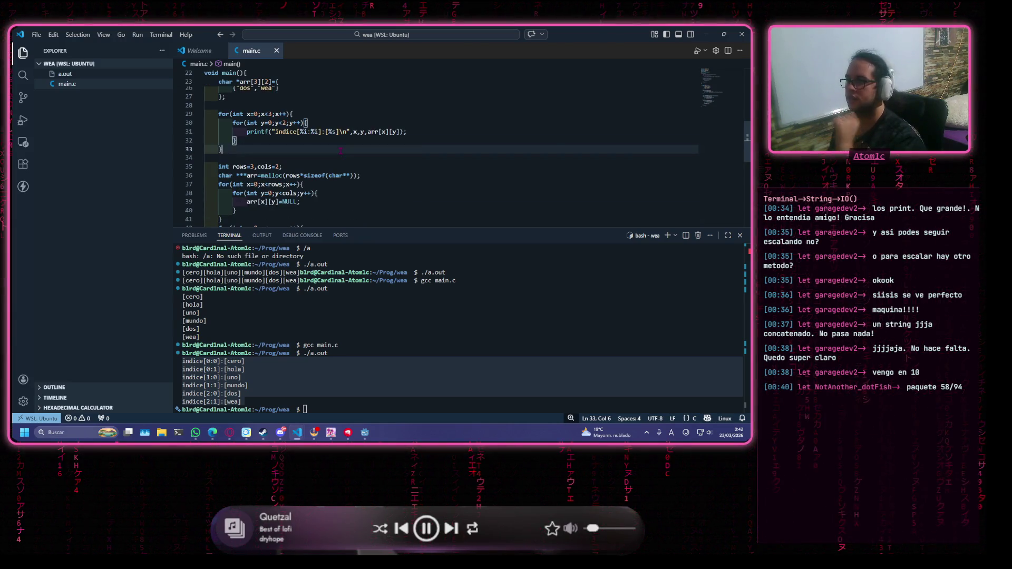
scroll(361, 143, "down", 3)
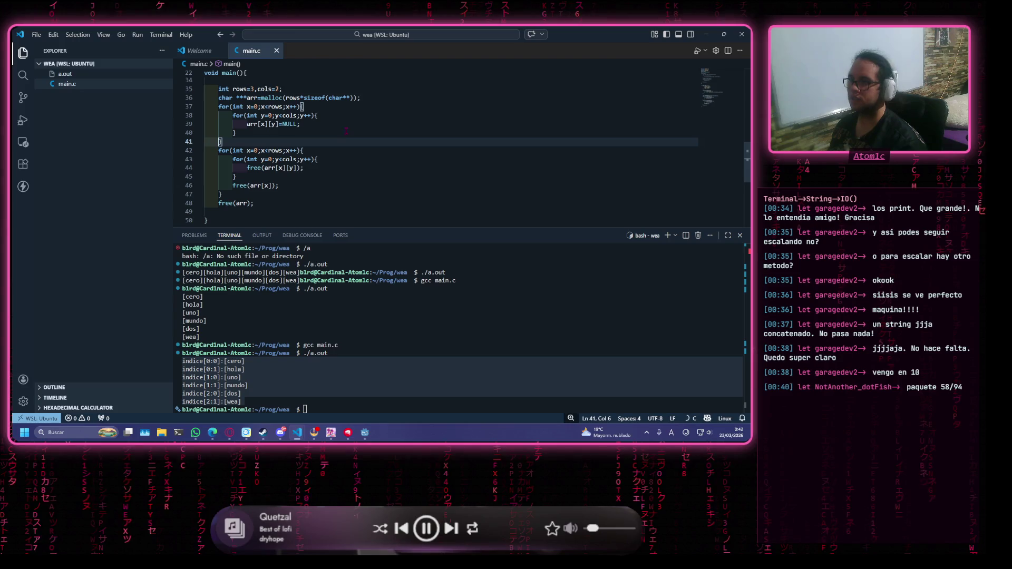
Drag the terminal panel's top edge down to give the code more room
left_click(343, 169)
scroll(348, 158, "up", 8)
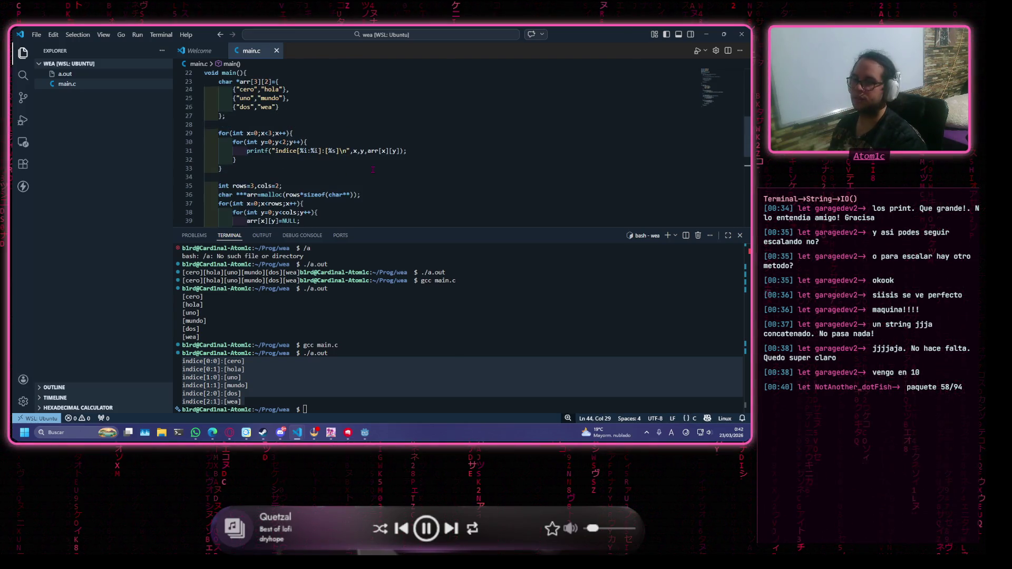
scroll(366, 152, "down", 4)
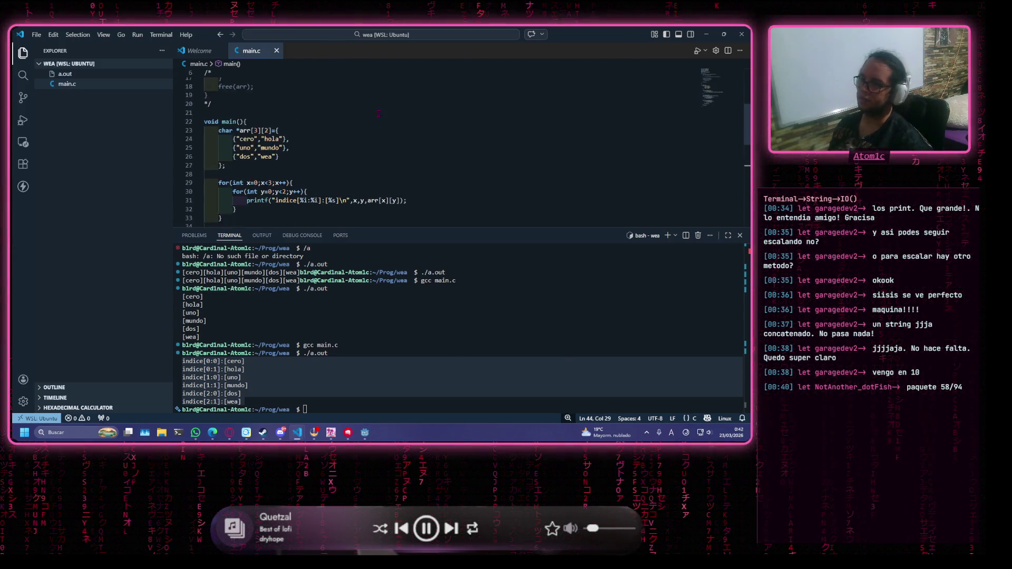
scroll(379, 129, "down", 1)
left_click_drag(415, 227, 415, 324)
left_click(303, 249)
scroll(361, 170, "up", 5)
scroll(360, 170, "down", 5)
left_click(420, 382)
Rerun gcc main.c, which reports a conflicting types error for arr
key("Up")
key("Up")
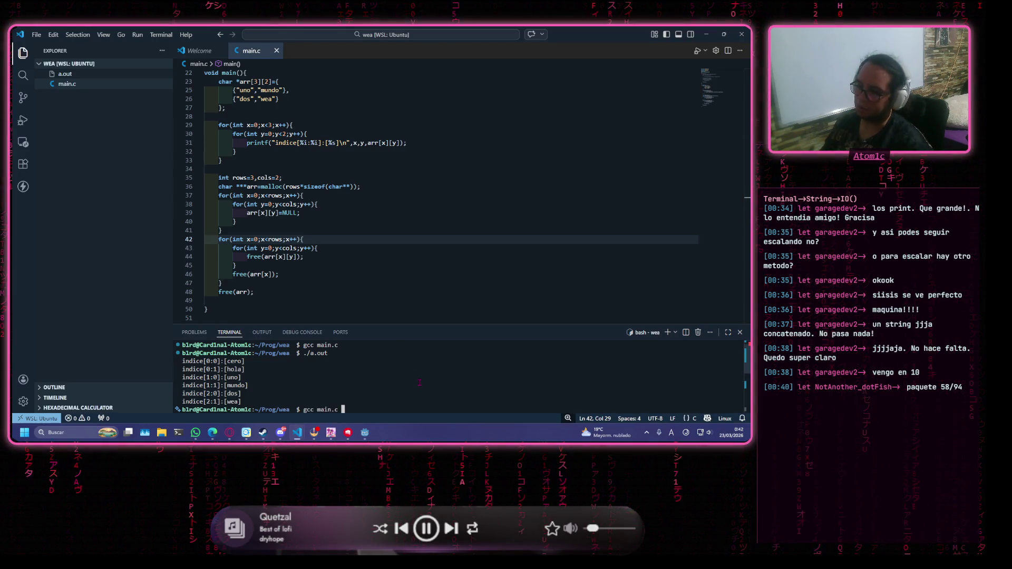
key("Return")
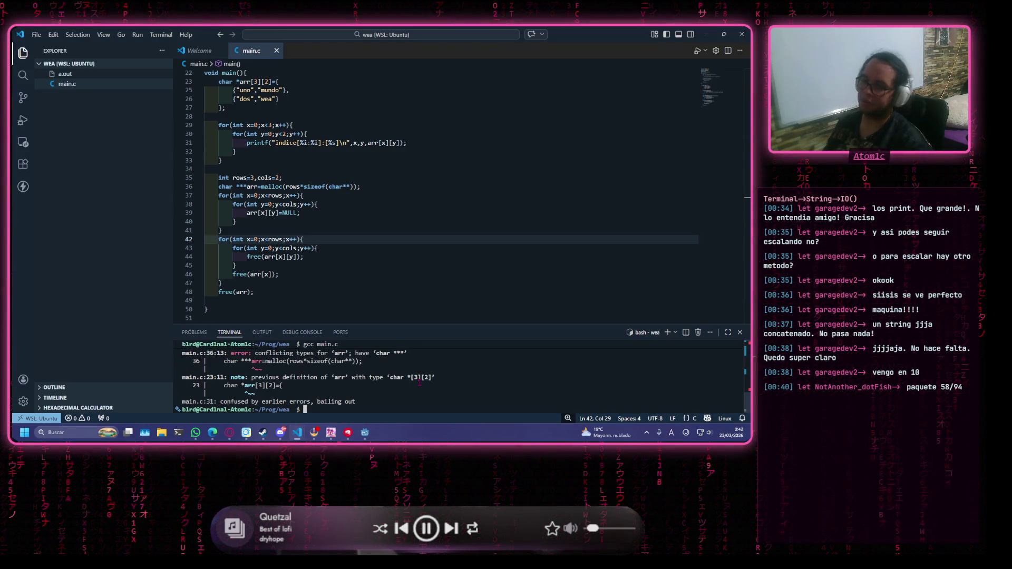
scroll(457, 369, "up", 2)
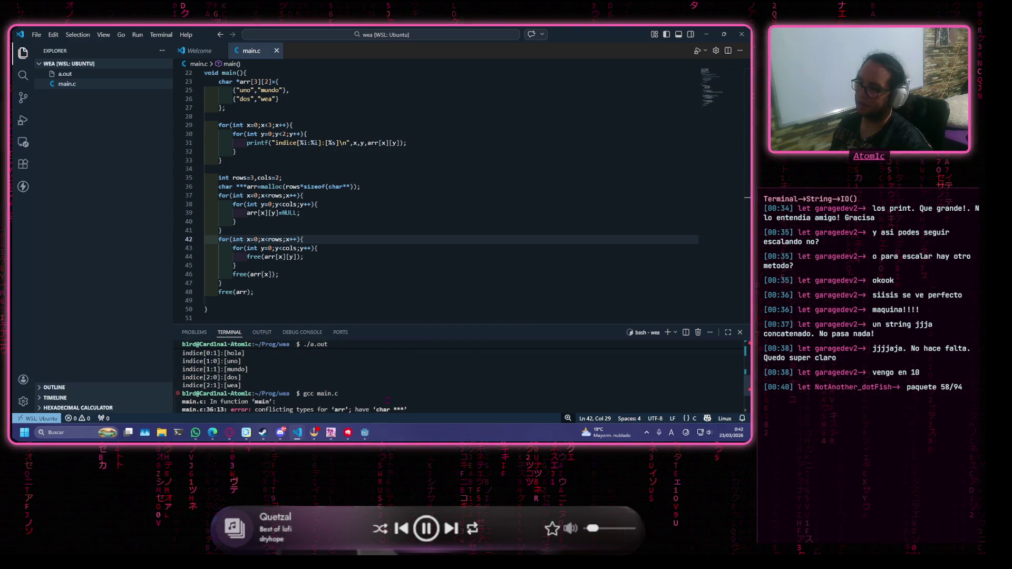
Review the code against the error, then close Visual Studio Code
key("ctrl+1")
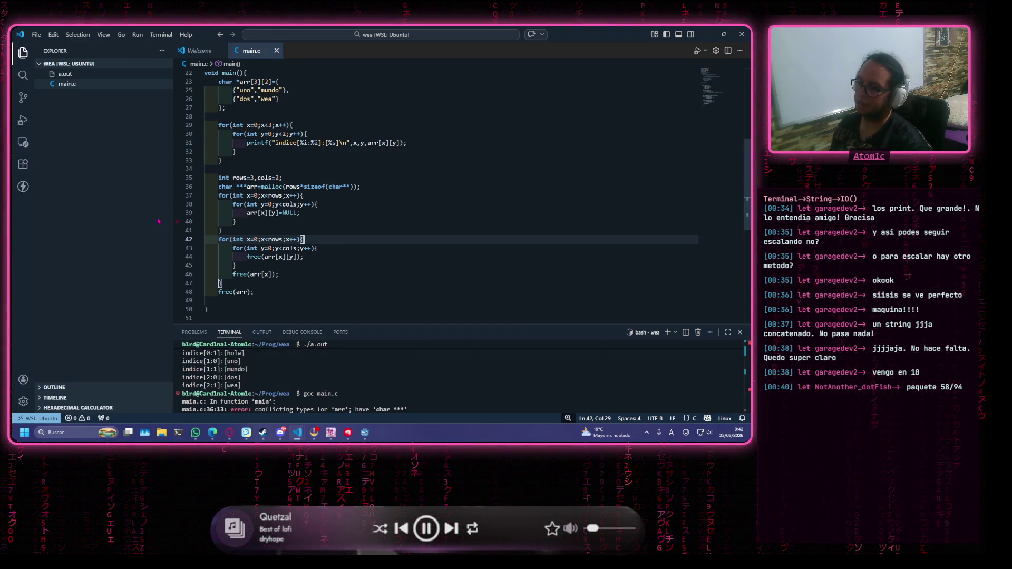
scroll(373, 219, "up", 2)
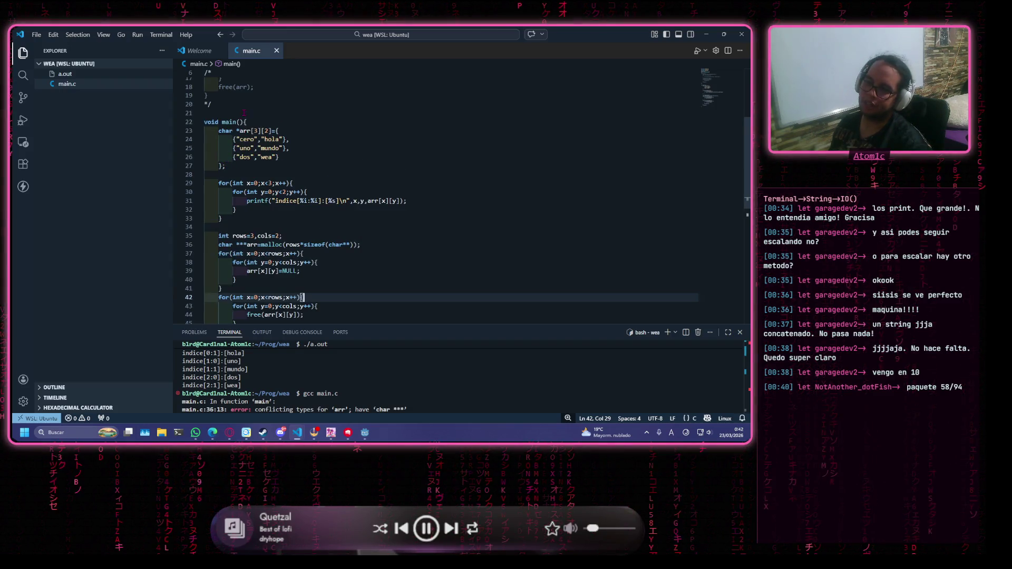
scroll(240, 237, "down", 3)
scroll(267, 131, "up", 3)
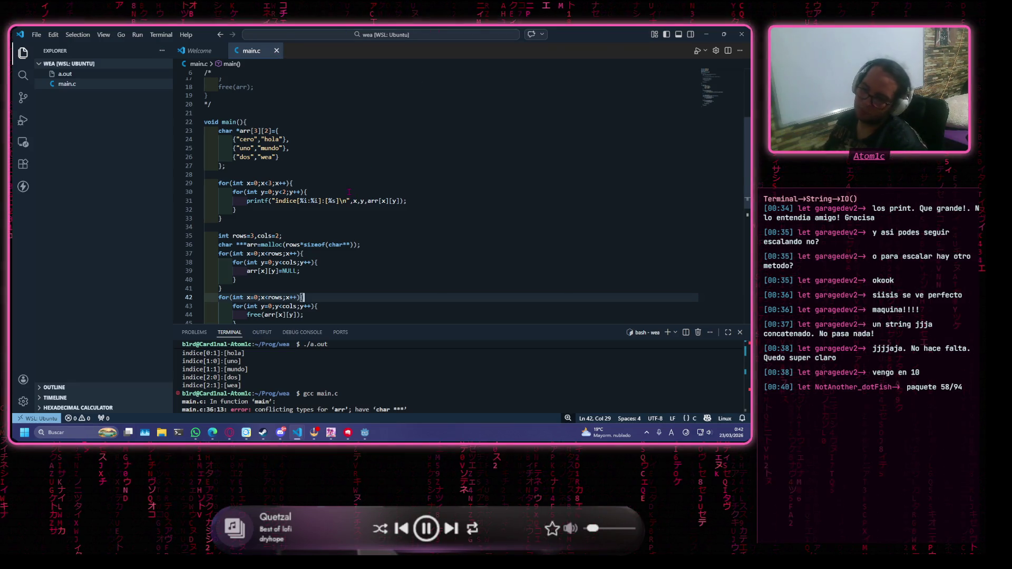
scroll(422, 217, "down", 5)
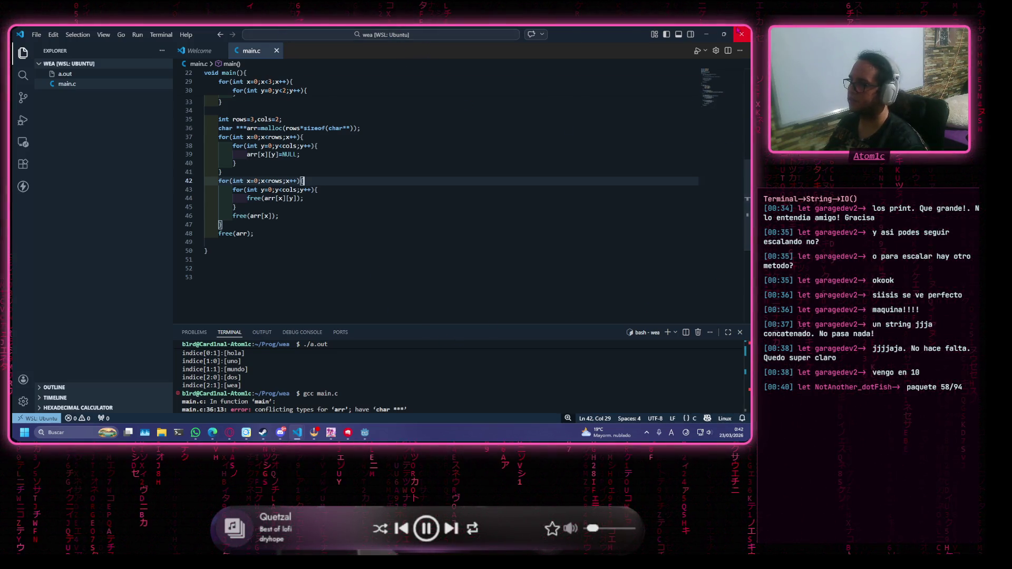
left_click(740, 30)
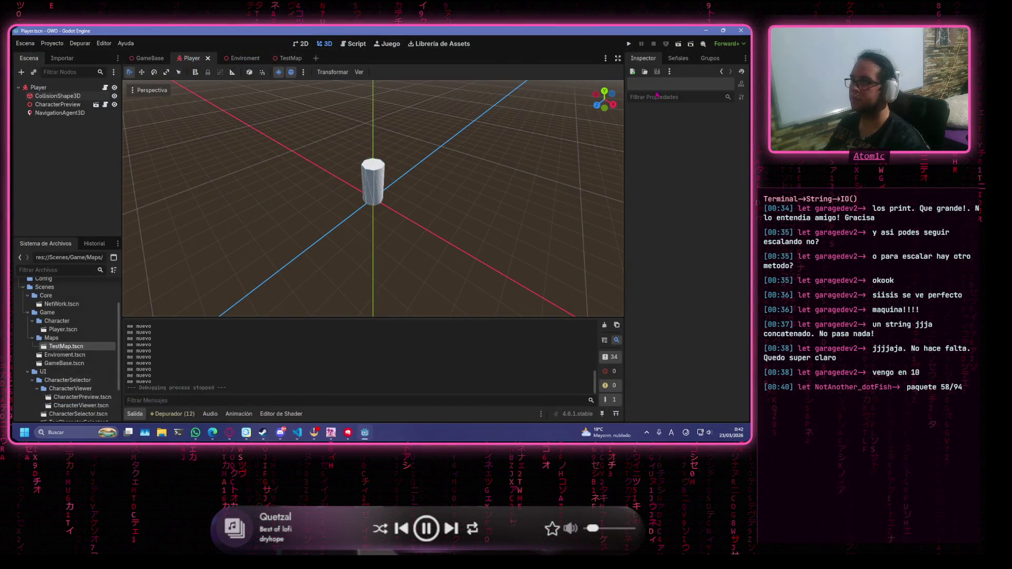
left_click(629, 44)
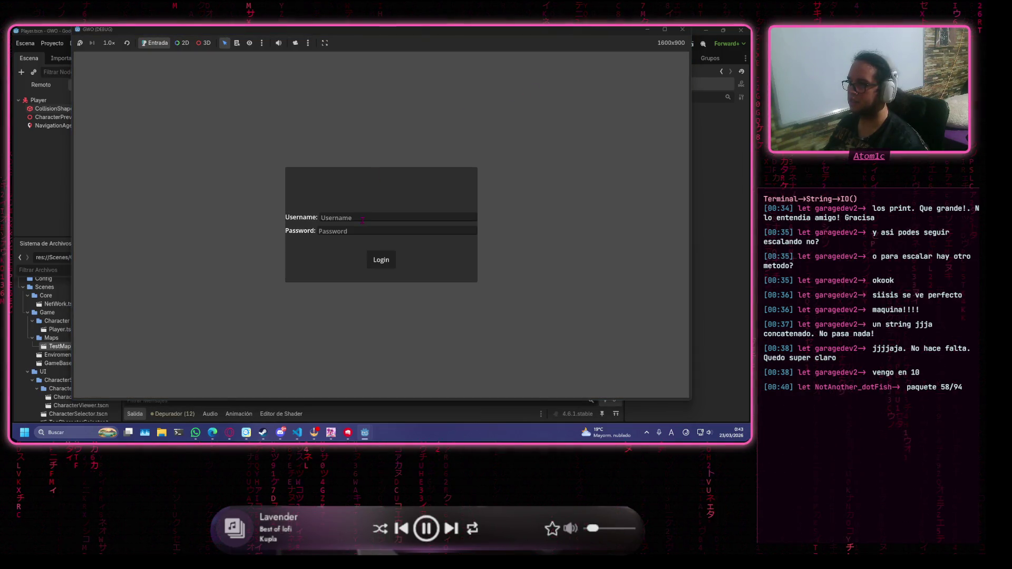
left_click(362, 219)
type("wea")
key("Tab")
type("wea")
left_click(387, 266)
left_click(611, 81)
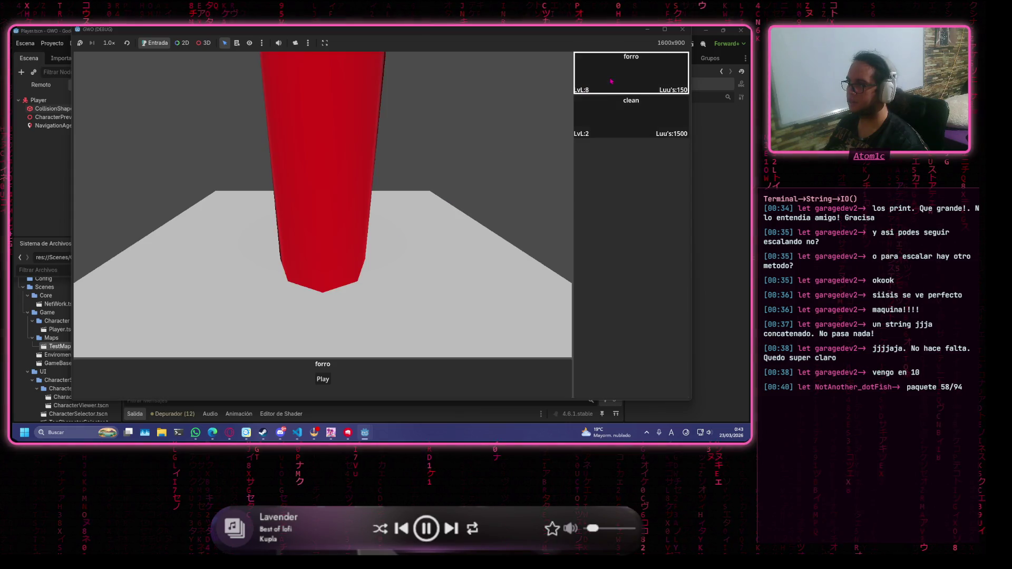
left_click(324, 379)
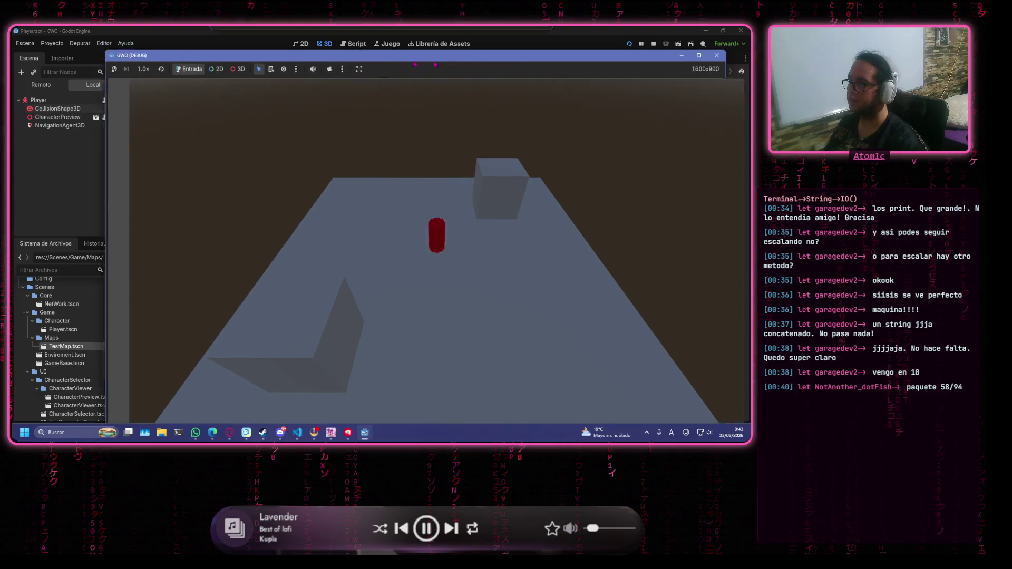
left_click(645, 53)
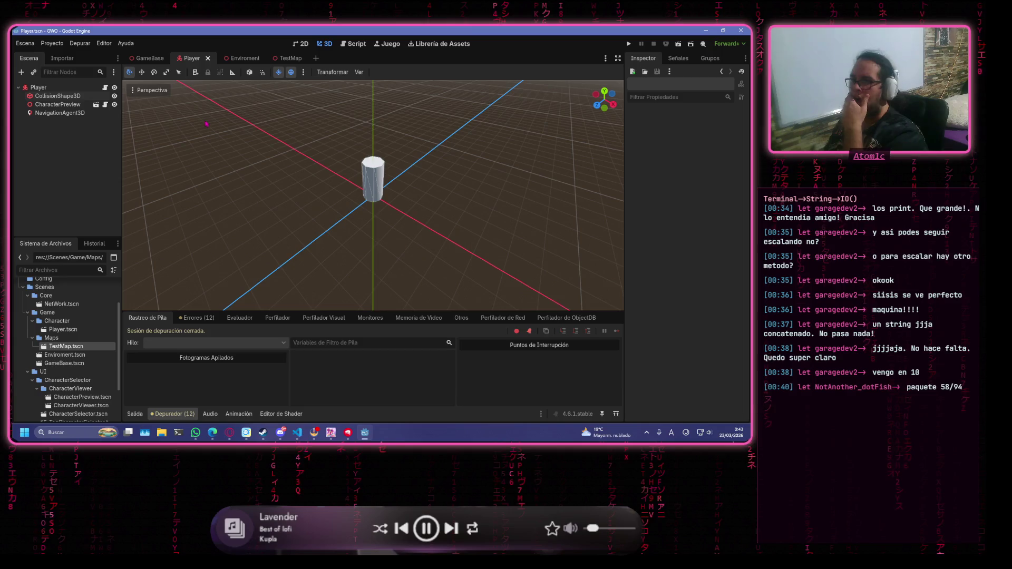
Inspect the CharacterPreview, Player, CollisionShape3D and NavigationAgent3D nodes, then switch to the TestMap scene
left_click(79, 104)
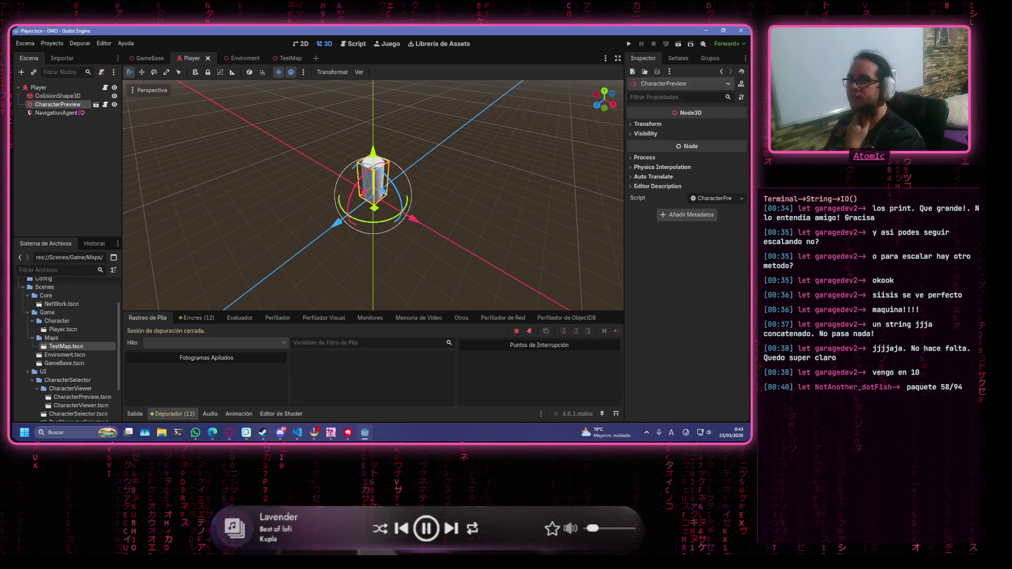
left_click(48, 88)
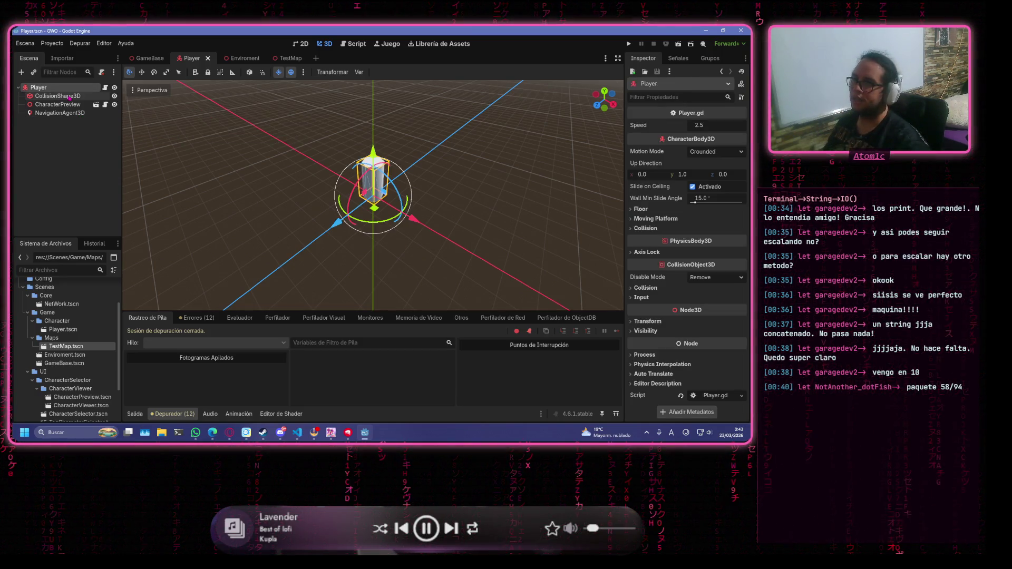
left_click(58, 96)
left_click(39, 87)
left_click(58, 96)
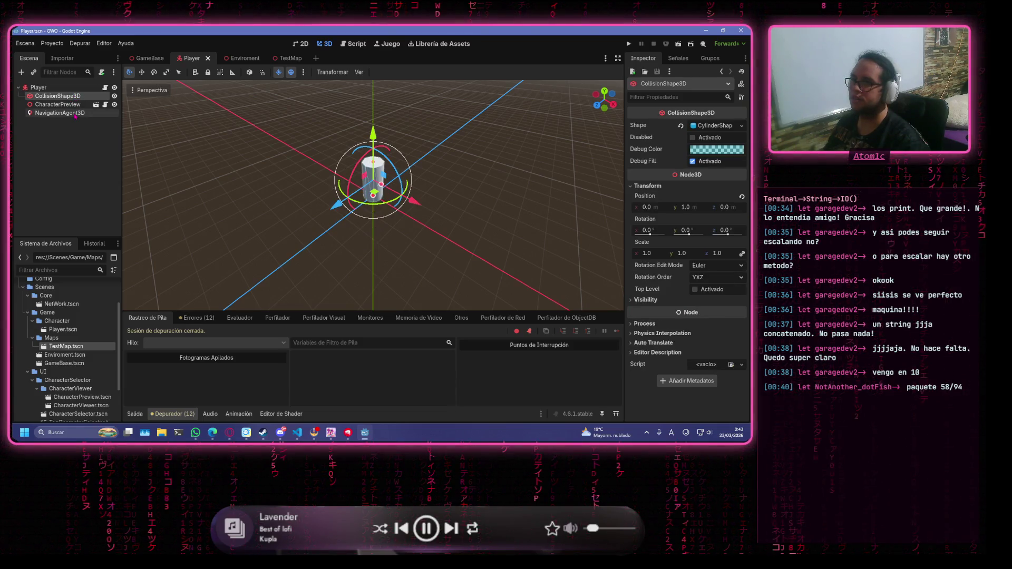
left_click(60, 113)
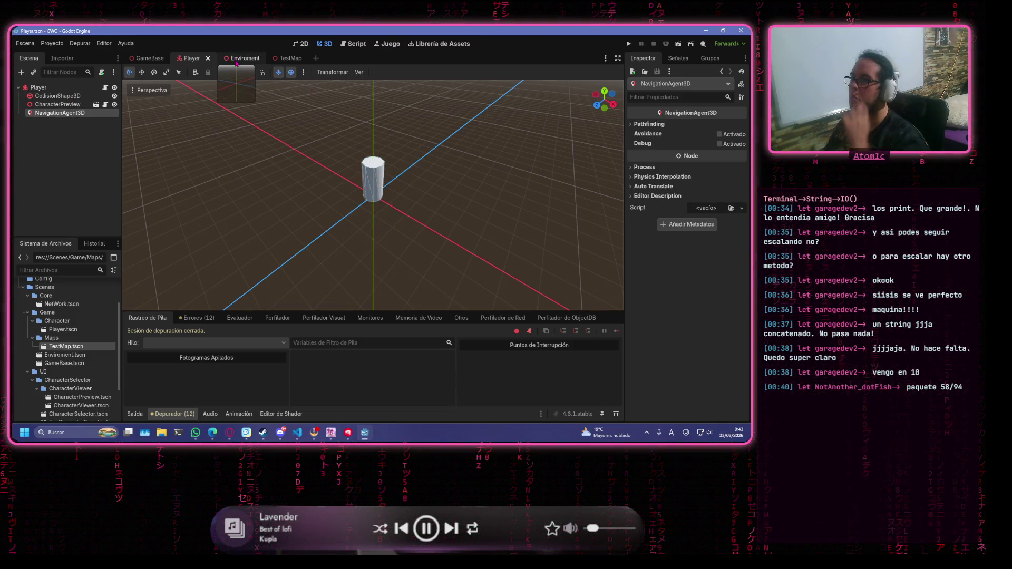
left_click(285, 58)
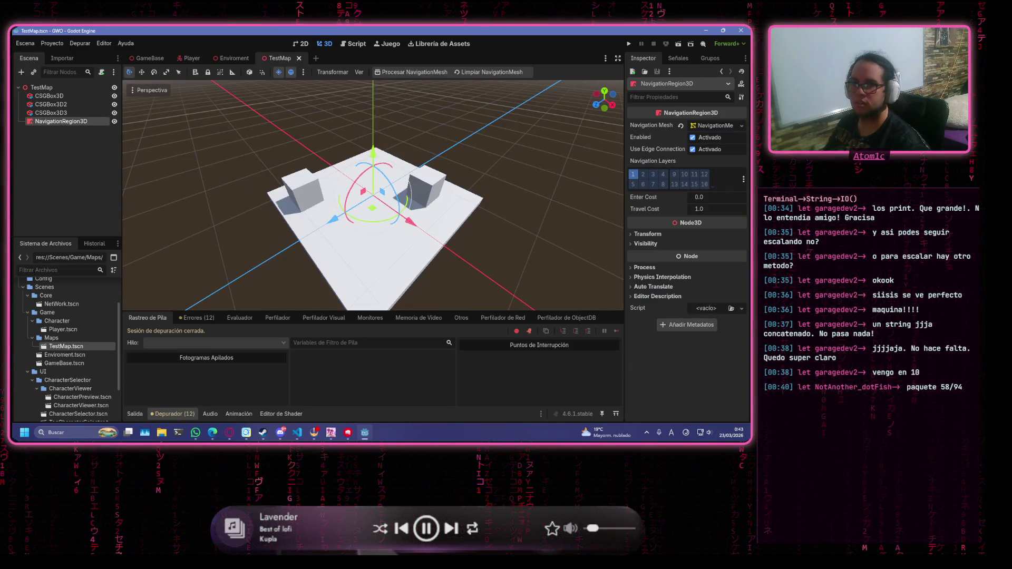
Switch away and back to Godot, then clear the node selection in the viewport
key("alt+Tab")
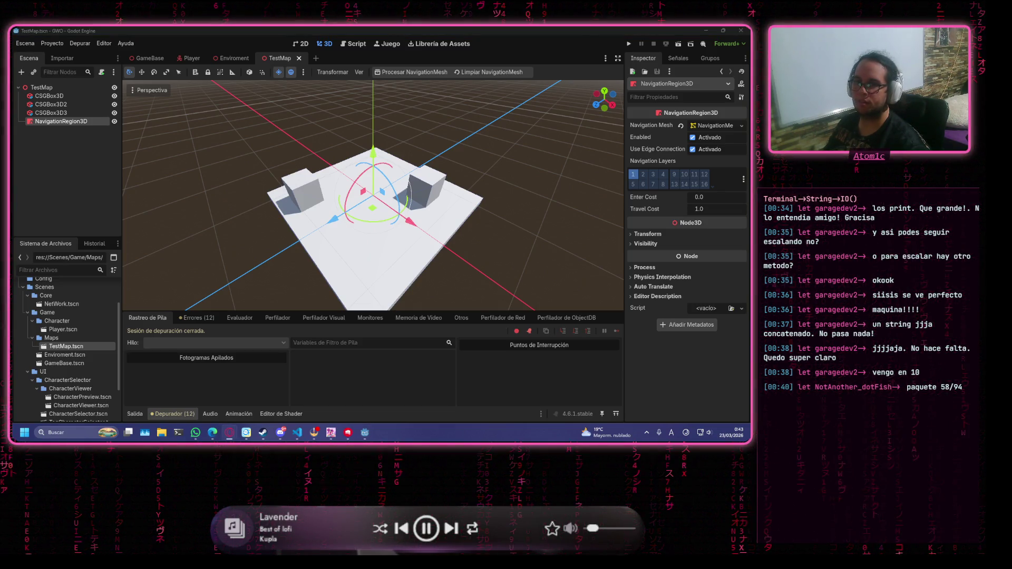
key("alt+Tab")
left_click(266, 139)
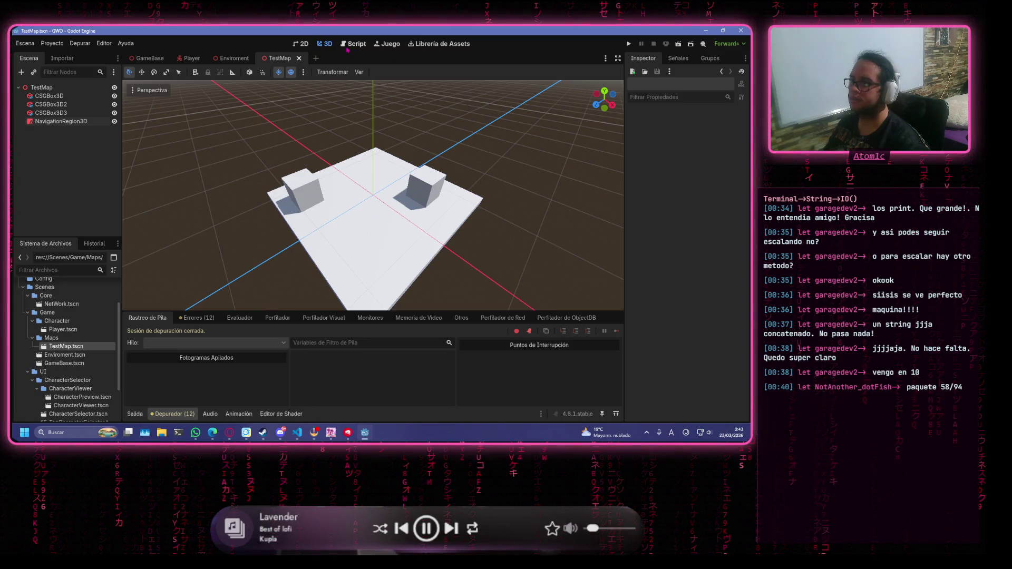
Browse the Asset Library listing of add-ons, then return to the 3D scene view
left_click(435, 43)
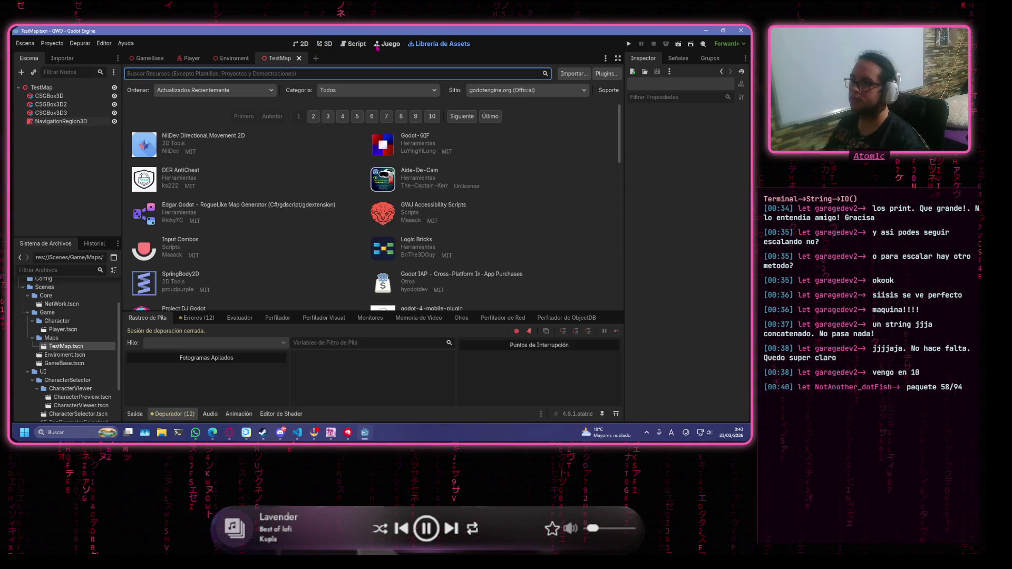
left_click(376, 46)
left_click(354, 45)
left_click(326, 44)
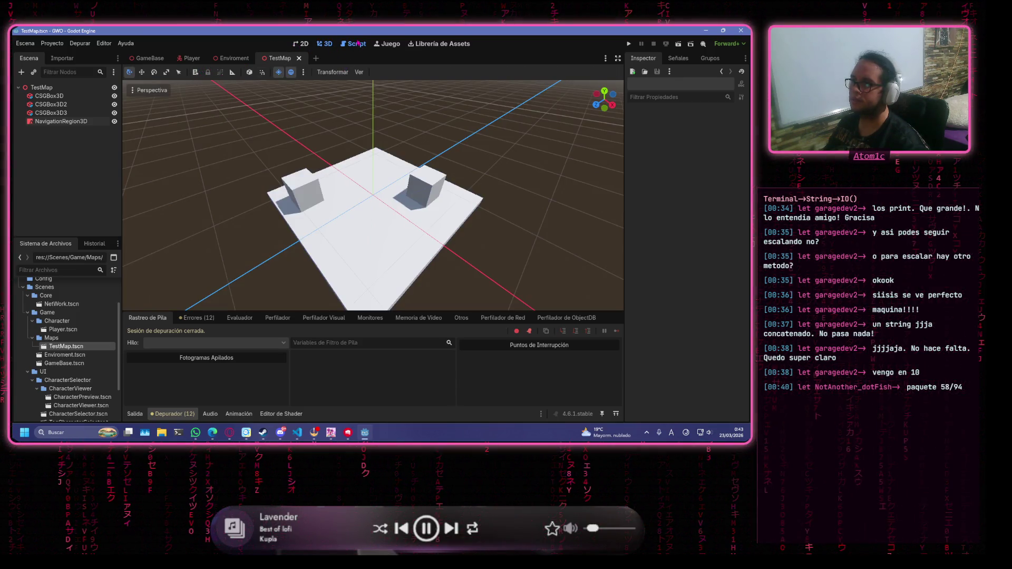
Delete the stray pass on line 43 after _physics_process in Player.gd
left_click(355, 45)
left_click(390, 182)
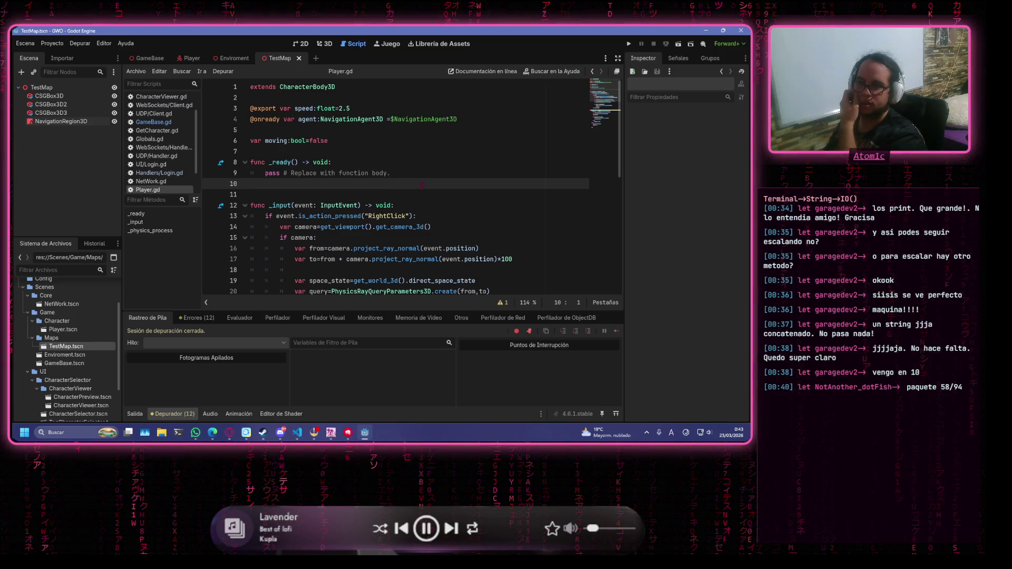
scroll(417, 185, "down", 3)
scroll(423, 185, "down", 1)
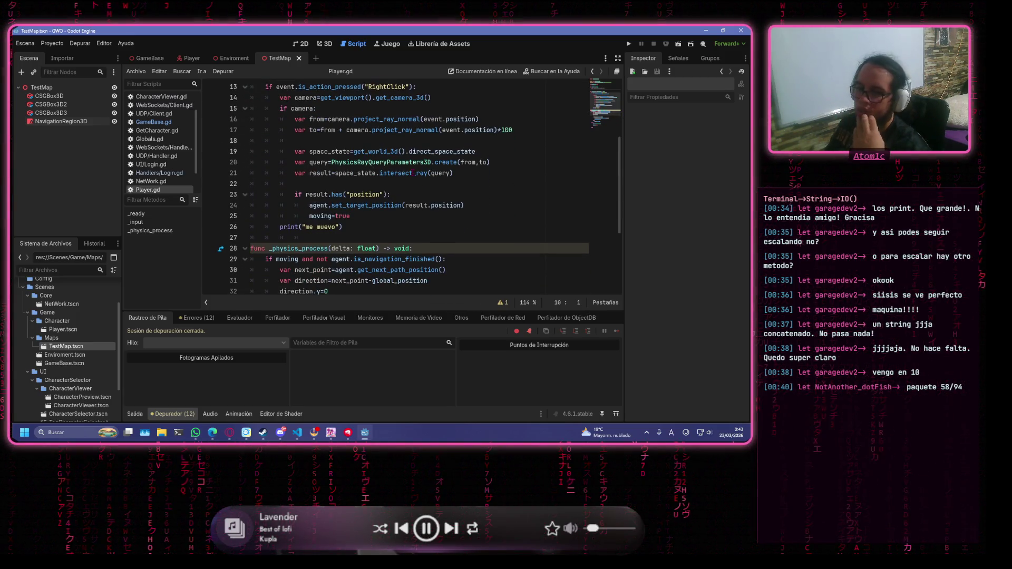
scroll(478, 186, "down", 4)
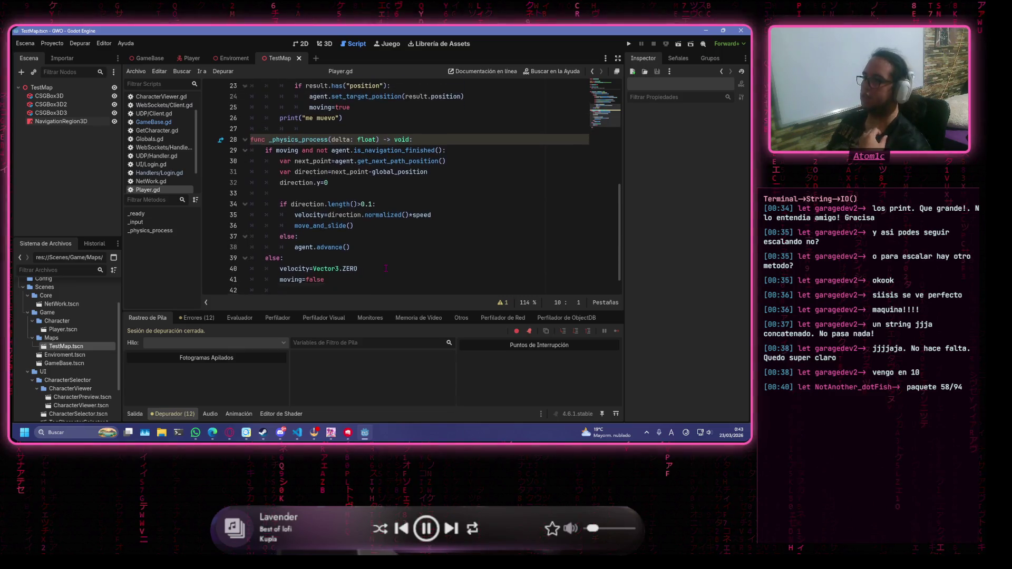
left_click(357, 282)
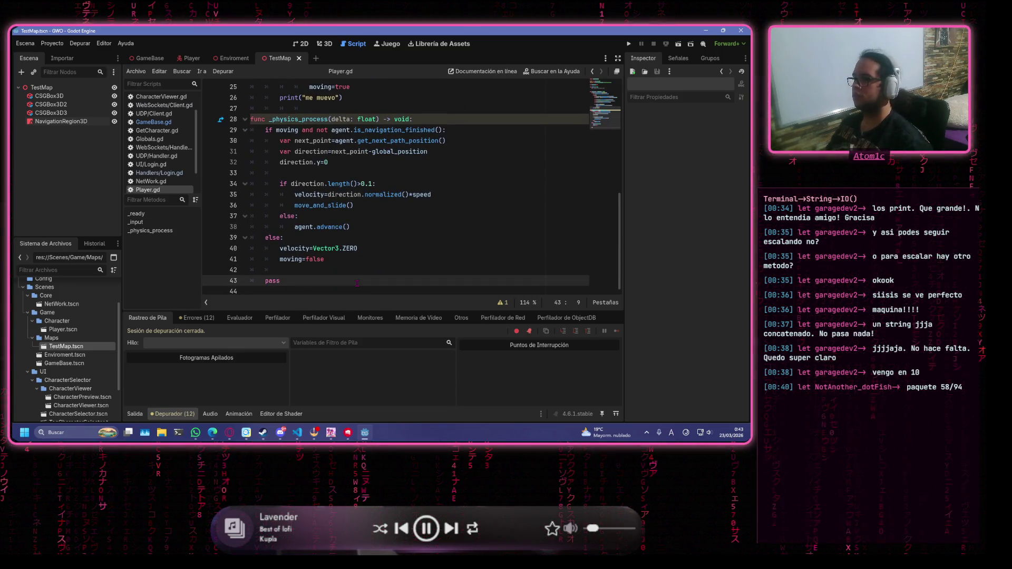
key("BackSpace")
key("BackSpace")
key("BackSpace")
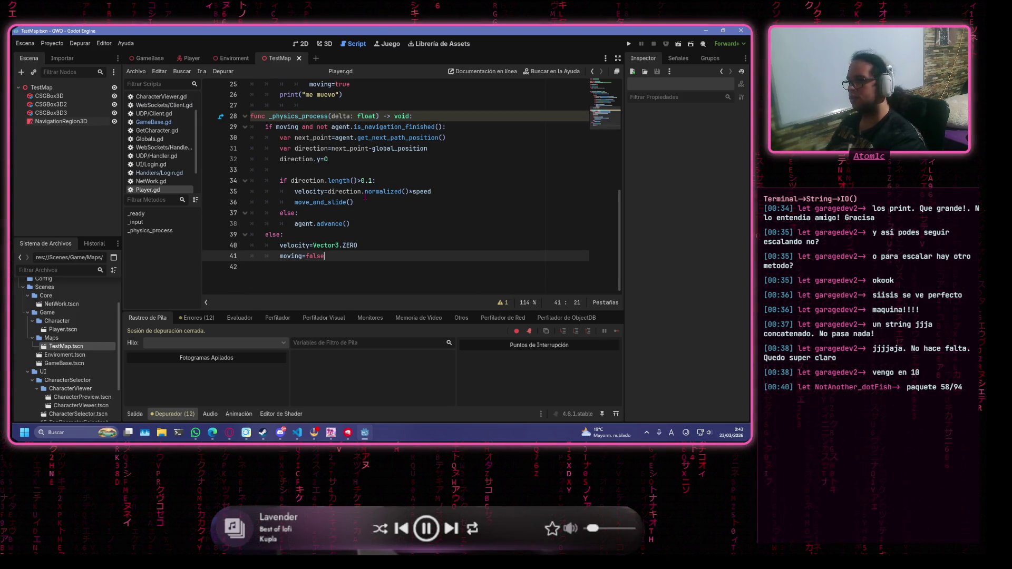
scroll(366, 199, "up", 5)
scroll(366, 199, "down", 5)
left_click(369, 244)
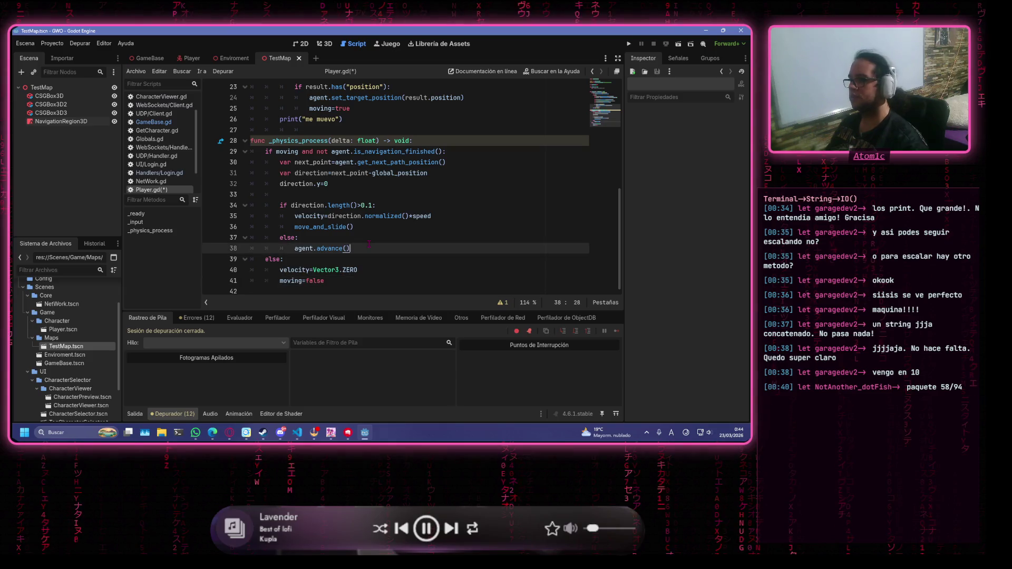
scroll(387, 228, "up", 6)
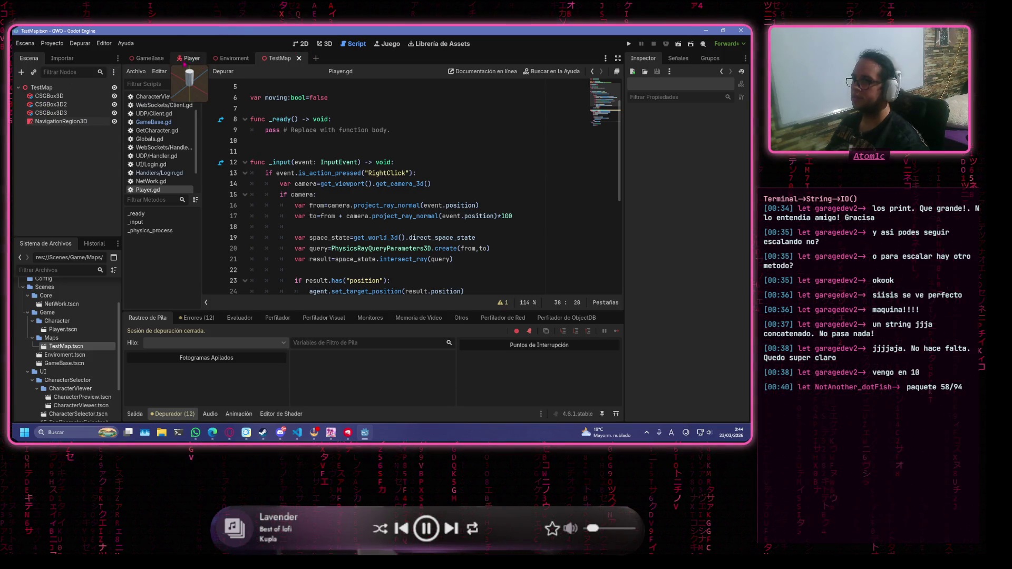
Switch to the GameBase scene and read the get_camera_3d and get_world_3d docs in Player.gd
left_click(150, 58)
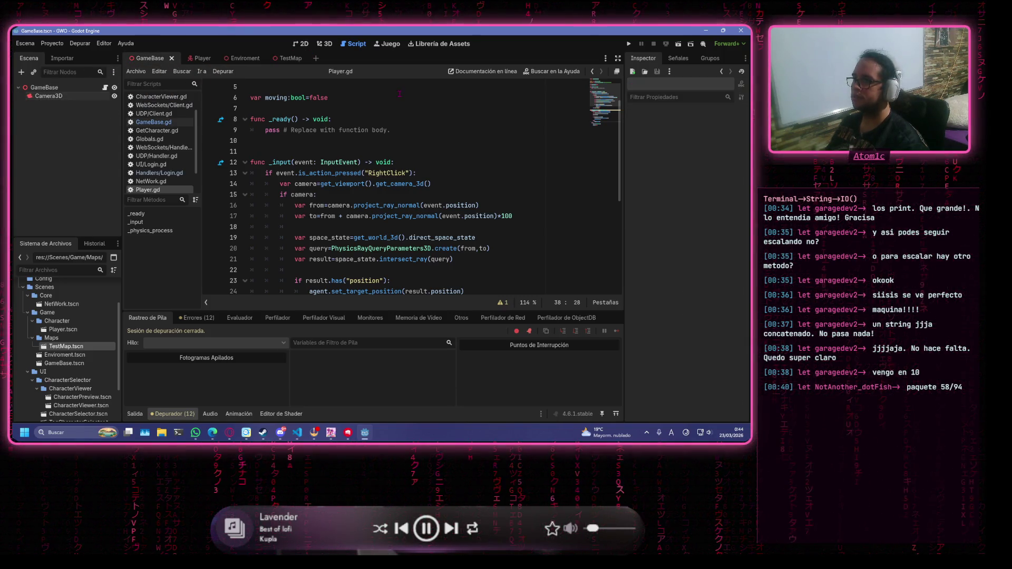
left_click(380, 140)
left_click(421, 194)
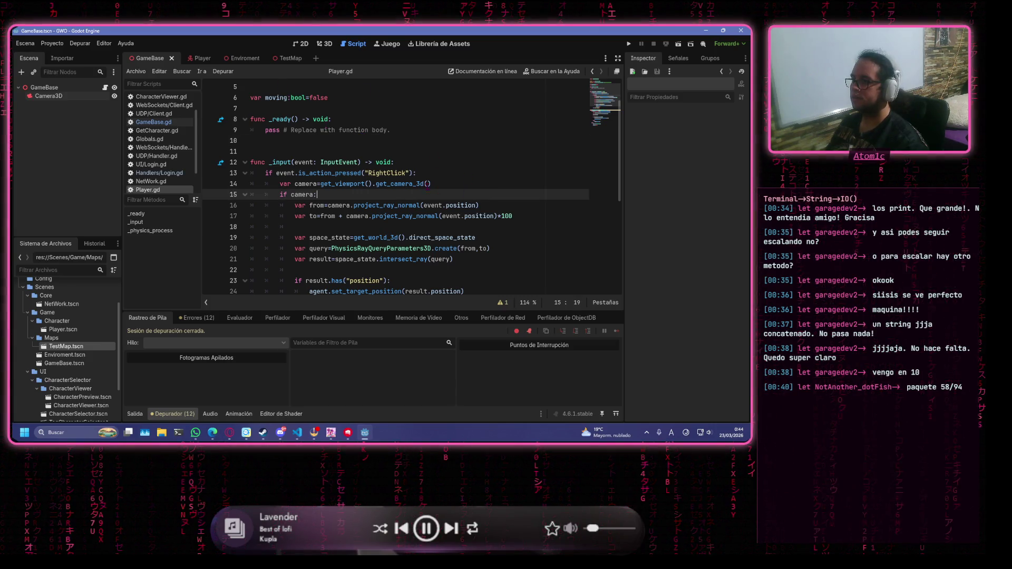
mouse_move(423, 183)
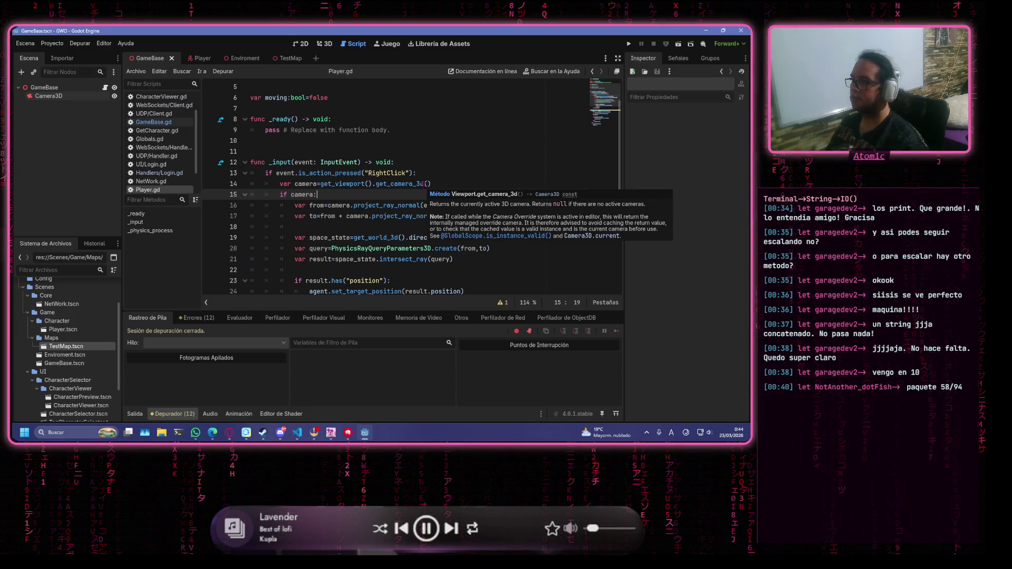
scroll(356, 198, "down", 3)
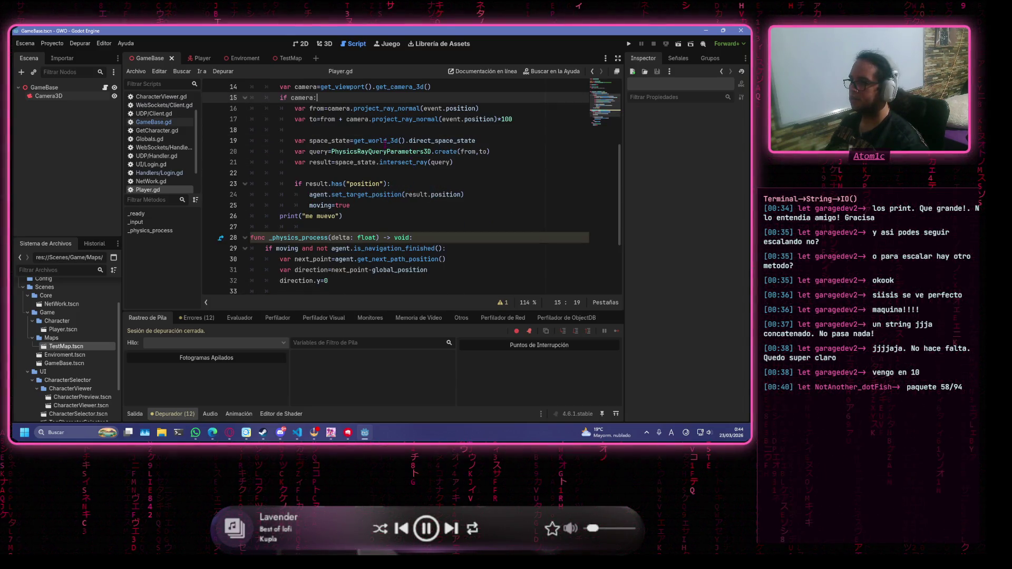
mouse_move(386, 142)
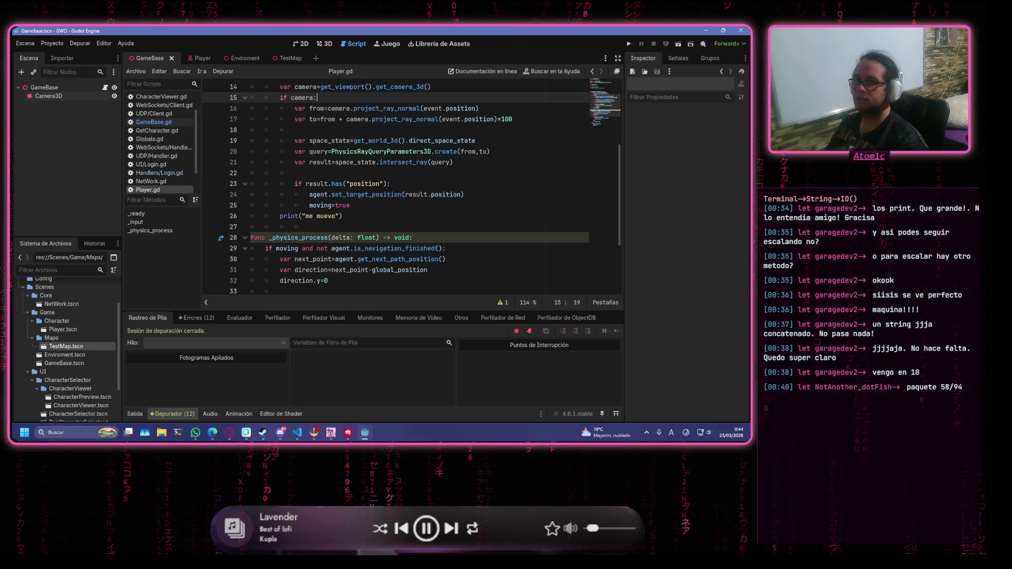
left_click(377, 216)
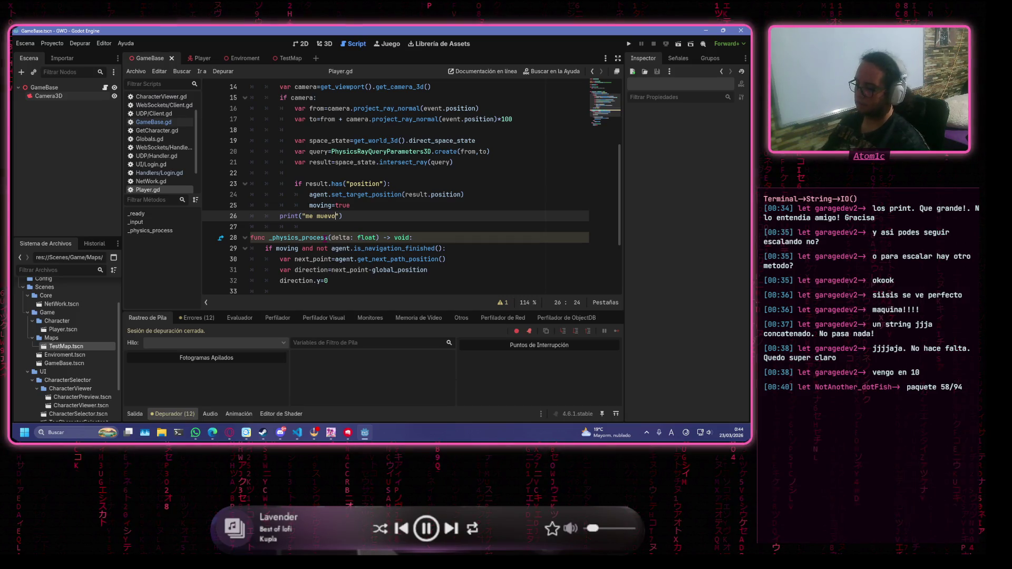
Change line 26 to print("me muevo a:",to)
type("a:")
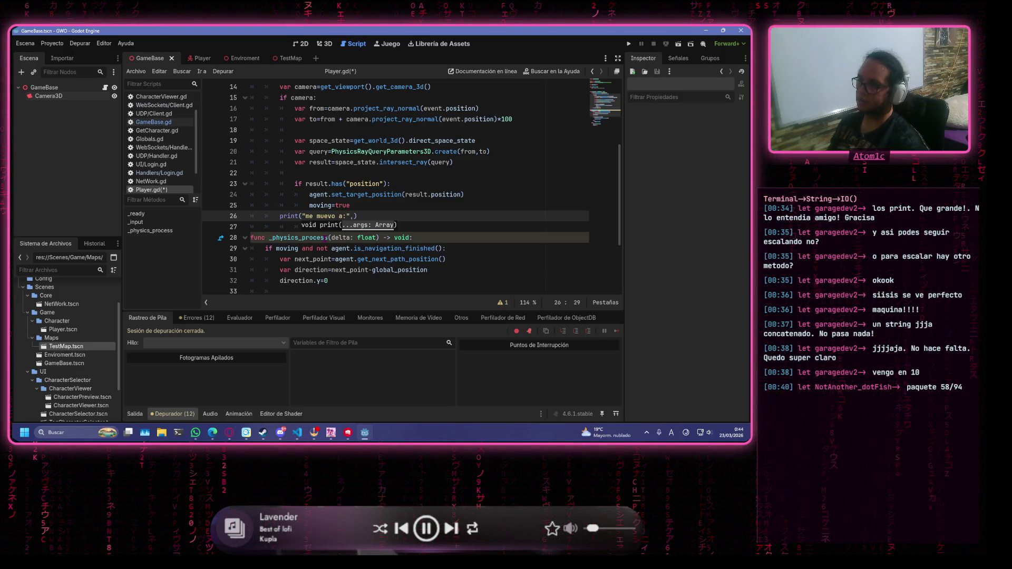
scroll(453, 244, "up", 2)
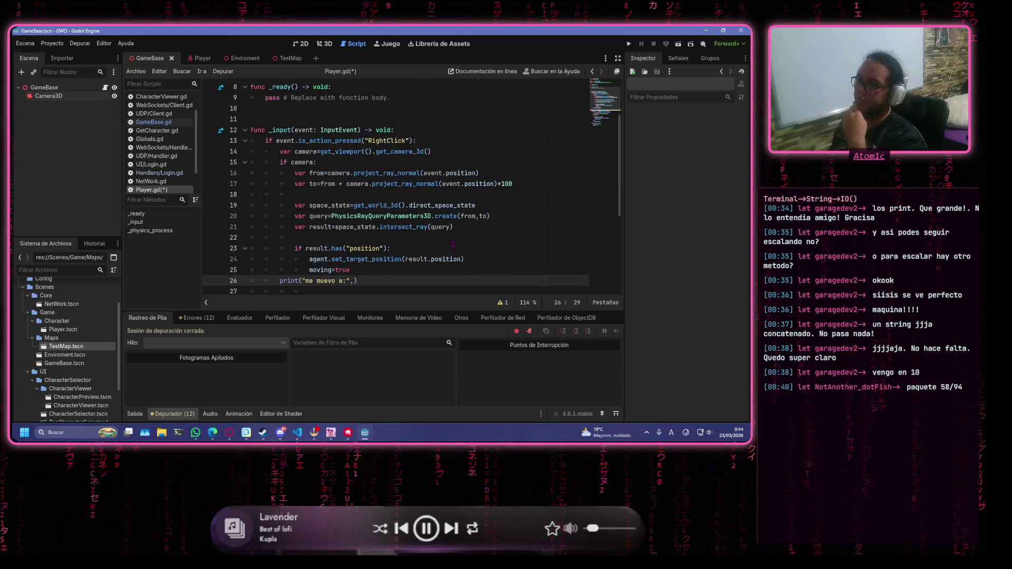
scroll(453, 245, "down", 2)
scroll(452, 244, "up", 2)
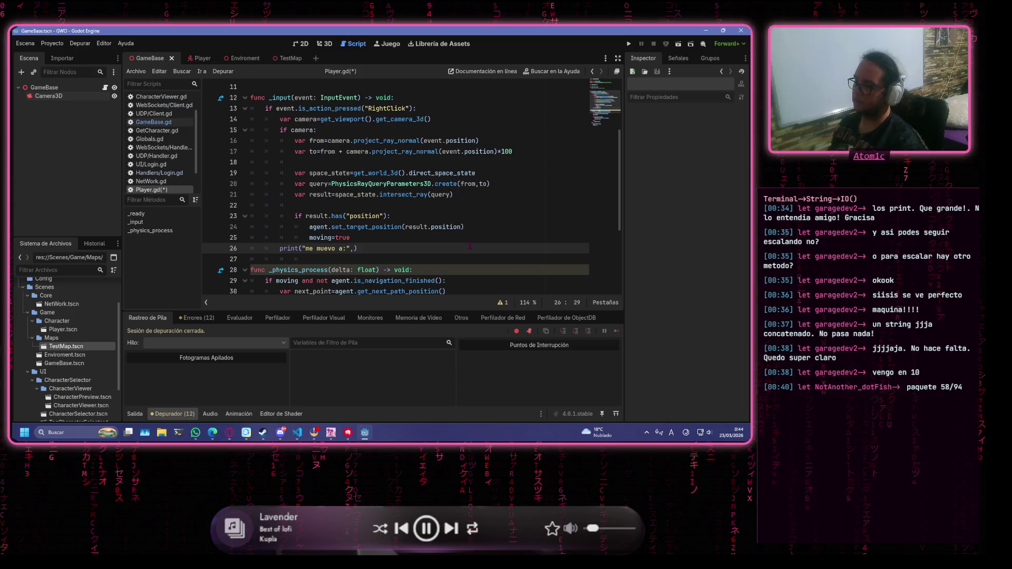
type("to")
left_click(369, 119)
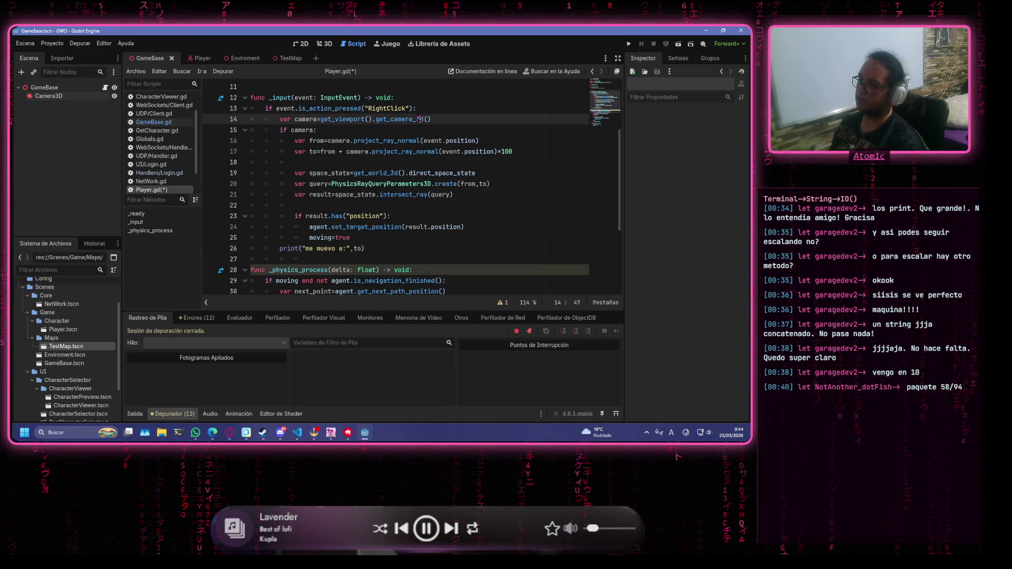
left_click(369, 162)
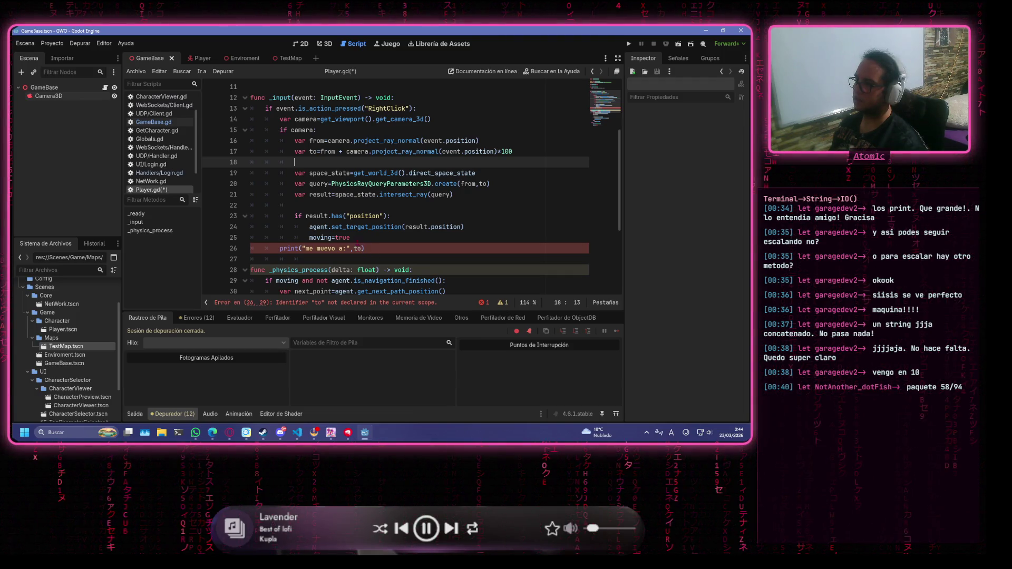
Indent the print into the hit check, save Player.gd, and run the game
left_click(279, 248)
key("Tab")
key("ctrl+s")
left_click(630, 46)
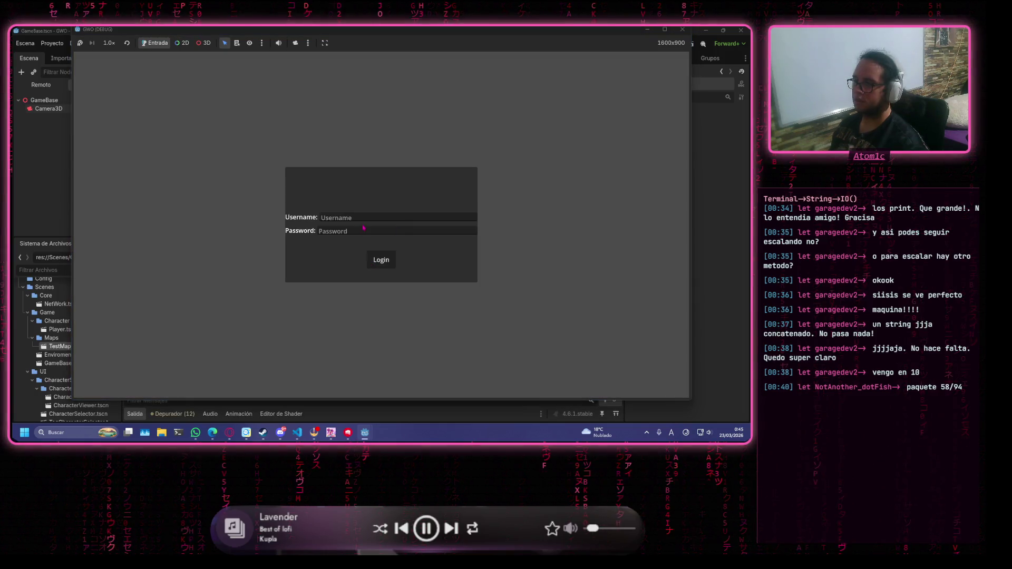
Log in with the test username and password, then enter the game as the 'clean' character
left_click(363, 217)
type("wea")
key("Tab")
type("wea")
left_click(390, 268)
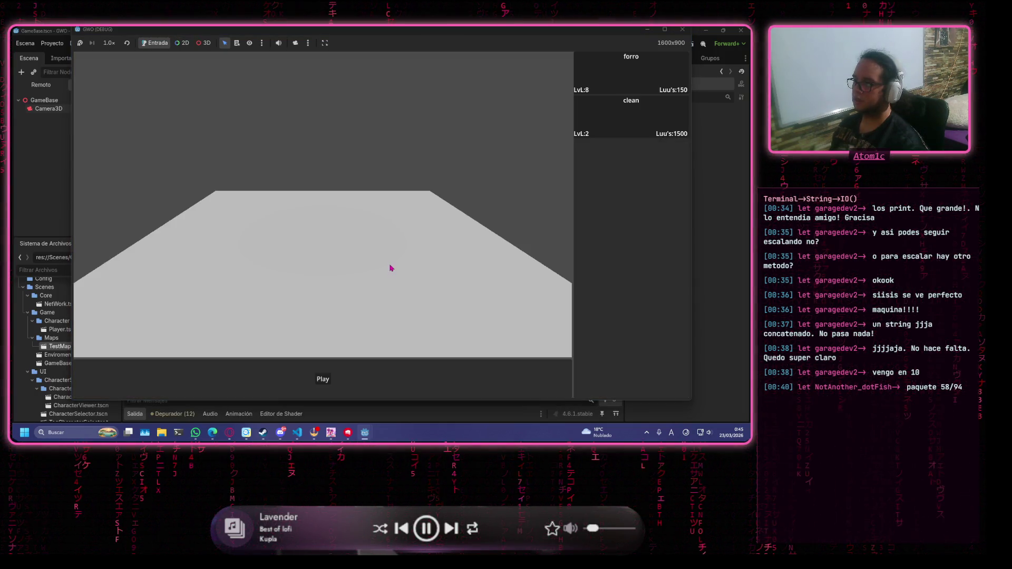
left_click(323, 379)
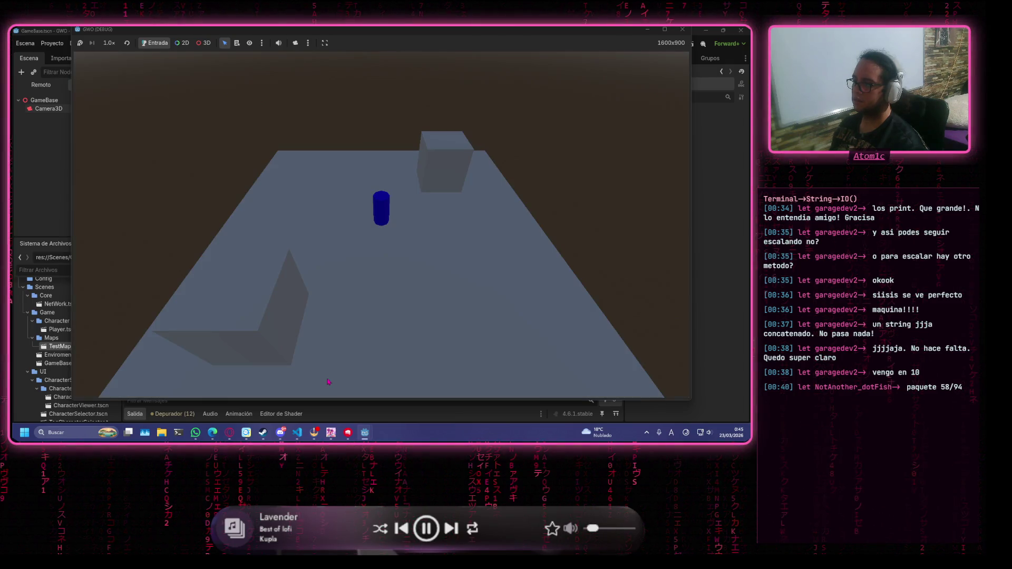
Snap the game window to the top-right quarter of the screen
key("super+Down")
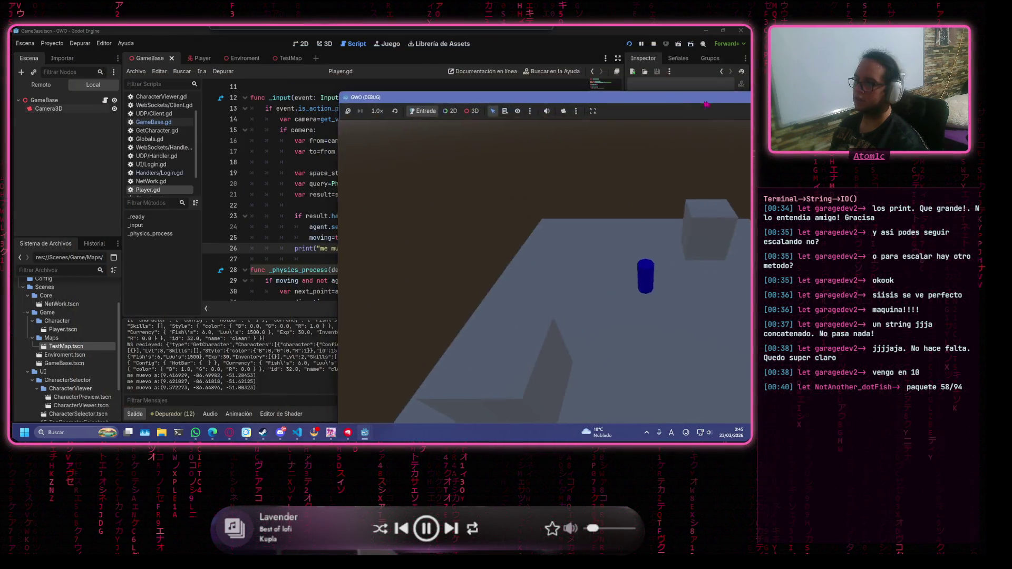
key("super+Right")
key("super+Up")
left_click(575, 154)
Right-click many floor spots to move the character around, then close the game window
right_click(501, 127)
right_click(642, 179)
right_click(622, 147)
right_click(605, 119)
right_click(543, 122)
right_click(528, 153)
right_click(581, 181)
right_click(496, 174)
right_click(496, 173)
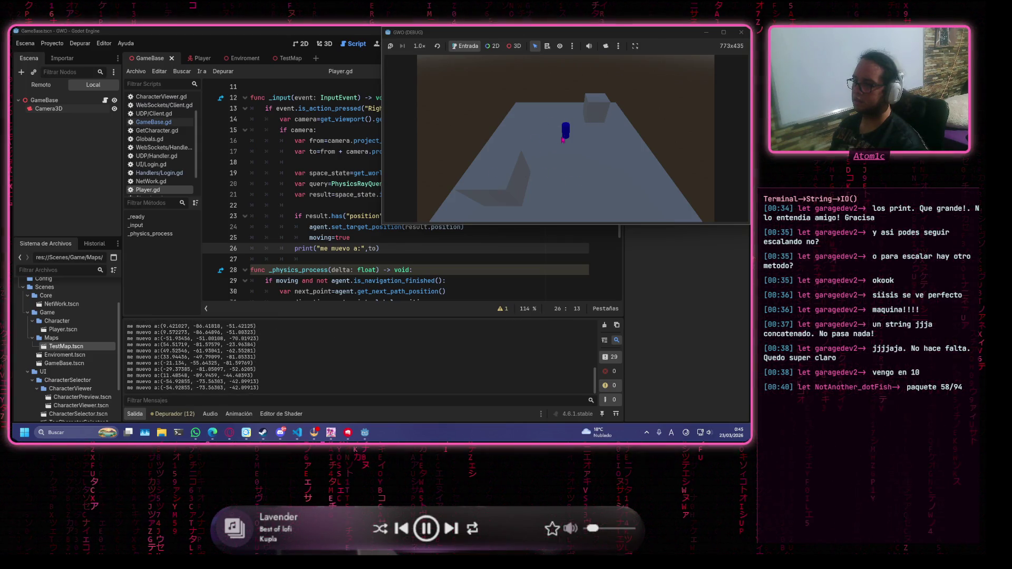
right_click(599, 102)
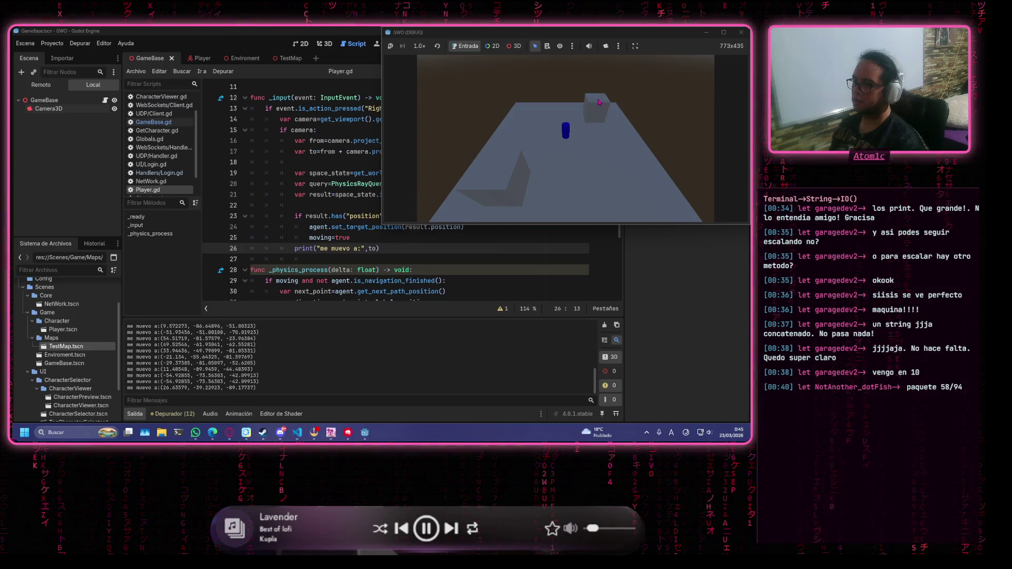
right_click(529, 113)
right_click(529, 113)
right_click(530, 113)
right_click(530, 114)
right_click(529, 115)
right_click(528, 116)
right_click(528, 117)
right_click(528, 118)
right_click(527, 118)
right_click(527, 118)
right_click(527, 118)
right_click(529, 116)
right_click(531, 114)
right_click(532, 112)
right_click(579, 103)
right_click(611, 95)
left_click(741, 32)
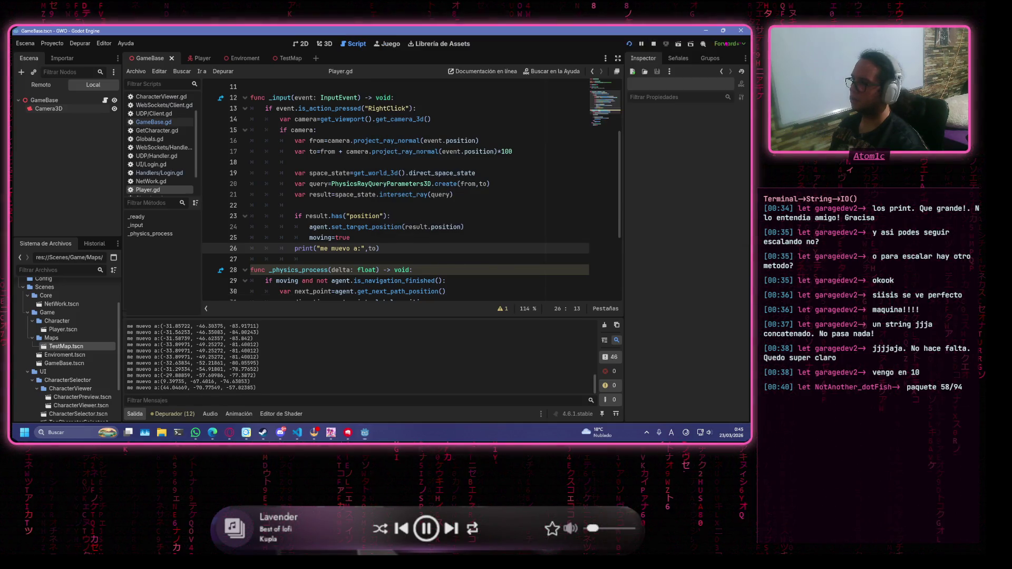
Change line 26 to print("me muevo desde:",from,"\n a :",to), save, and rerun the game
left_click(380, 249)
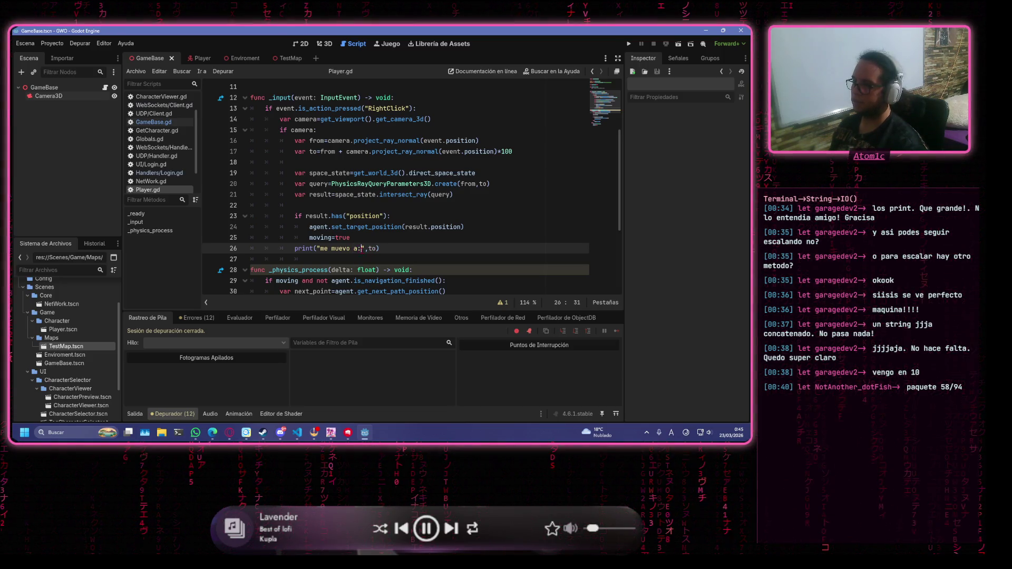
mouse_move(372, 269)
key("Delete")
type("desde:\",")
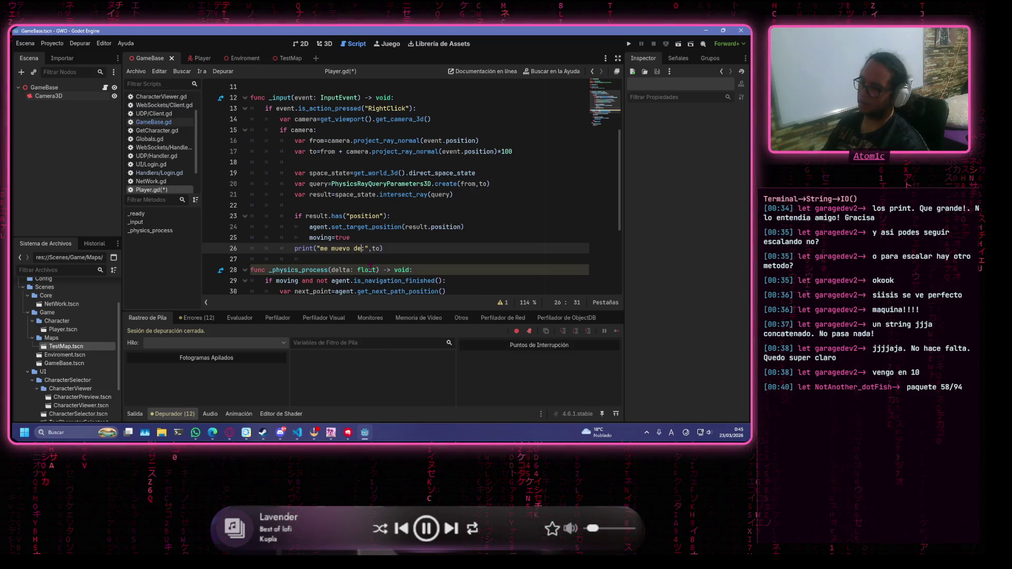
type("from")
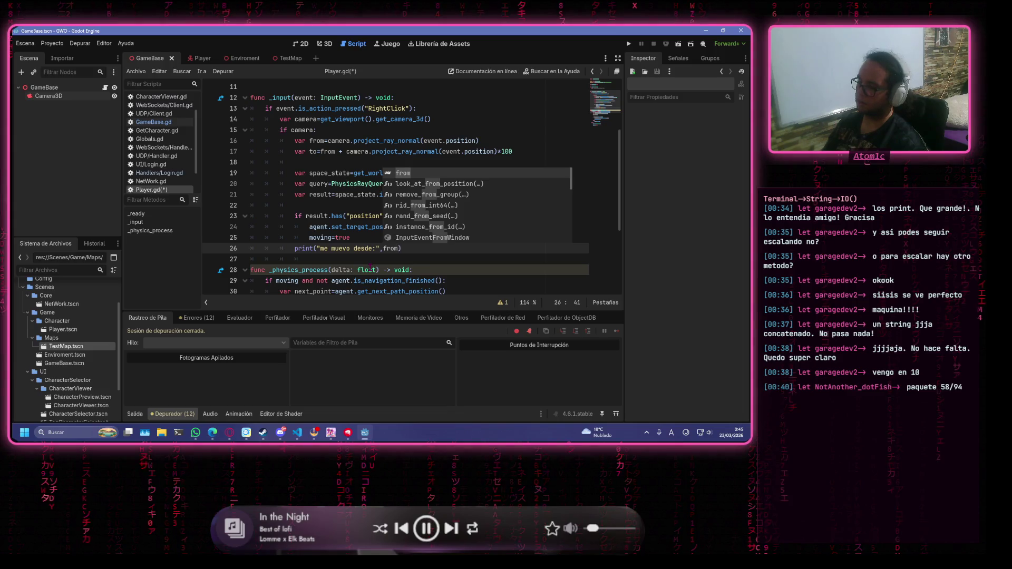
type(",\"")
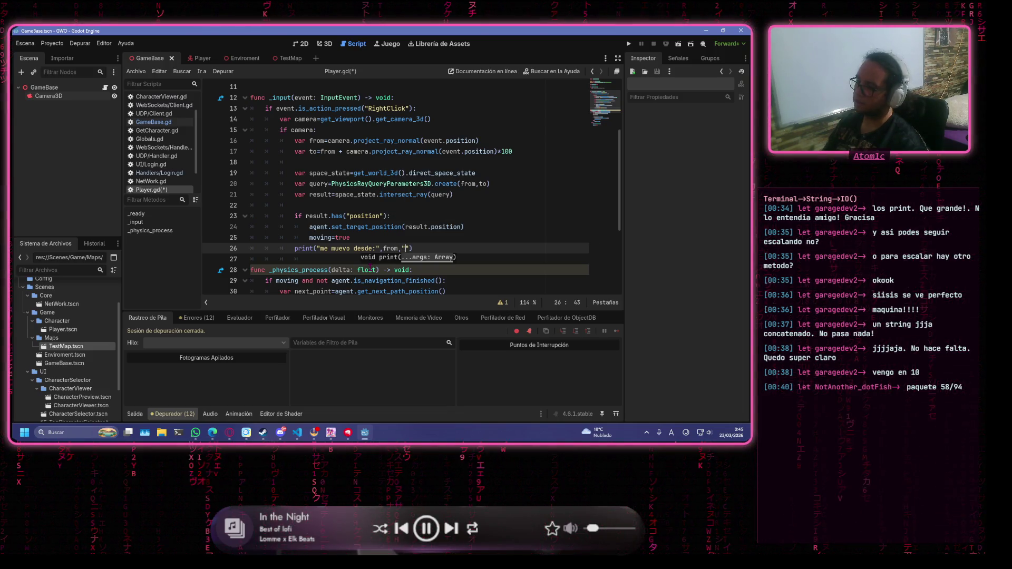
type("/")
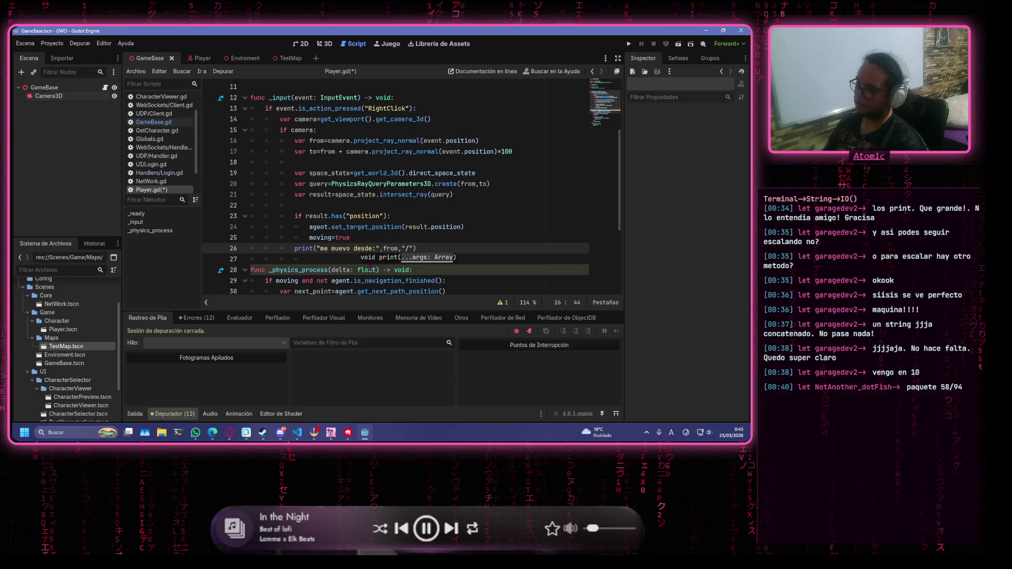
type("  a ")
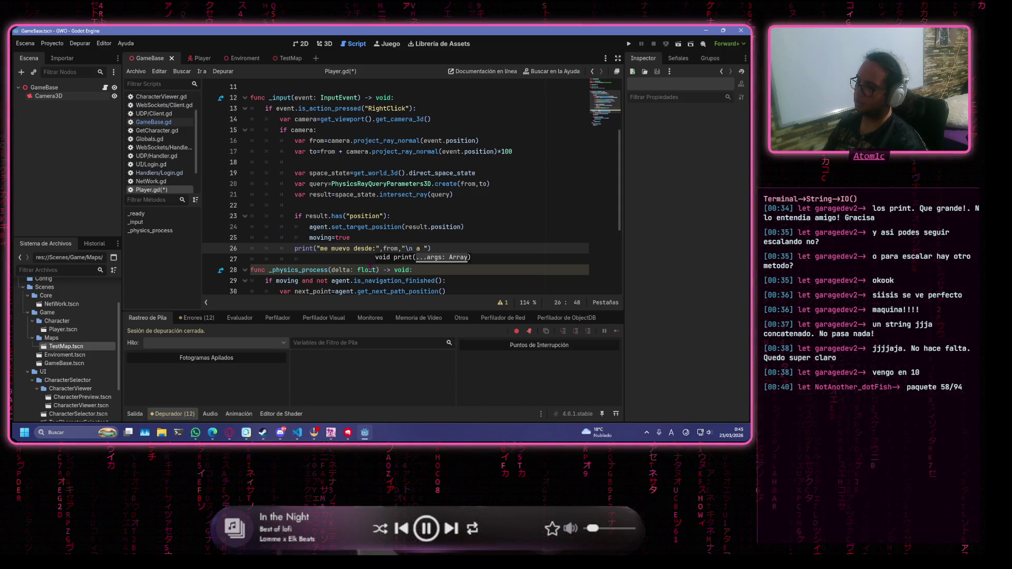
type(": ")
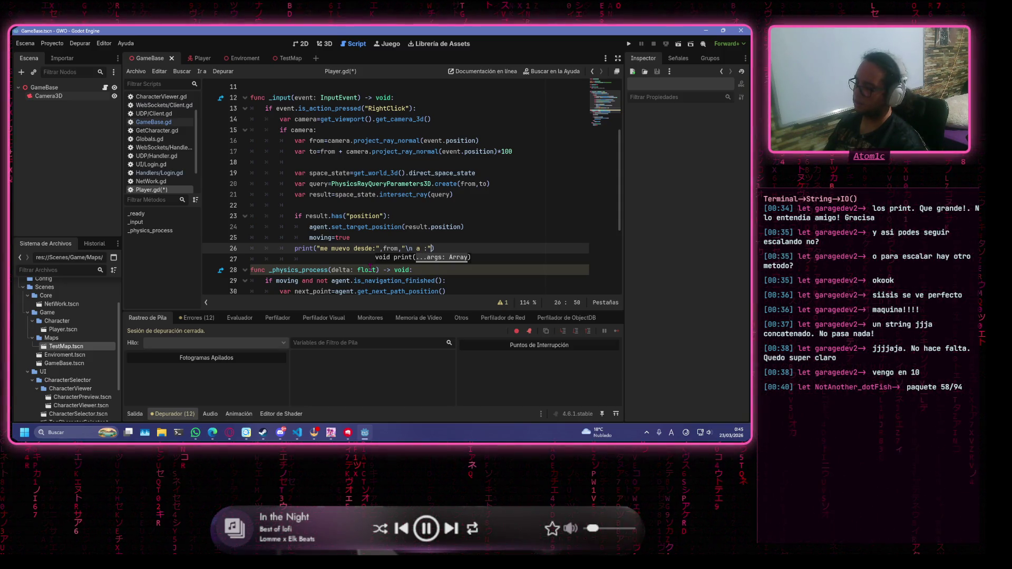
type("to")
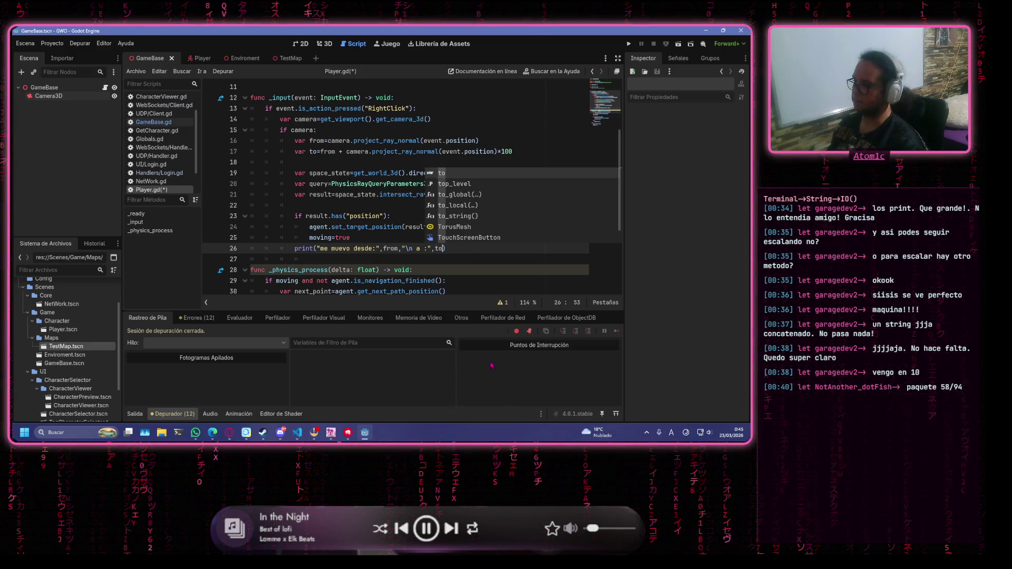
key("Left")
key("Left")
key("Left")
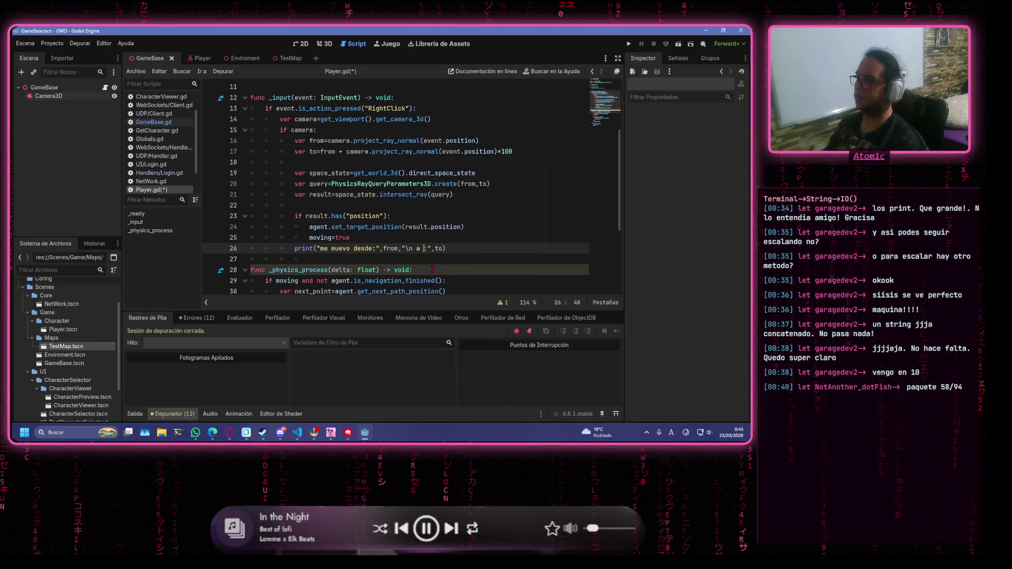
key("ctrl+s")
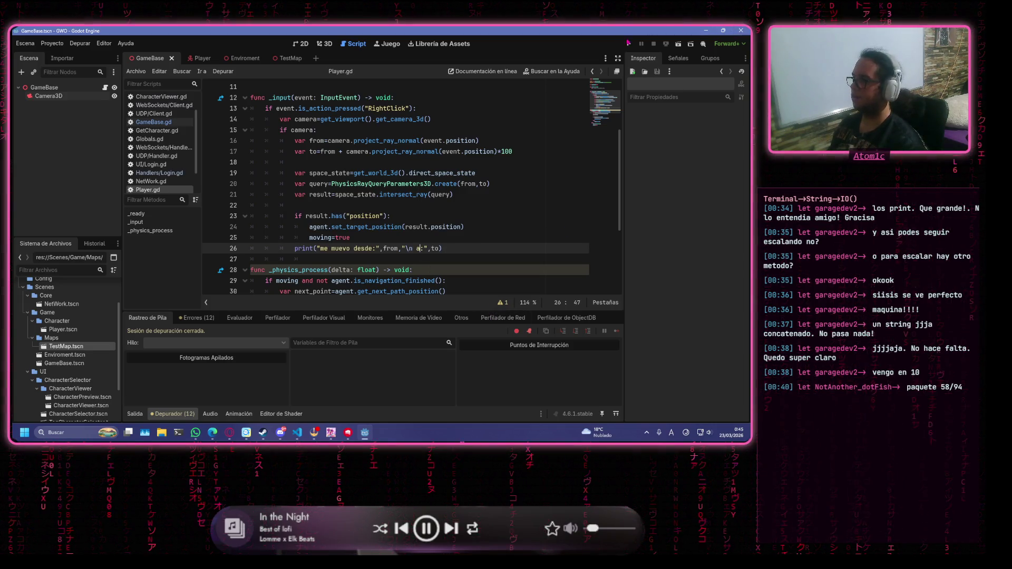
left_click(630, 45)
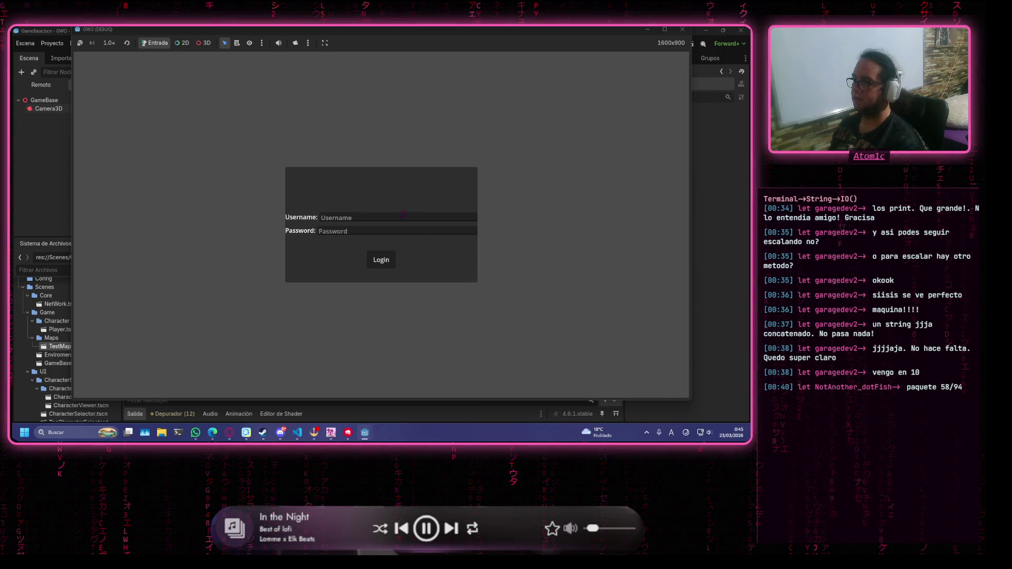
Enter the username and password, fix the mistyped password and resubmit the login
left_click(404, 214)
type("wea")
key("Tab")
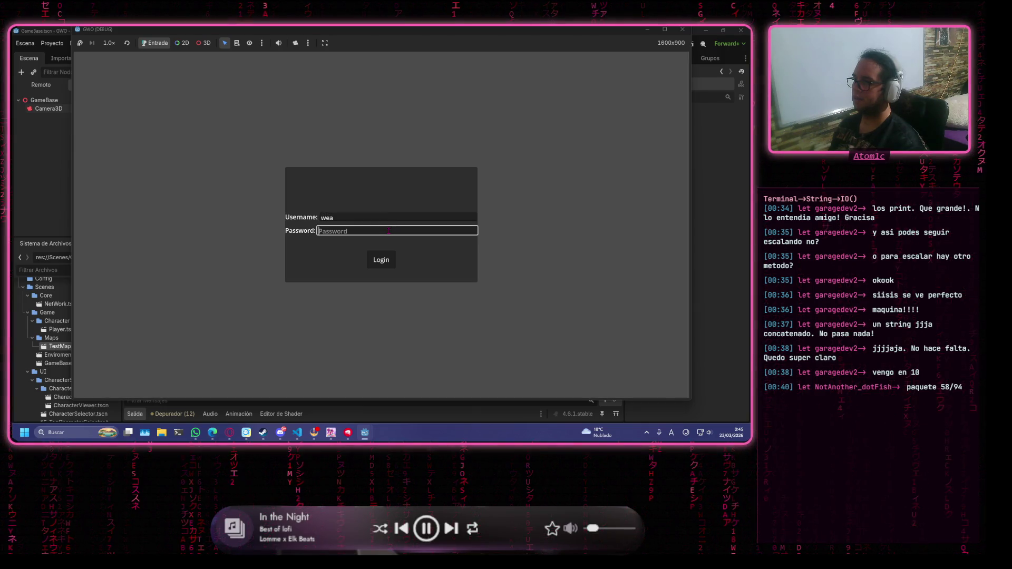
type("wae")
left_click(382, 260)
left_click(357, 232)
key("BackSpace")
key("BackSpace")
type("ea")
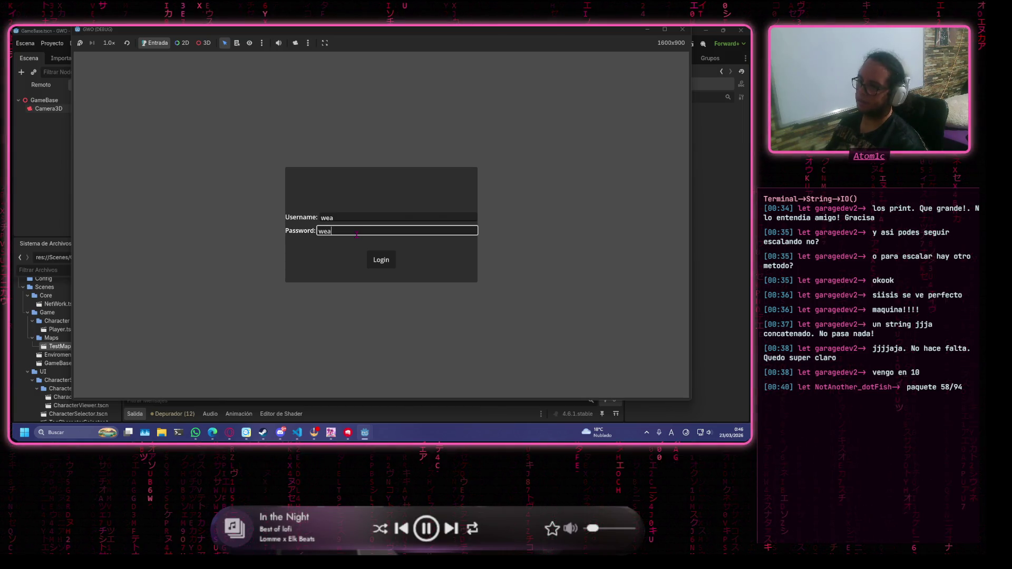
key("Return")
left_click(380, 232)
key("Return")
left_click(423, 232)
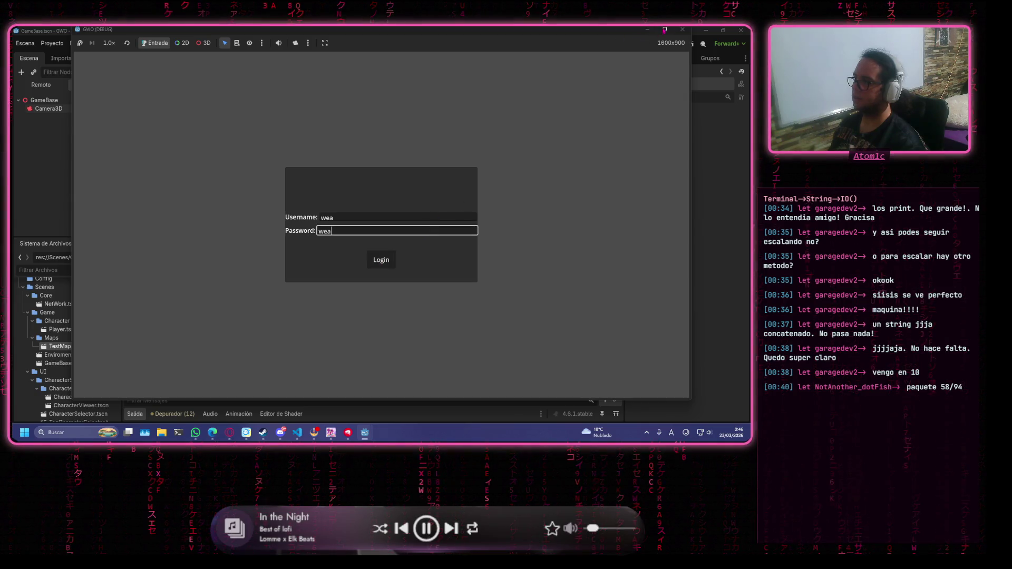
Stop the game, relaunch it with F6, log in again and pick a character
key("F8")
key("F6")
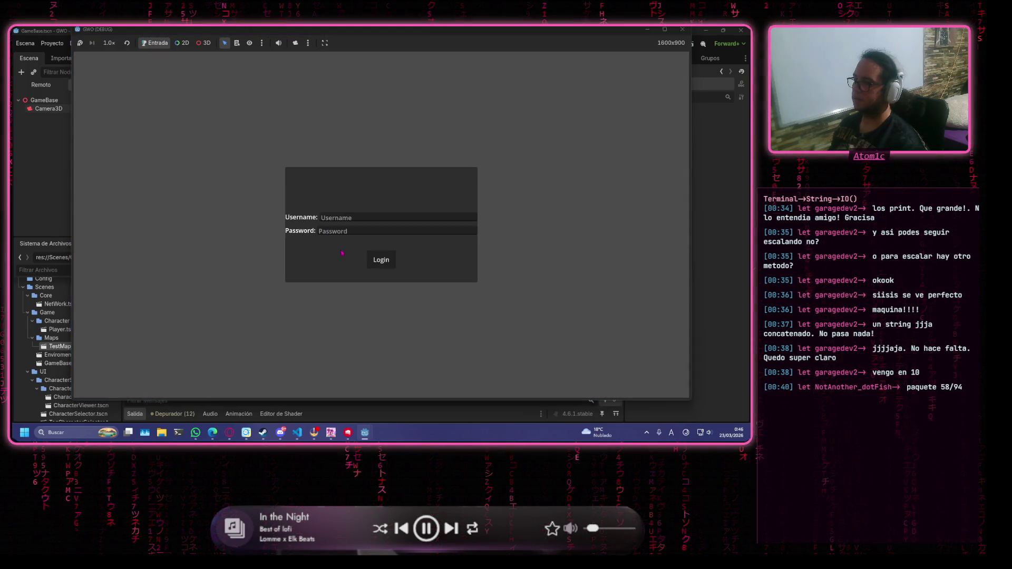
left_click(364, 220)
type("wea")
key("Tab")
type("we")
left_click(373, 256)
left_click(631, 71)
Choose the character 'clean', start playing, and shrink the game window beside the script editor
left_click(635, 113)
left_click(322, 379)
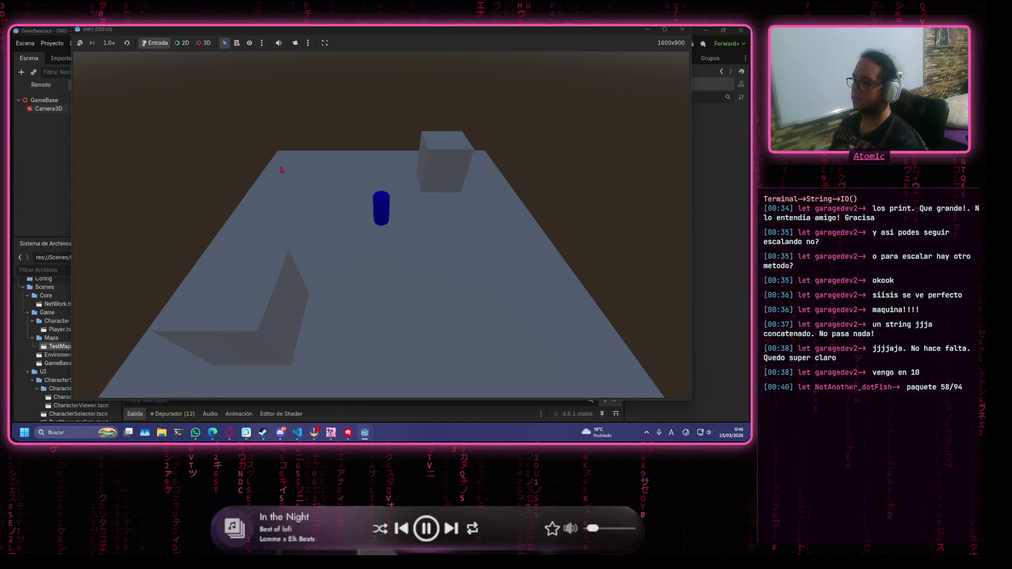
mouse_move(389, 43)
left_mouse_down()
mouse_move(422, 58)
mouse_move(528, 63)
mouse_move(624, 258)
left_mouse_up()
Click floor points to walk the character up the map and then to the right
left_click(628, 278)
left_click(633, 316)
left_click(605, 334)
left_click(582, 324)
left_click(572, 306)
left_click(543, 285)
left_click(536, 253)
left_click(538, 228)
left_click(544, 214)
left_click(551, 201)
left_click(557, 200)
left_click(595, 198)
left_click(607, 198)
left_click(608, 198)
left_click(608, 198)
left_click(608, 198)
left_click(608, 198)
left_click(608, 198)
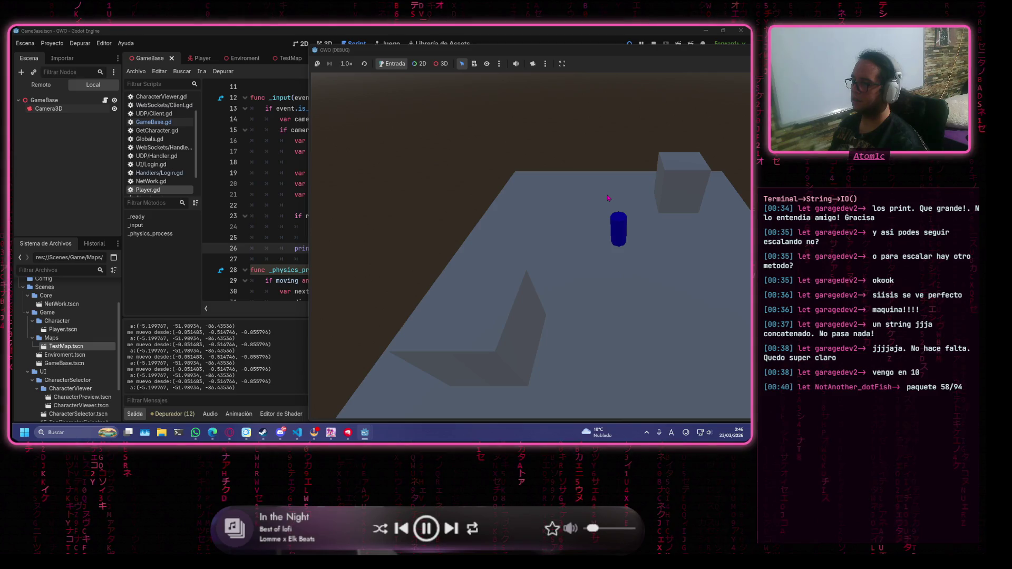
Send the character to lower and up-left floor targets, then close the game
left_click(617, 406)
left_click(617, 406)
left_click(617, 406)
left_click(648, 387)
left_click(665, 382)
left_click(675, 379)
left_click(674, 379)
left_click(674, 379)
left_click(675, 379)
left_click(601, 306)
left_click(524, 231)
left_click(524, 230)
left_click(524, 231)
left_click(475, 185)
left_click(453, 168)
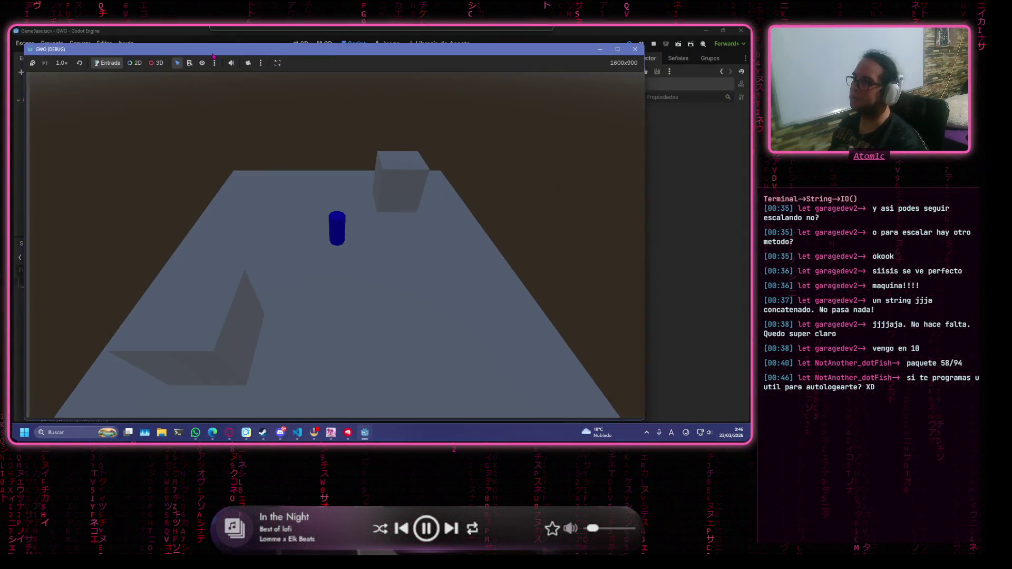
left_click(635, 49)
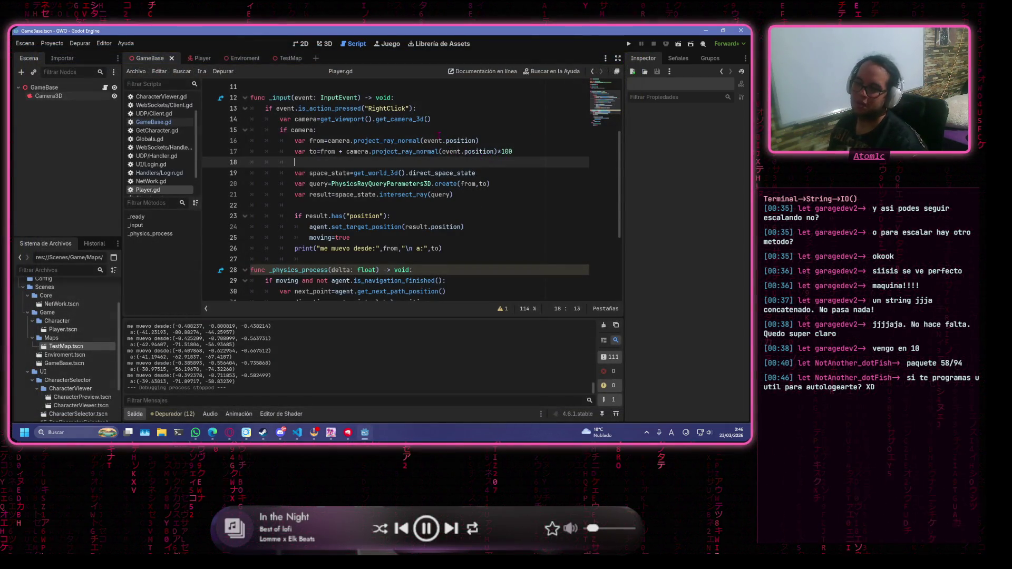
Review Player.gd's ray origin and ray end lines, then bring main.go in VS Code forward
left_click(393, 141)
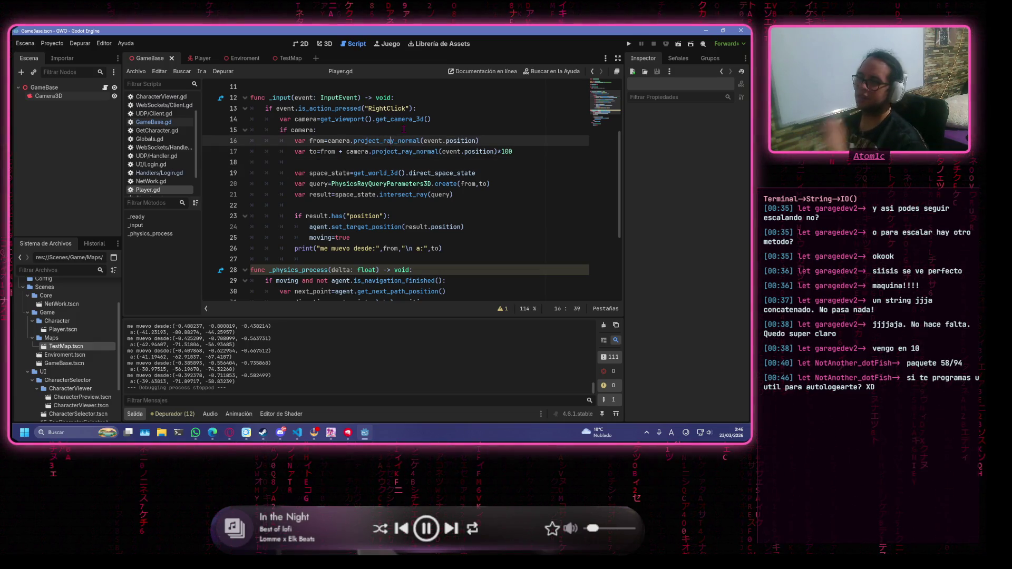
mouse_move(311, 109)
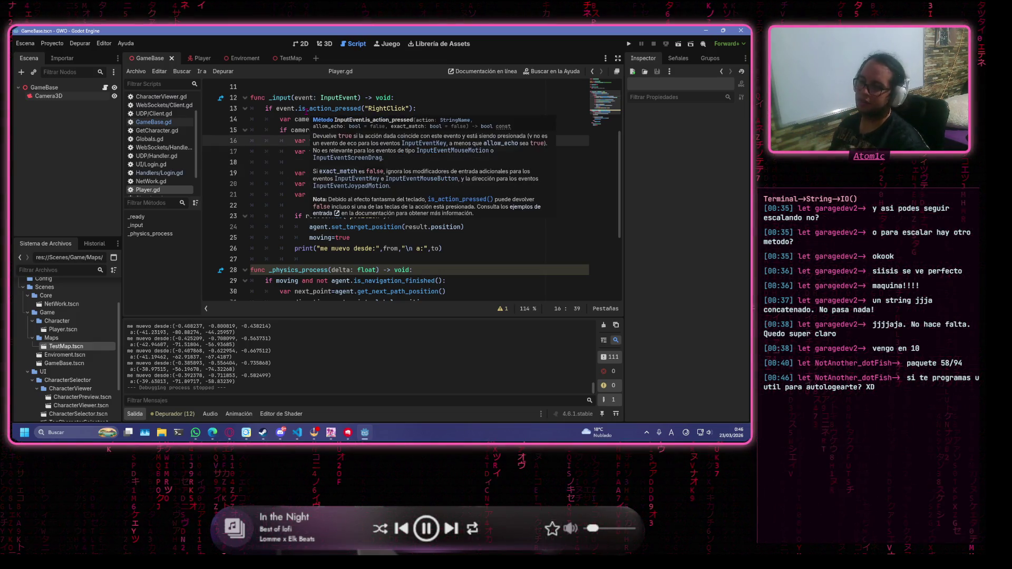
left_click(454, 150)
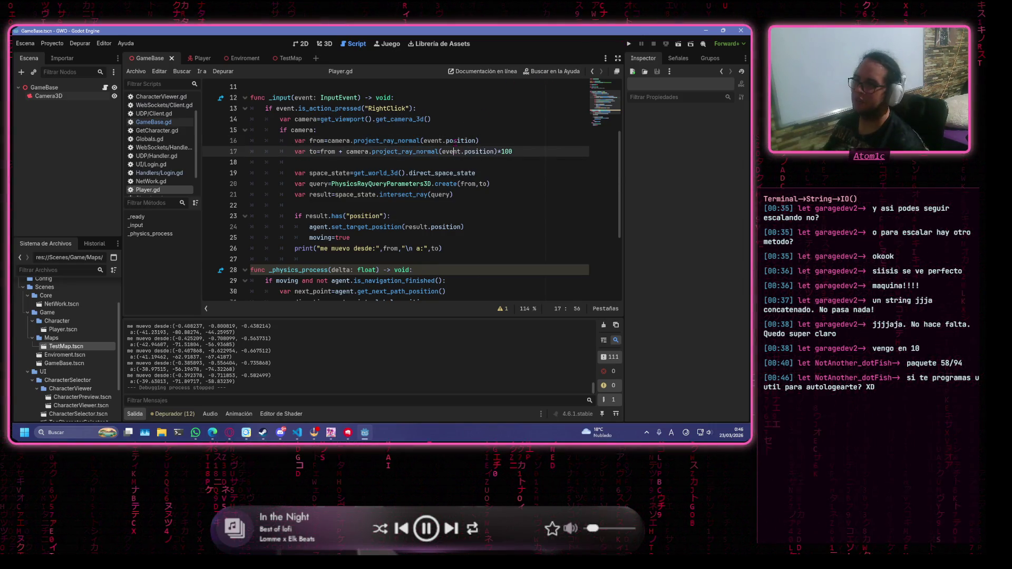
left_click(473, 227)
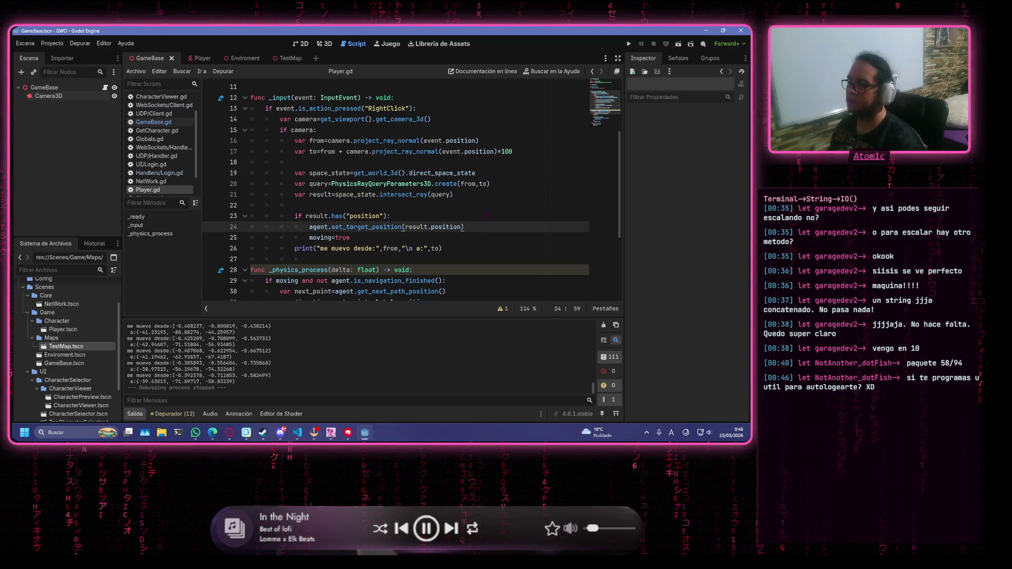
left_click(481, 217)
left_click(477, 162)
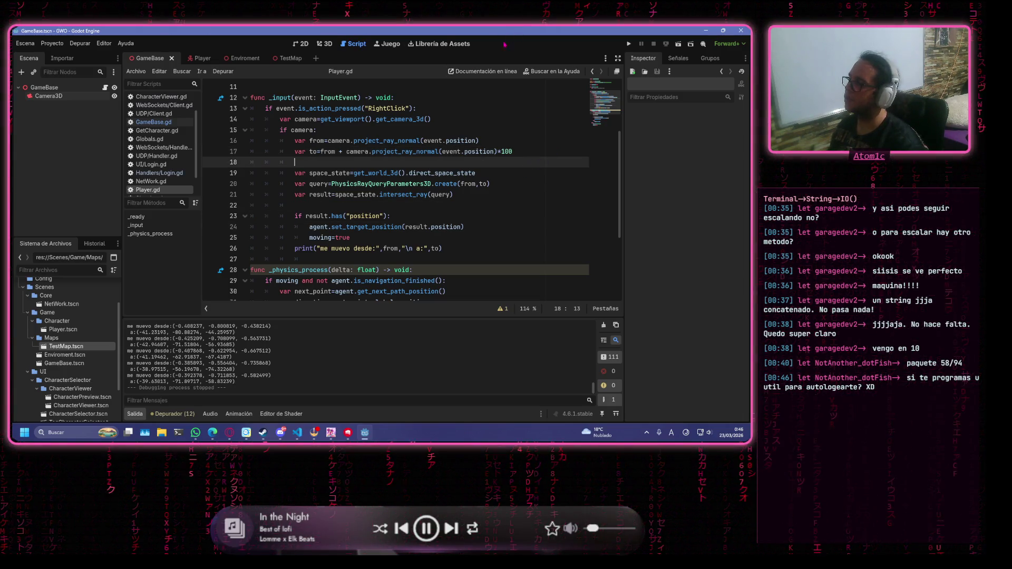
mouse_move(297, 432)
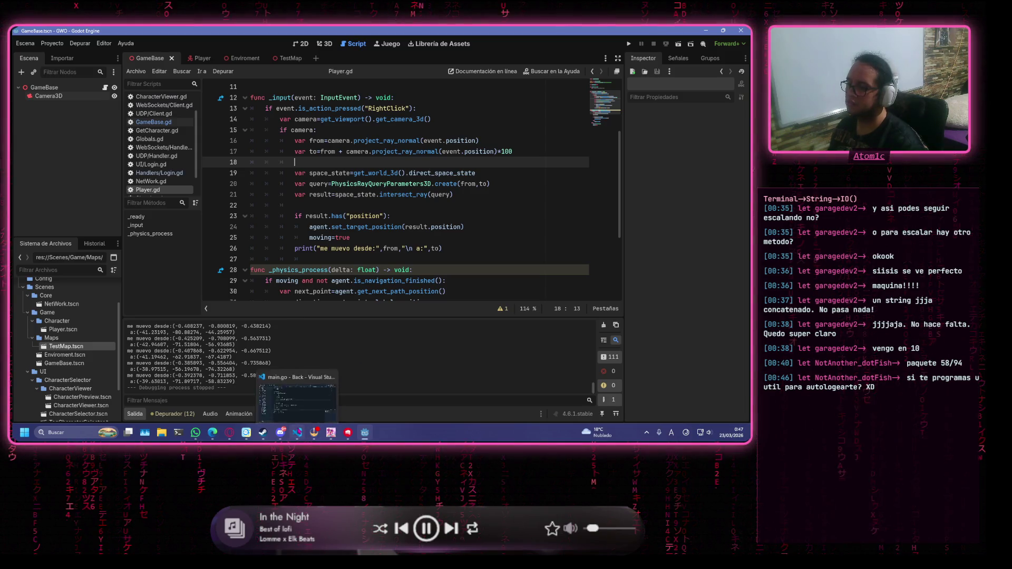
left_click(305, 399)
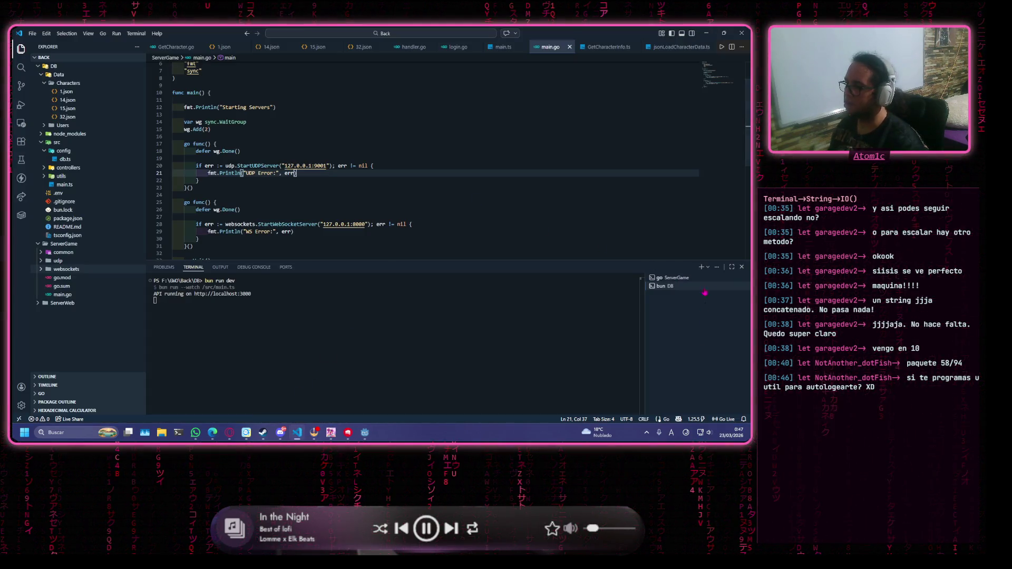
Inspect the 'go ServerGame' terminal's received, echo and client-disconnect log lines, then return to Godot
left_click(666, 277)
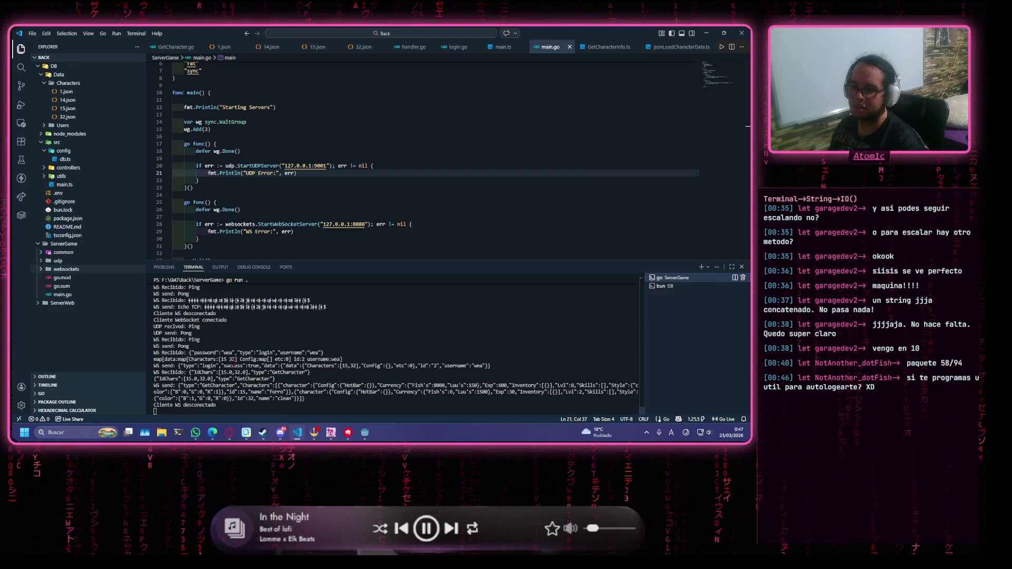
scroll(368, 318, "up", 5)
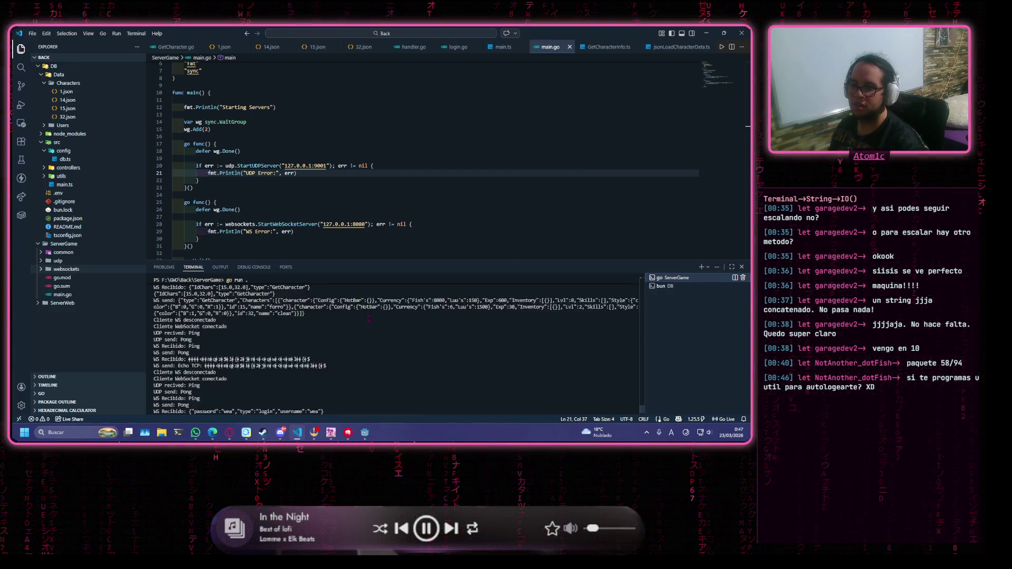
mouse_move(334, 344)
left_mouse_down()
mouse_move(218, 353)
mouse_move(158, 341)
left_mouse_up()
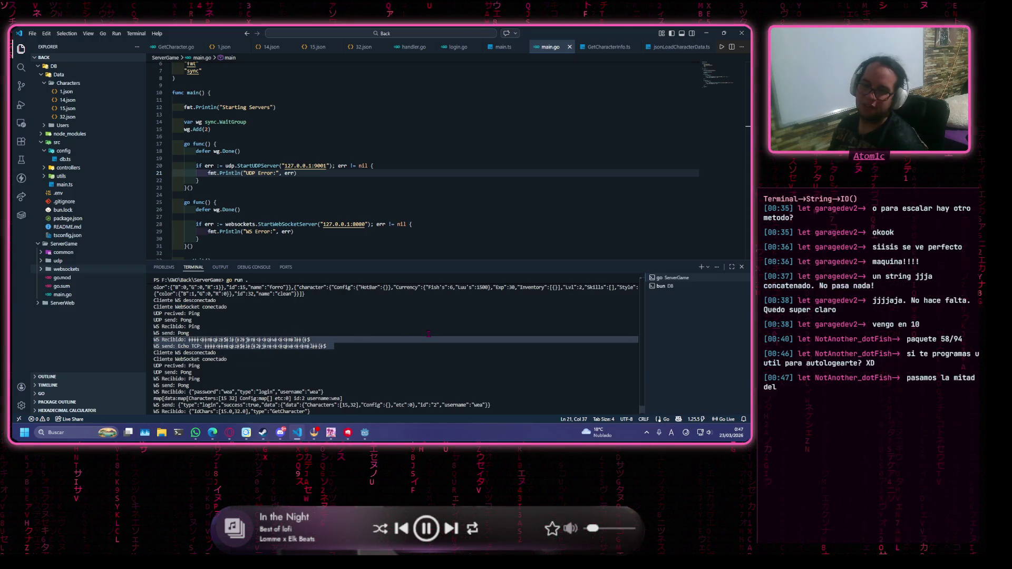
left_click(381, 337)
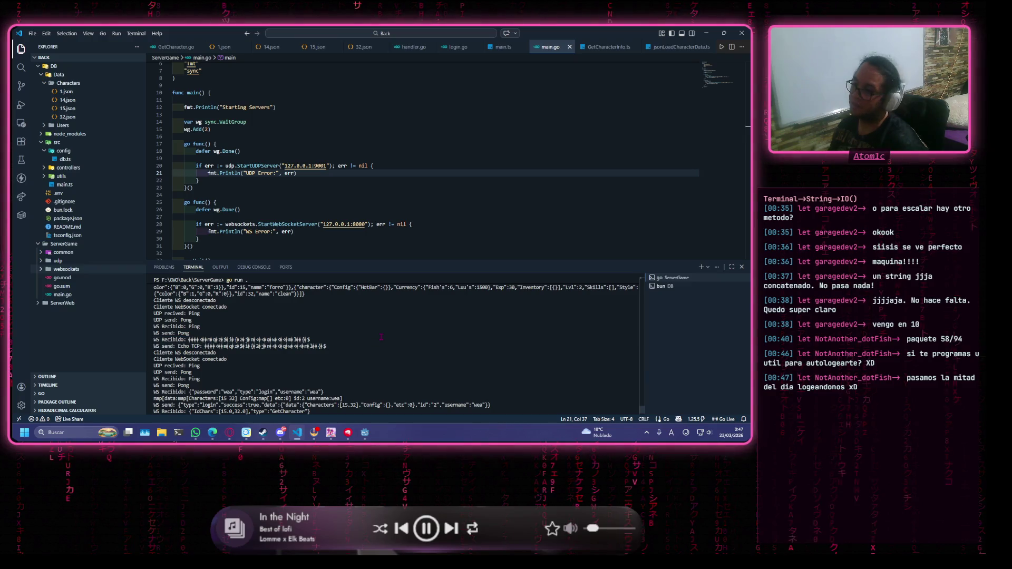
left_click_drag(343, 348, 144, 344)
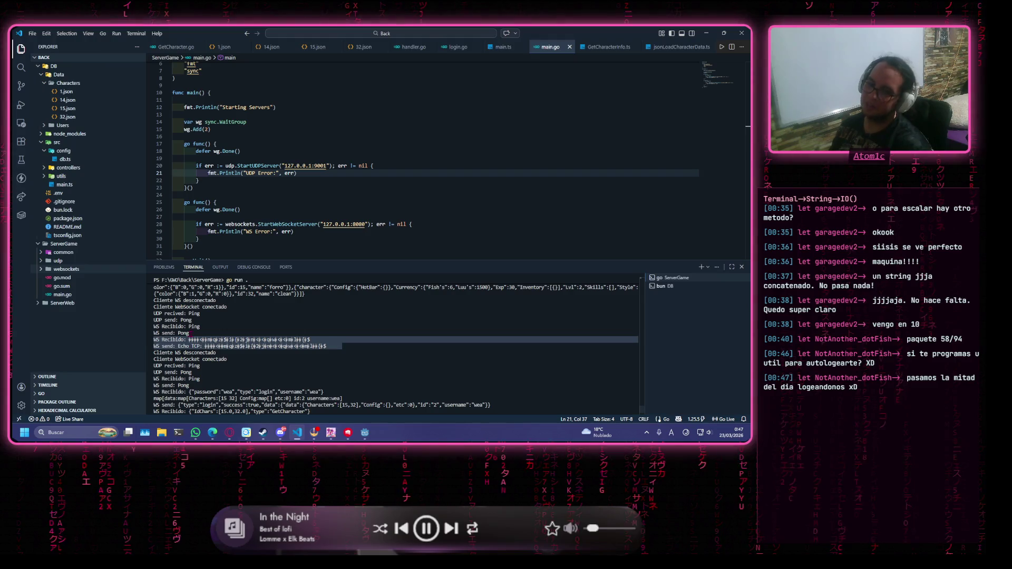
left_click(324, 343)
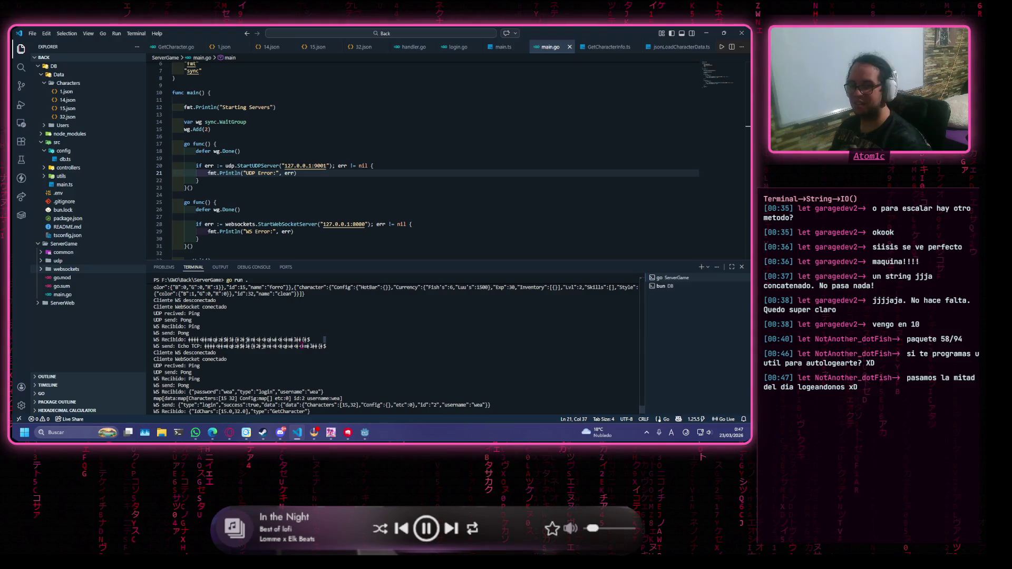
left_click_drag(365, 352, 154, 340)
key("ctrl+c")
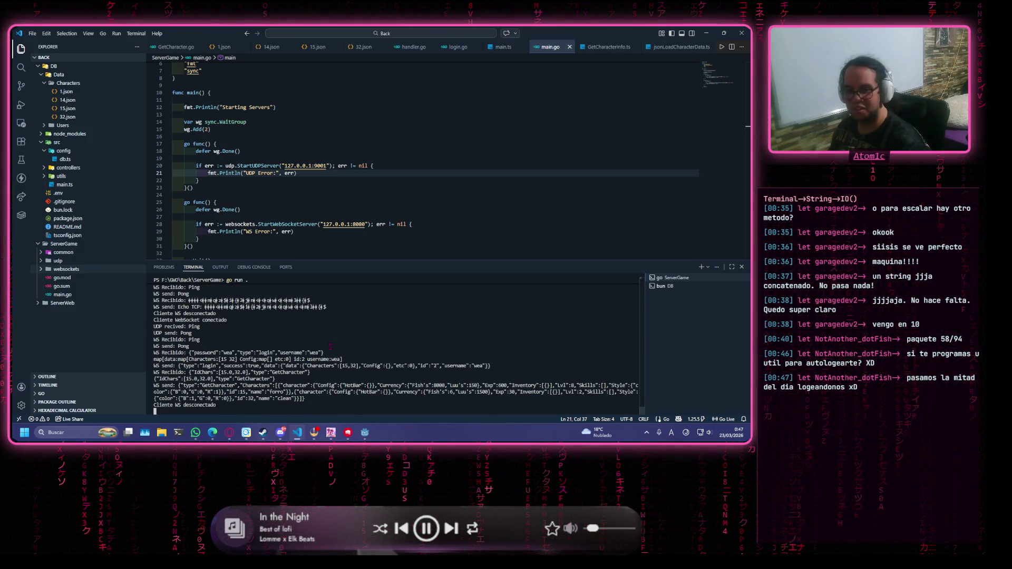
left_click(364, 432)
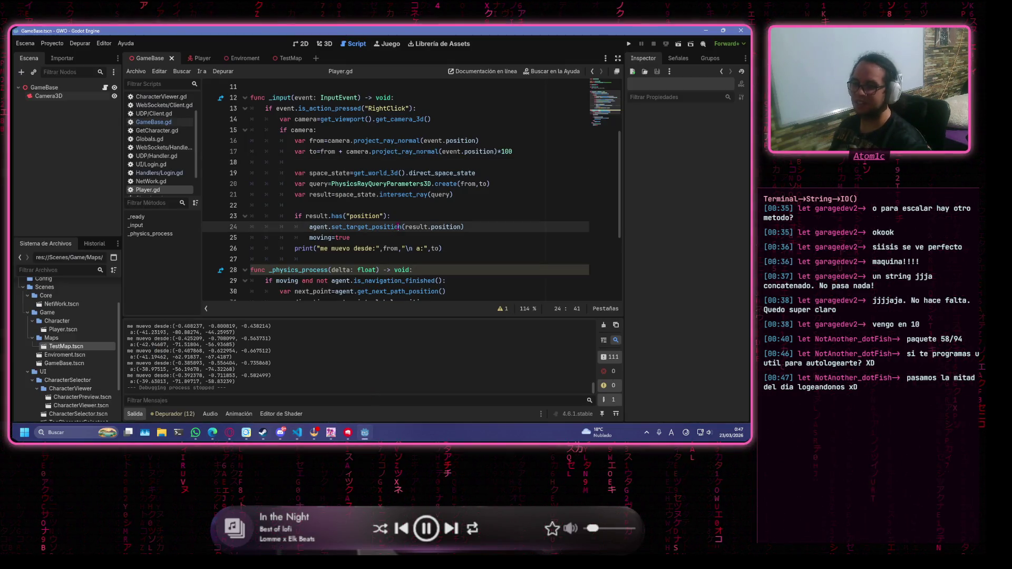
Select the GameBase root node, run the current scene, and close its debug window
left_click(469, 184)
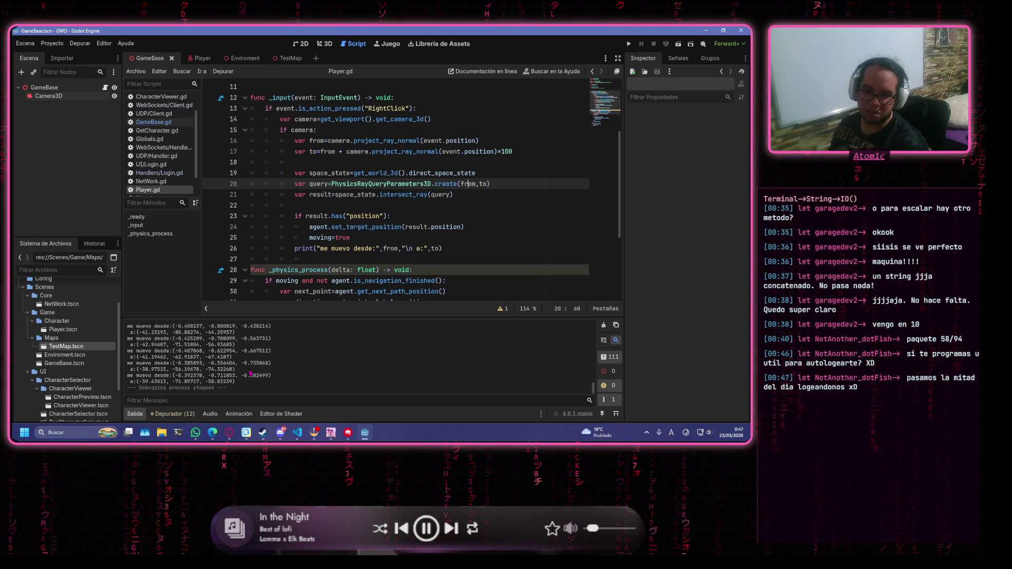
left_click(343, 195)
left_click(373, 152)
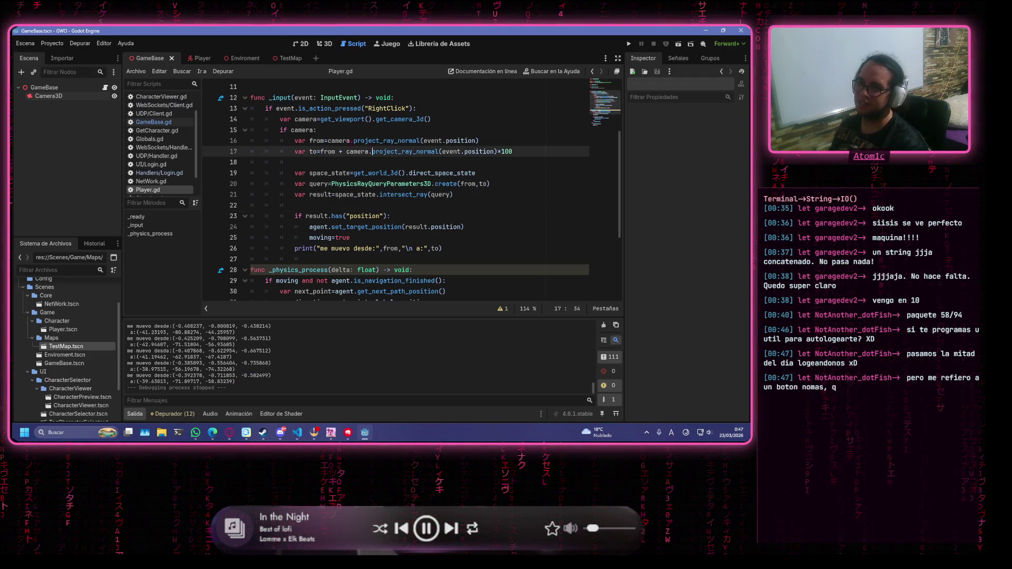
left_click(45, 87)
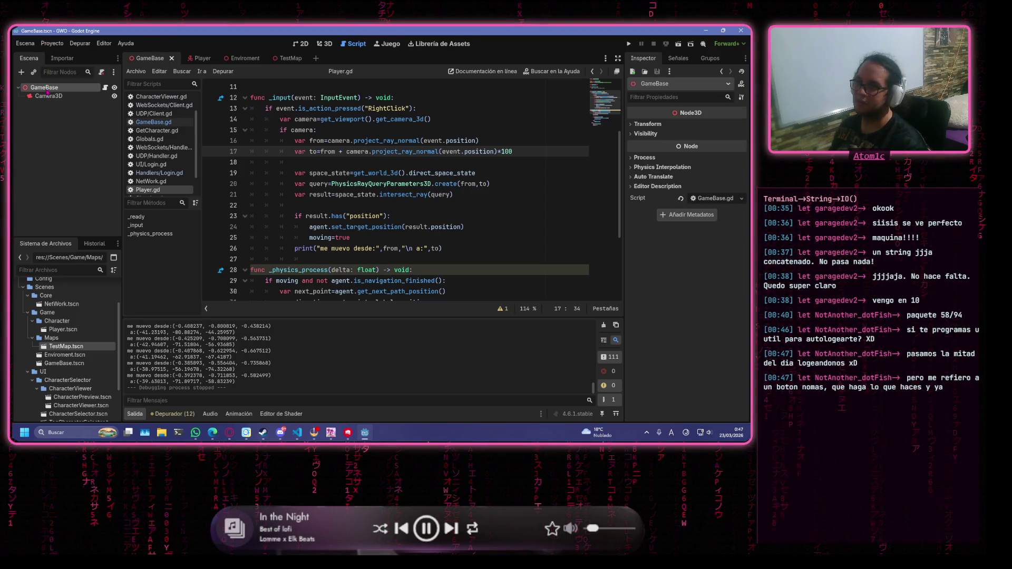
left_click(679, 44)
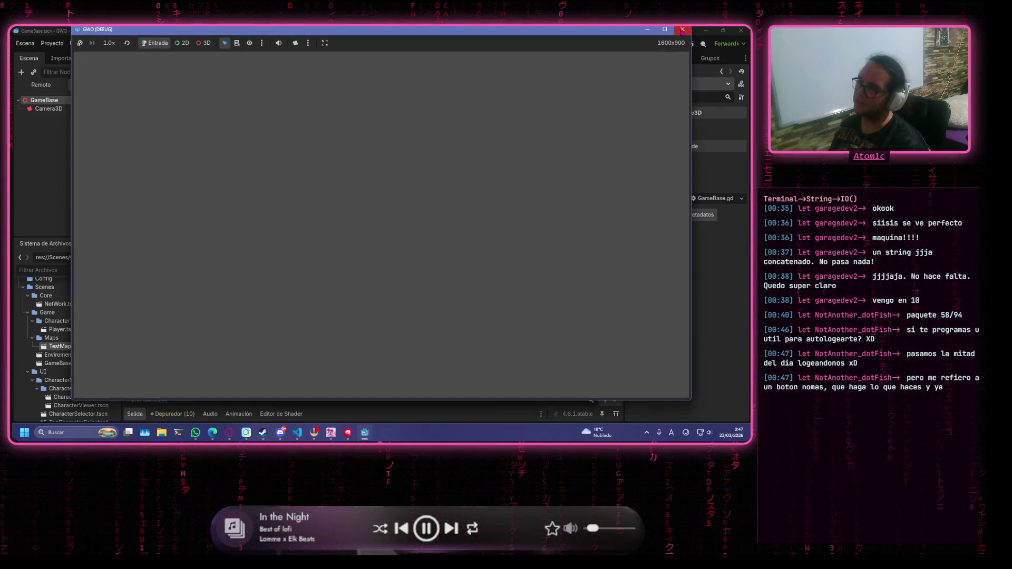
left_click(682, 30)
left_click(306, 172)
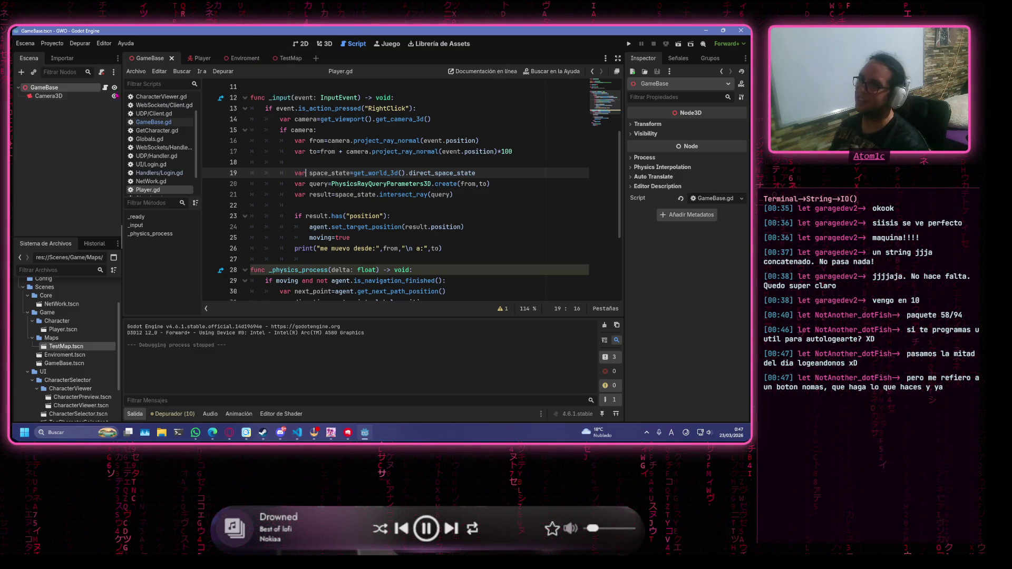
Flip through 3D, 2D and Script views, read PhysicsRayQueryParameters3D docs, then open the Player scene
left_click(326, 44)
left_click(300, 44)
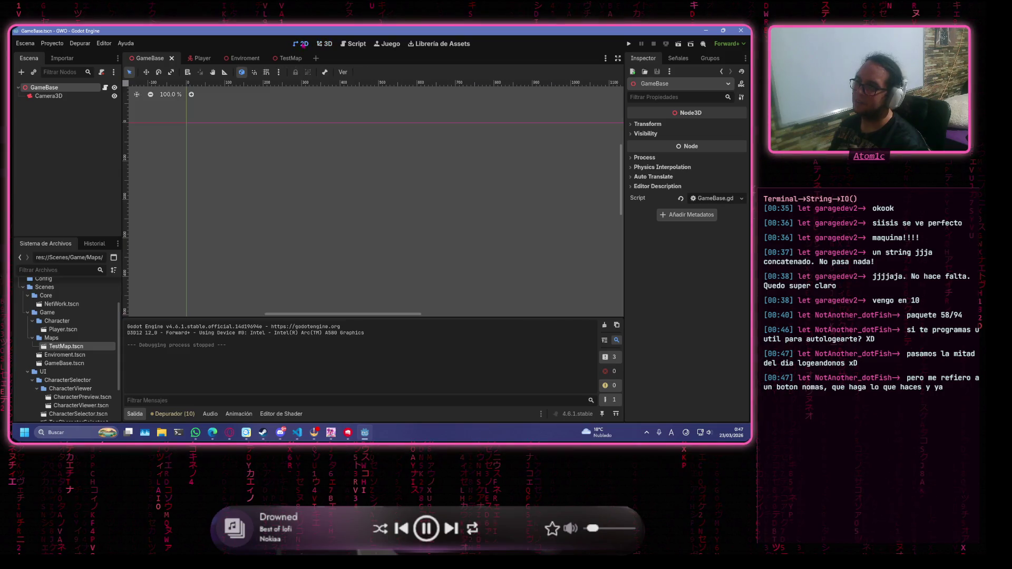
left_click(354, 44)
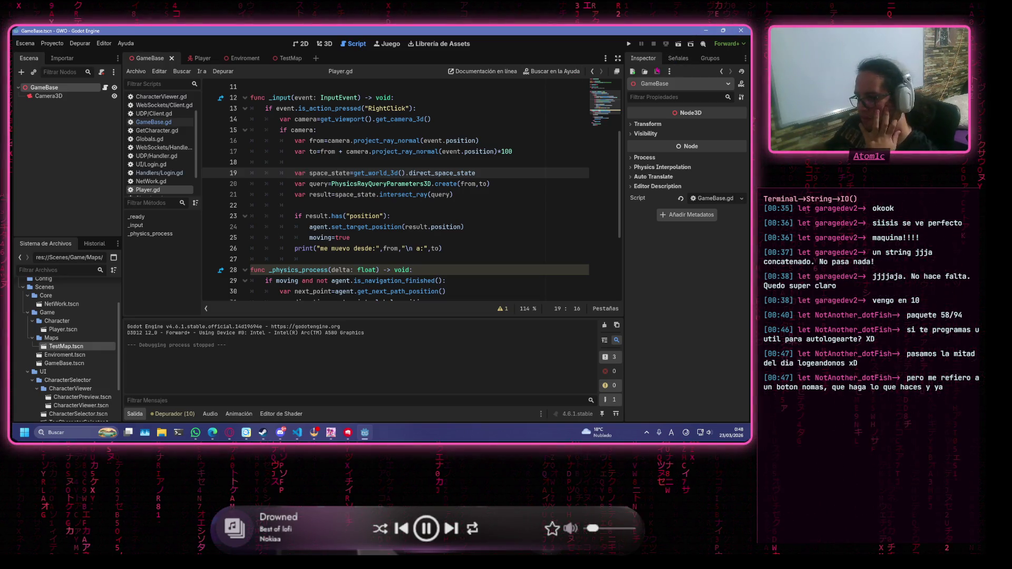
left_click(417, 184)
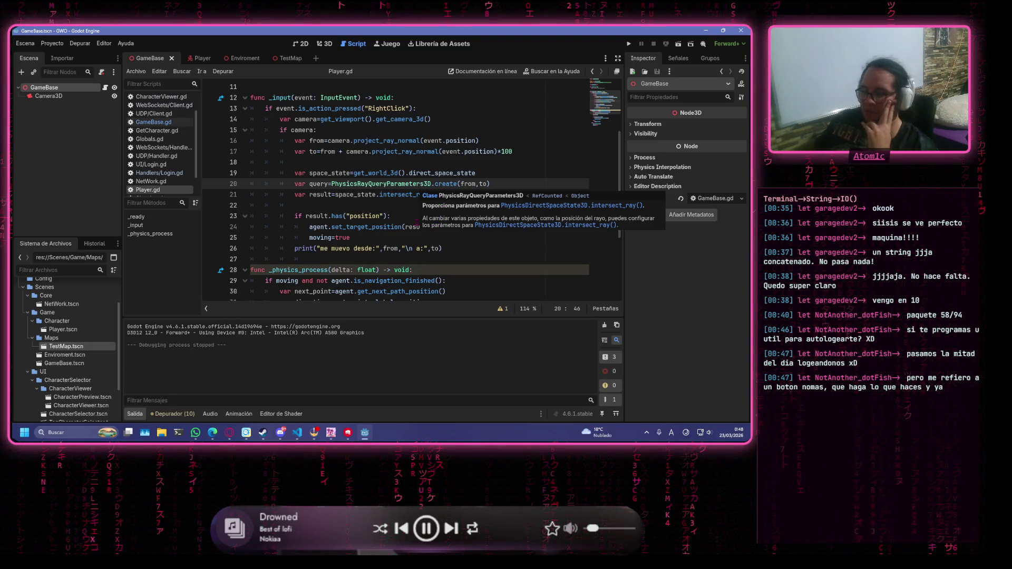
left_click(534, 120)
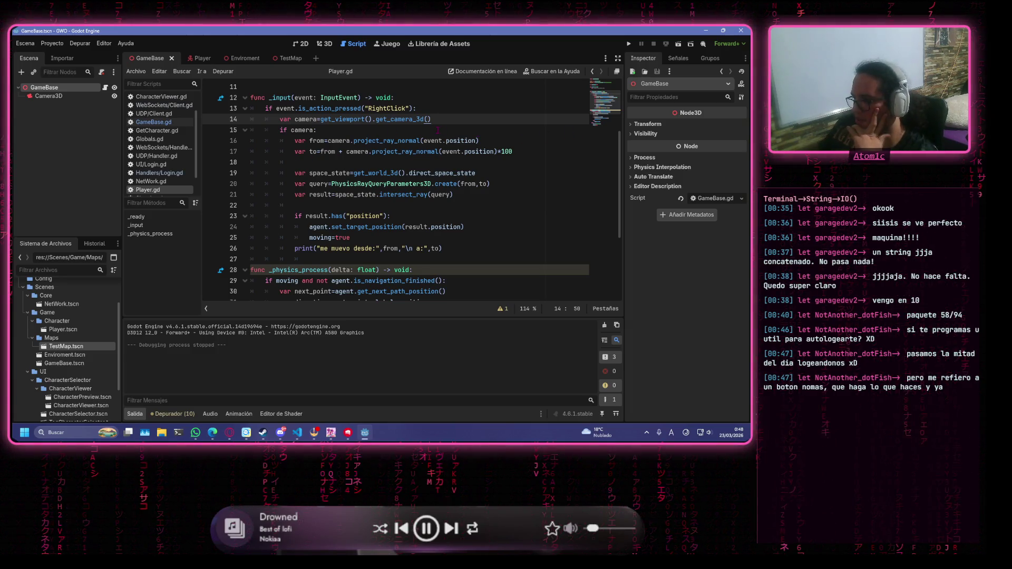
left_click(415, 129)
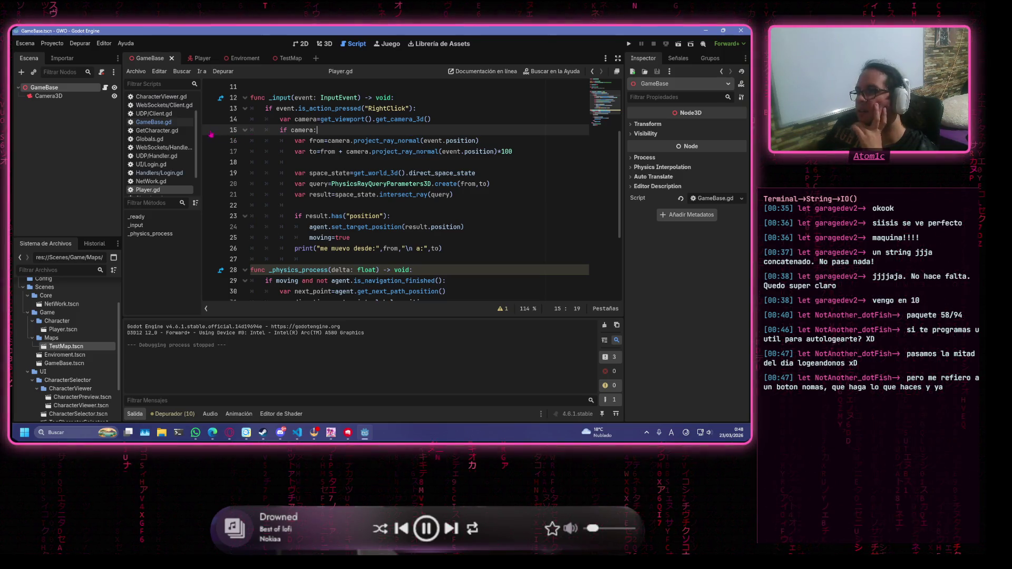
left_click(205, 59)
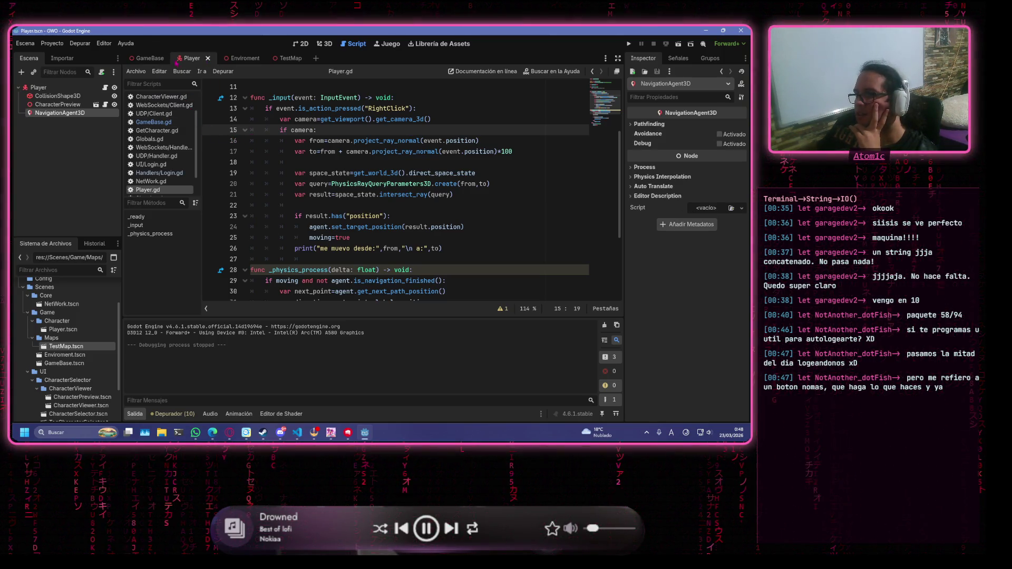
Check the Import dock, glance at Discord, and review Player.gd's set_target_position and moving lines
left_click(61, 59)
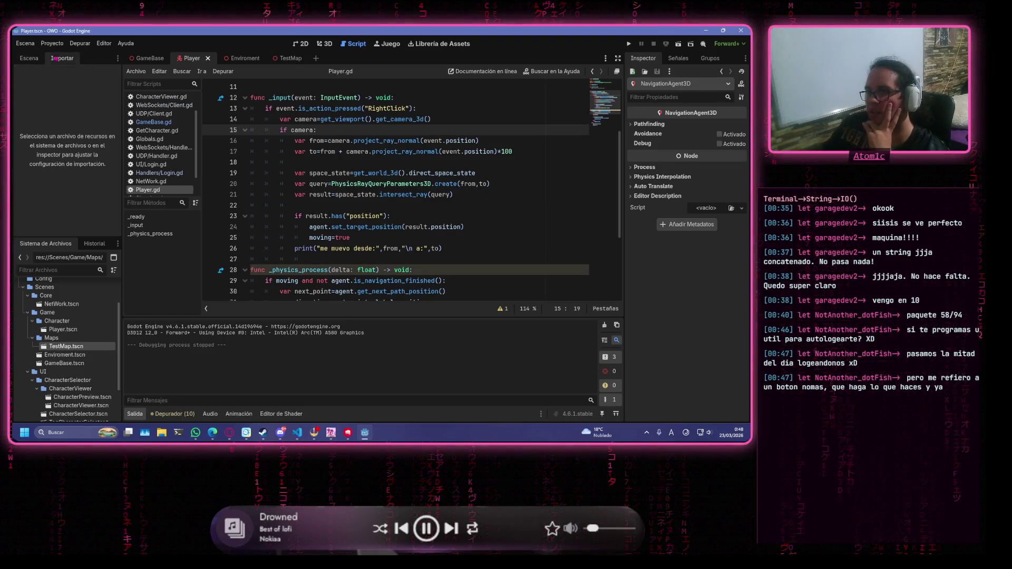
left_click(41, 59)
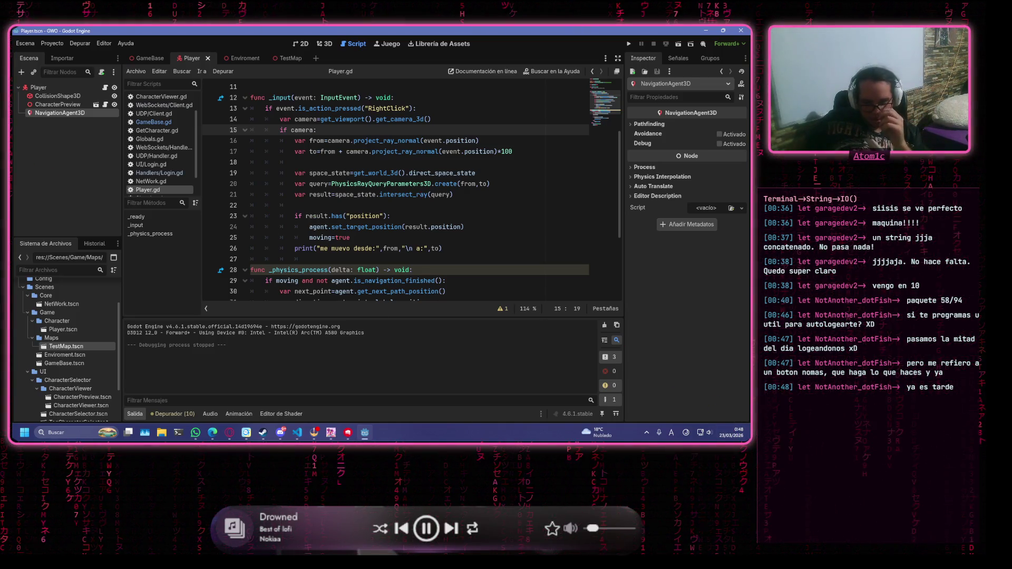
mouse_move(214, 436)
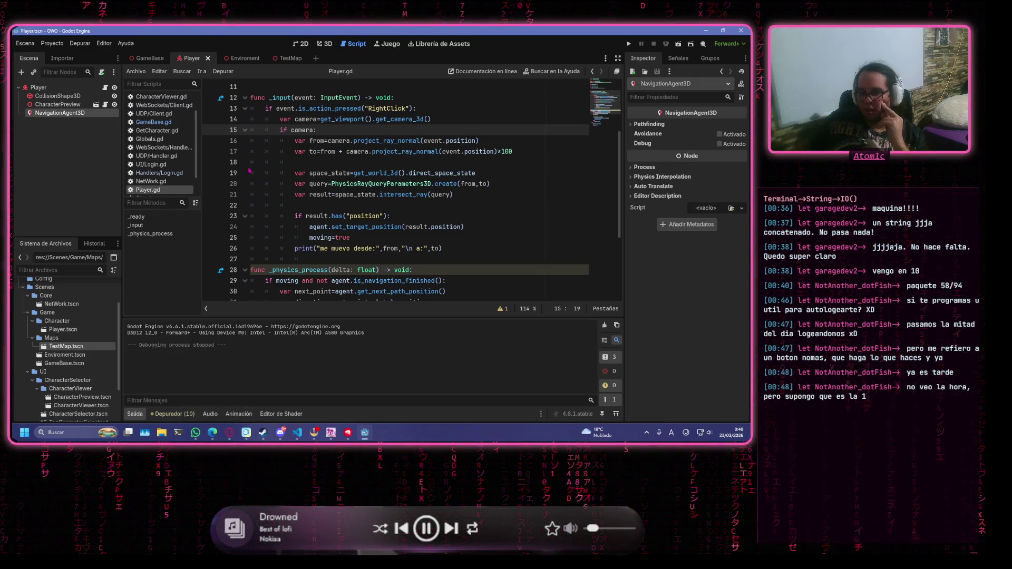
key("alt+Tab")
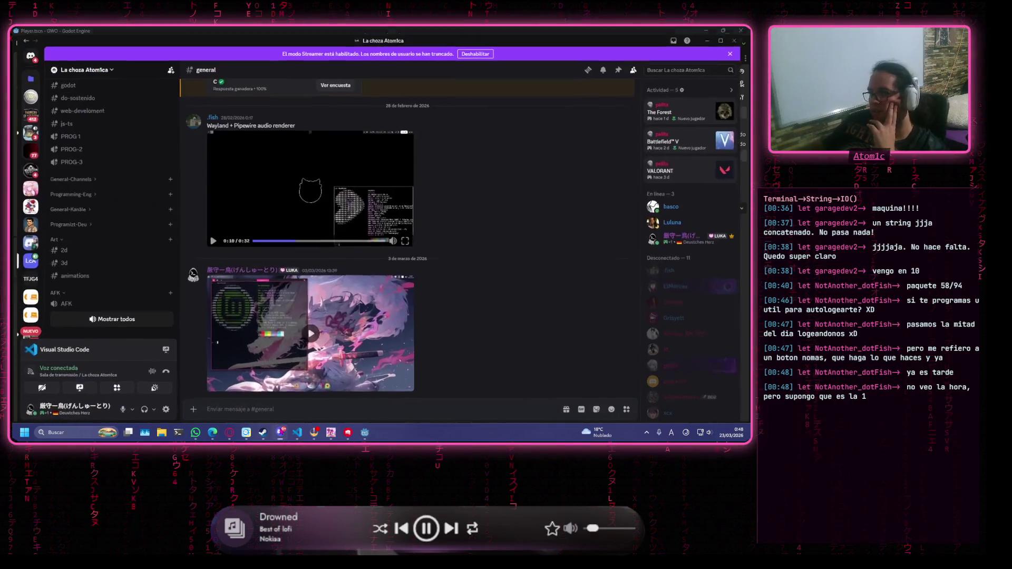
key("alt+Tab")
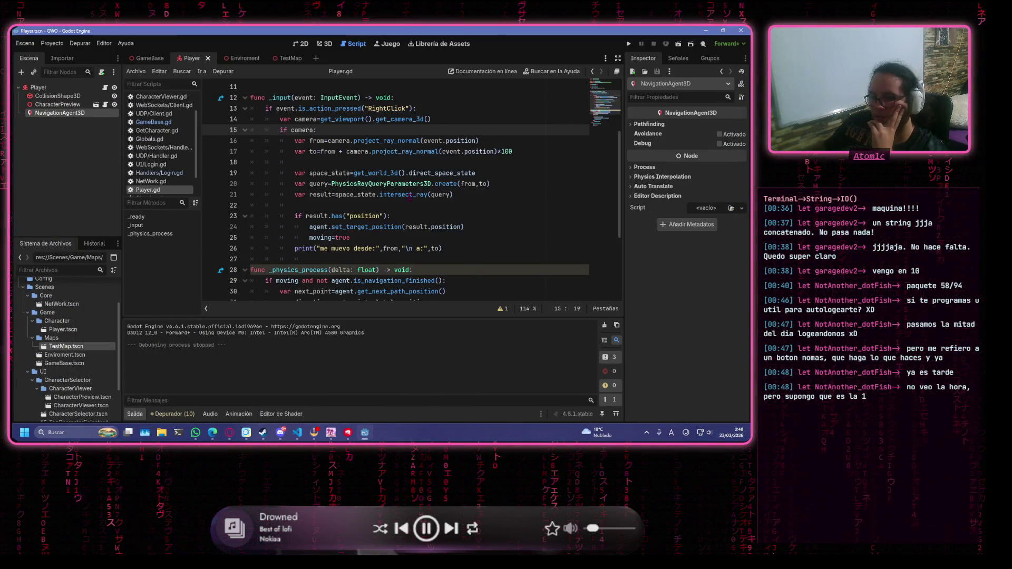
left_click(413, 195)
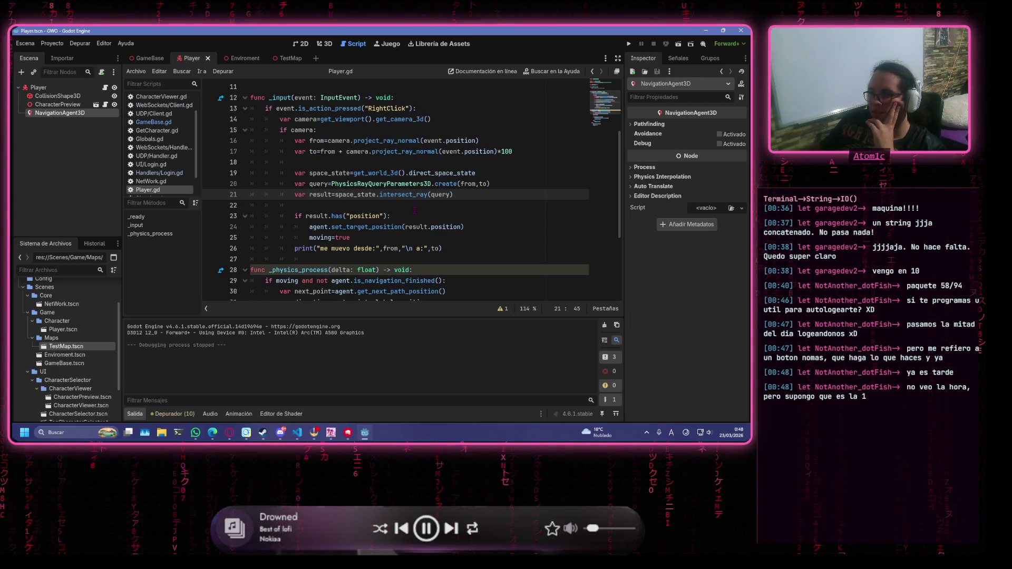
left_click(423, 230)
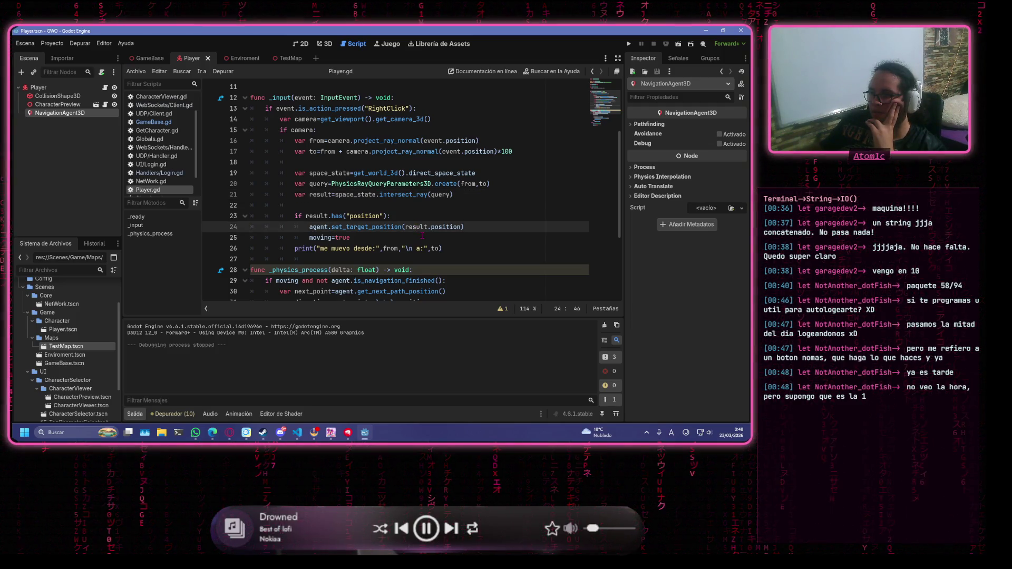
left_click(444, 239)
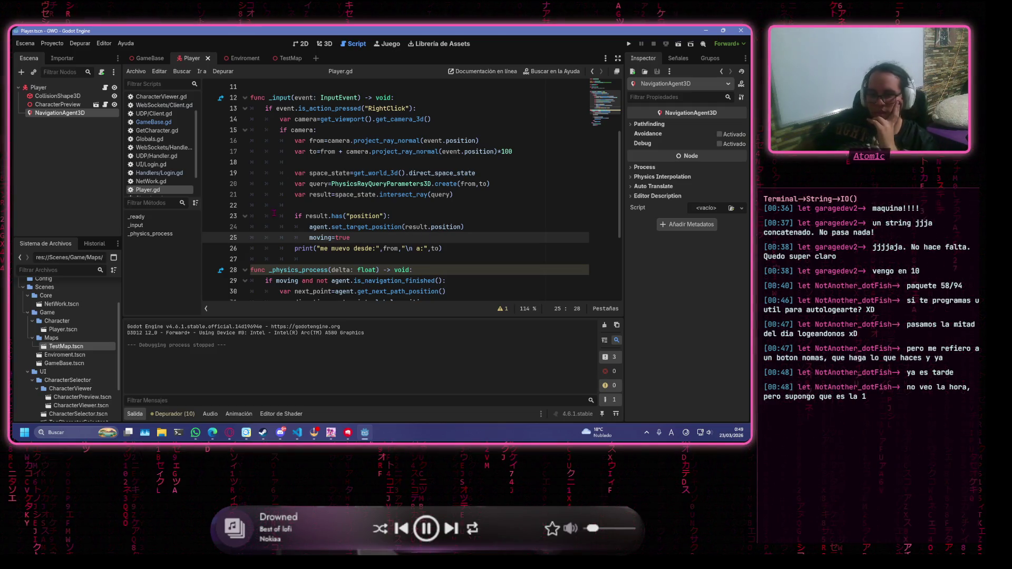
Dismiss the notifications panel, go to line 27, then bring OBS Studio forward
key("super+n")
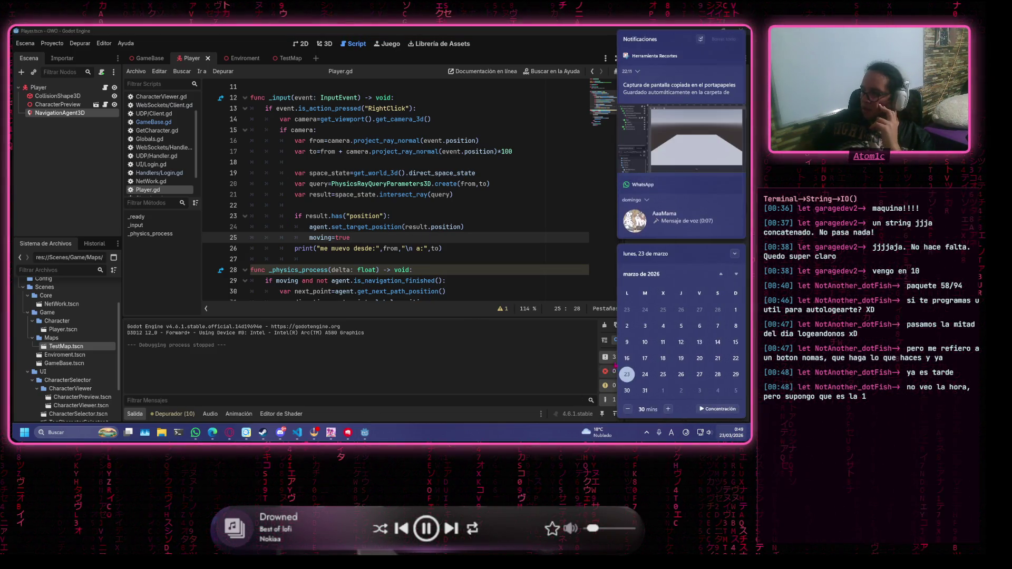
left_click(535, 210)
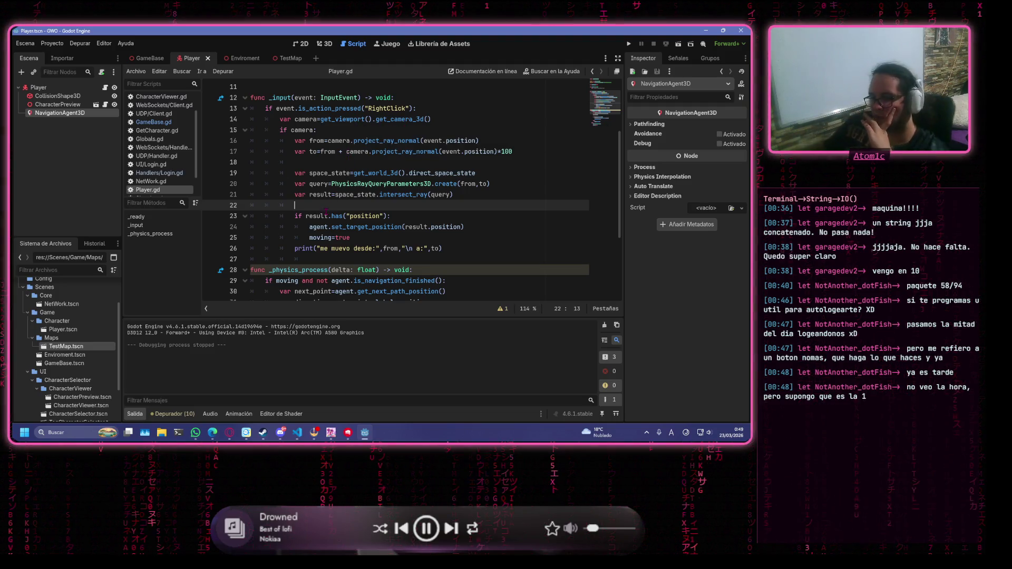
left_click(504, 258)
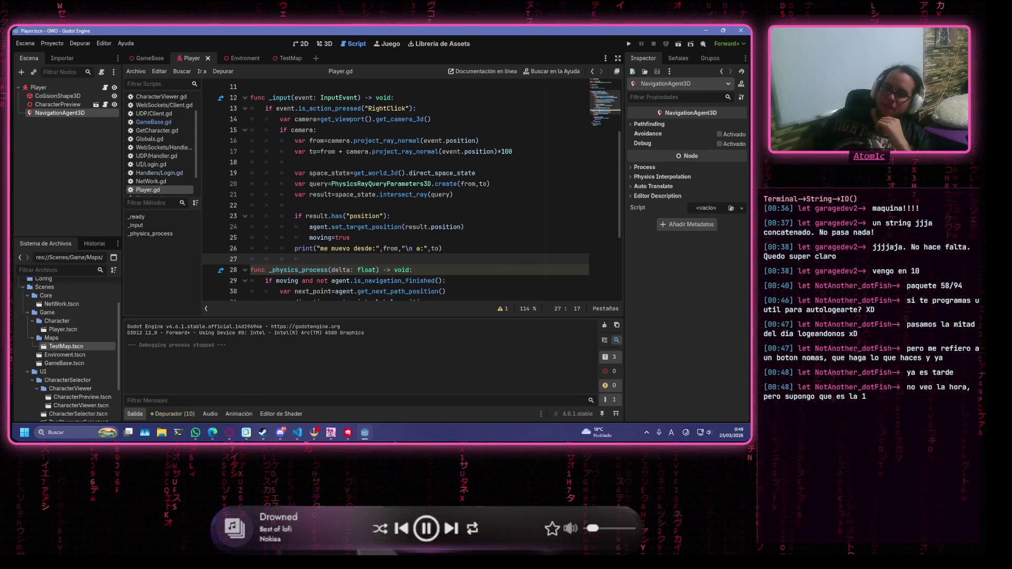
left_click(314, 433)
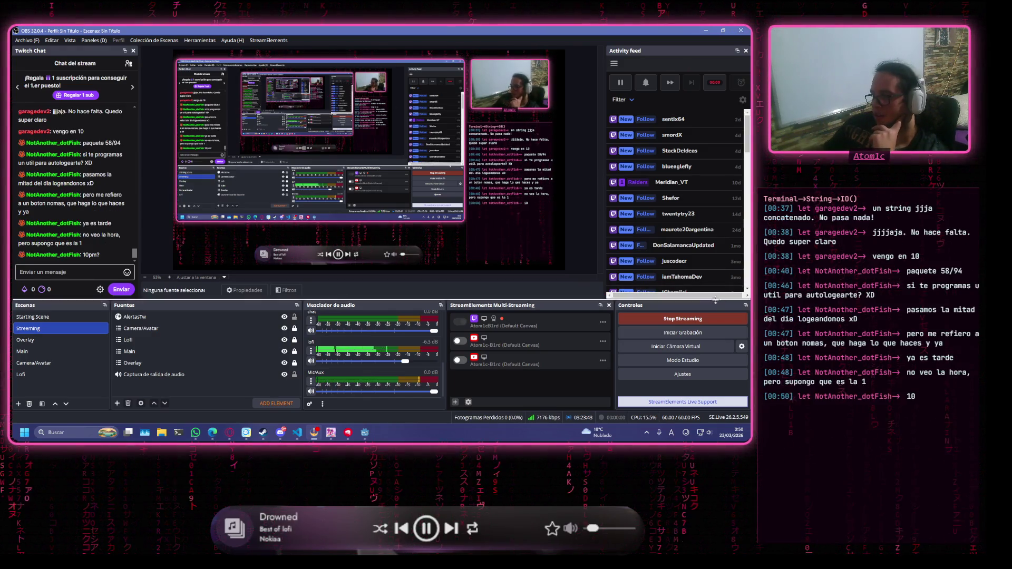
left_click(120, 266)
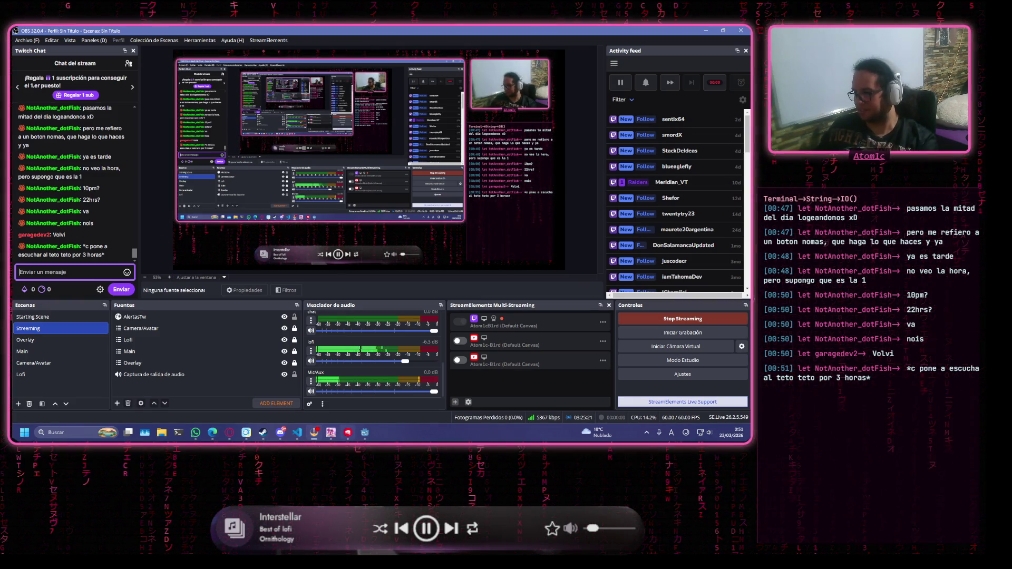
mouse_move(348, 432)
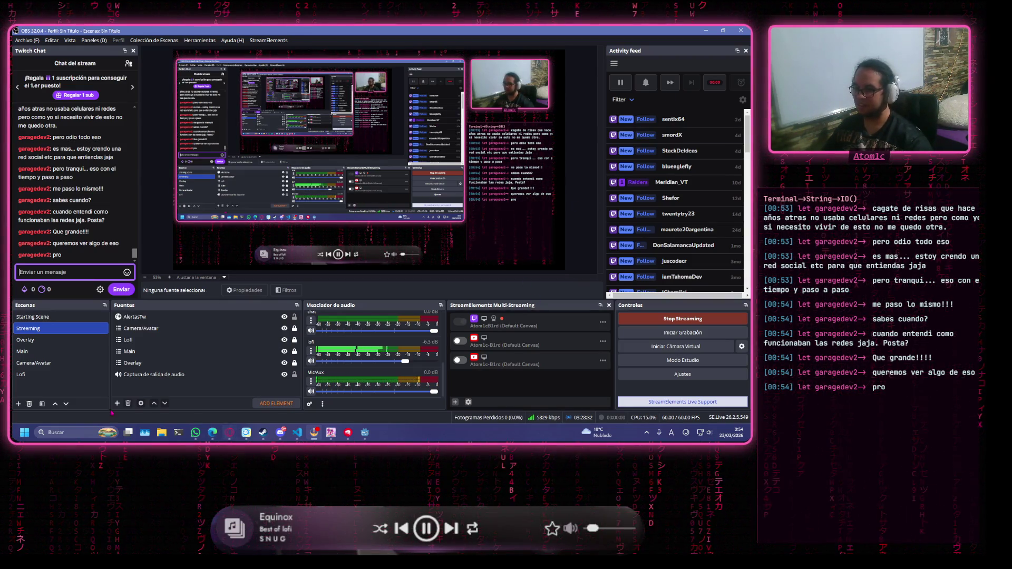
Open and dismiss Windows search, then switch the stream to the Camera/Avatar scene
left_click(74, 434)
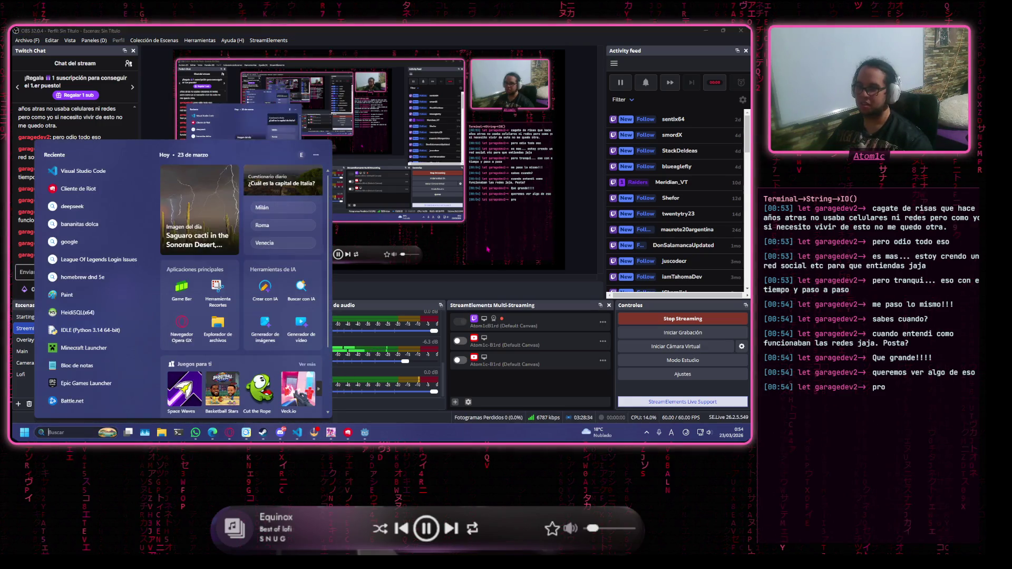
key("Escape")
left_click(18, 363)
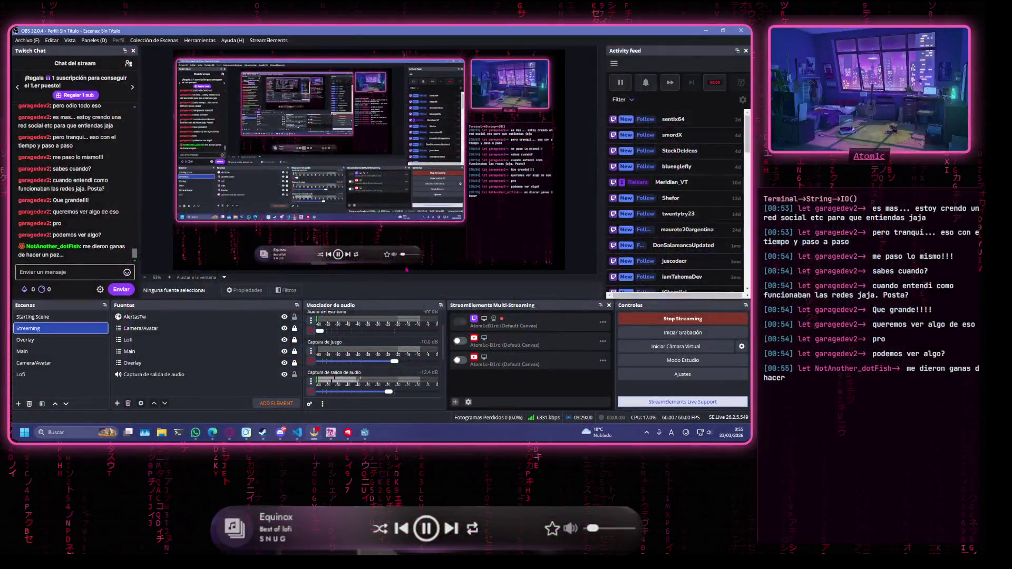
Search Windows for 'v', dismiss it, and switch the stream to the Main scene
left_click(84, 433)
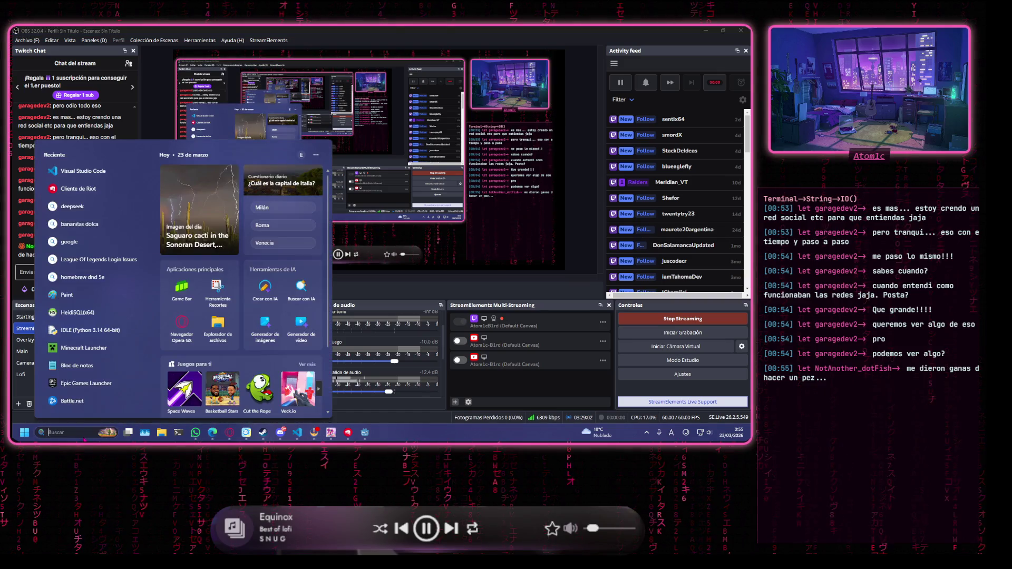
type("v")
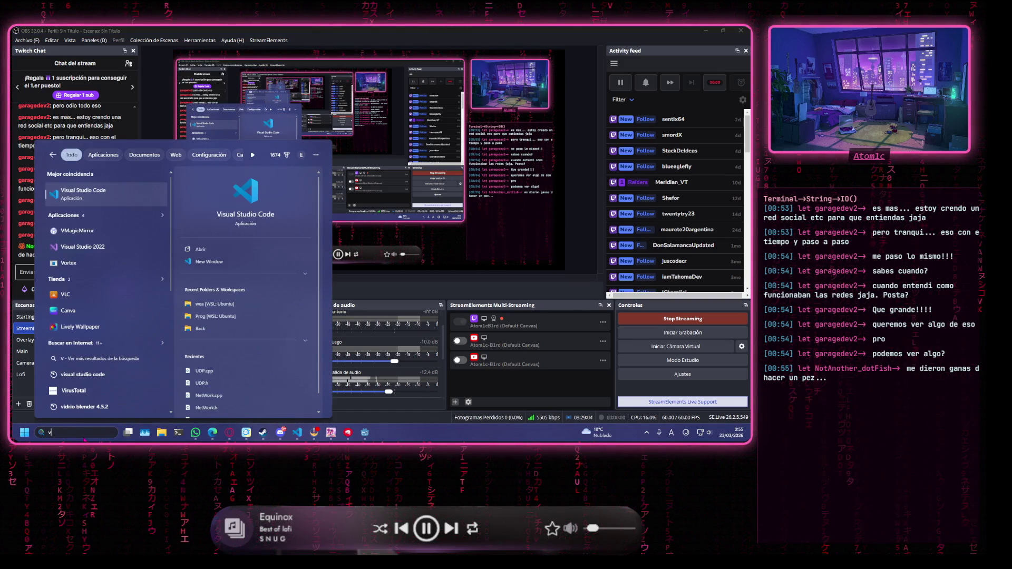
left_click(110, 233)
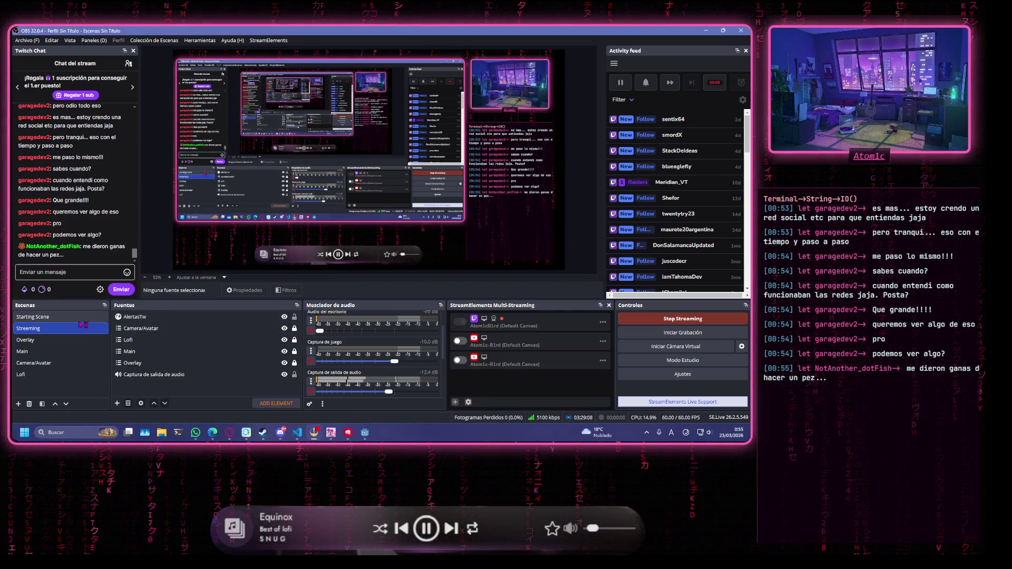
left_click(53, 477)
left_click(94, 443)
Switch OBS from the Camera/Avatar scene to the Streaming scene
left_click(64, 461)
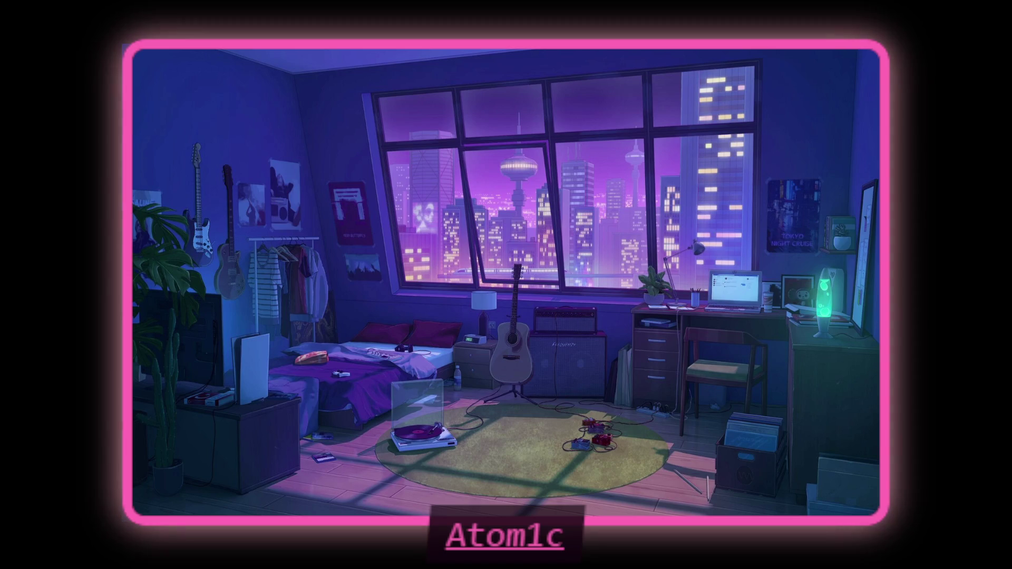
left_click(92, 417)
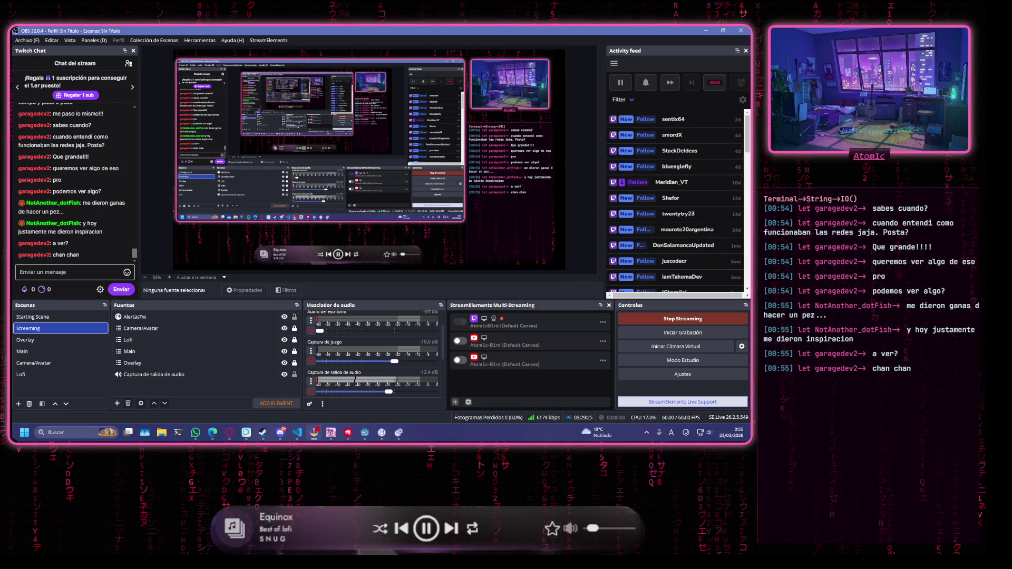
Load VMagicMirror setting slot No.1, confirm it, and return to OBS
left_click(399, 432)
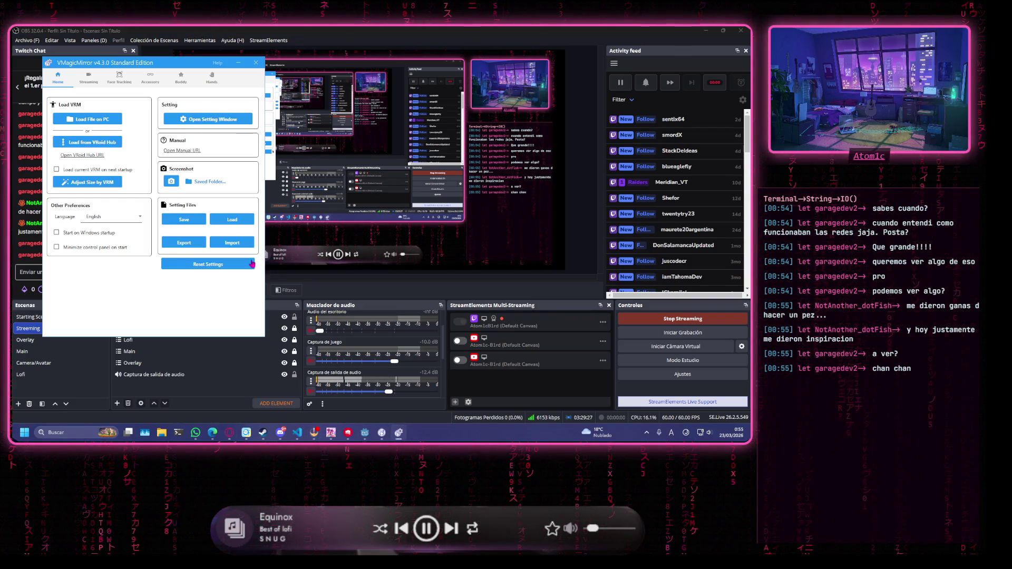
left_click(231, 219)
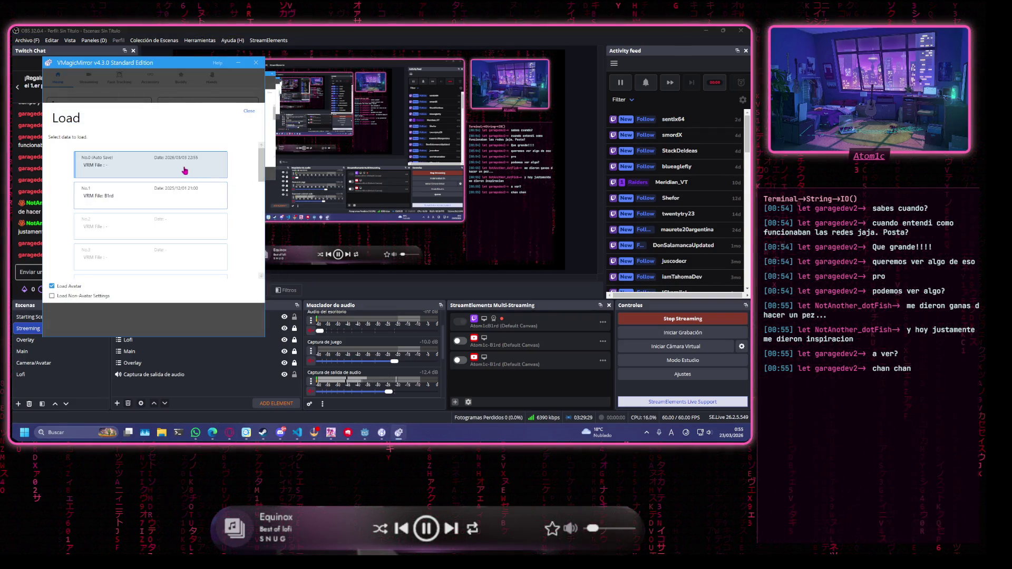
left_click(171, 190)
left_click(232, 253)
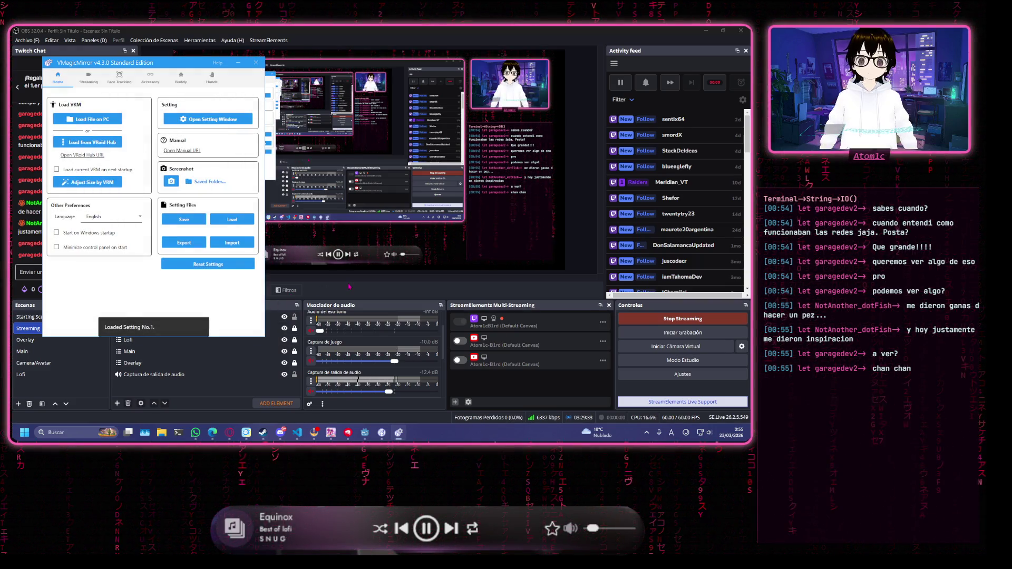
left_click(645, 77)
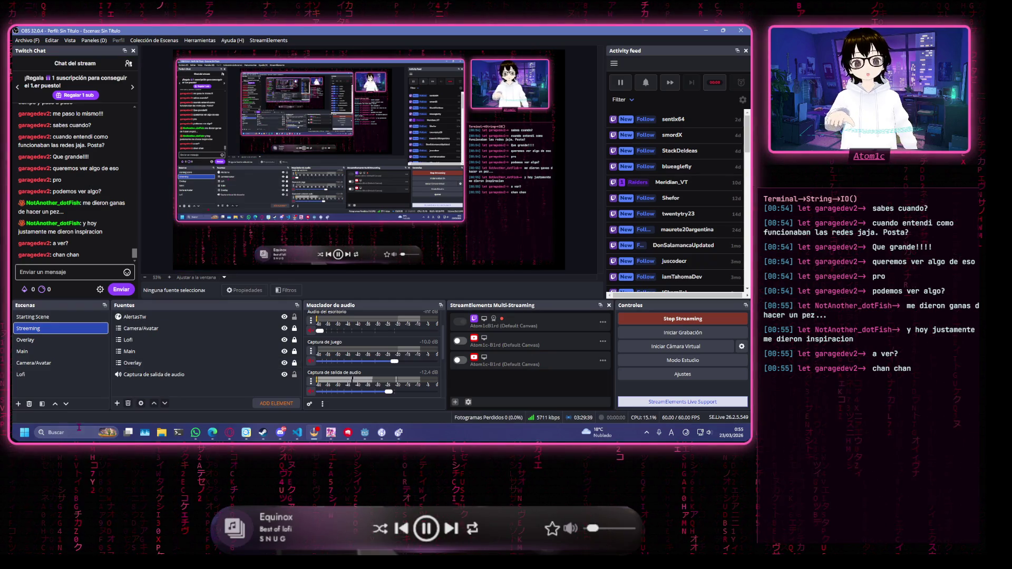
left_click(34, 363)
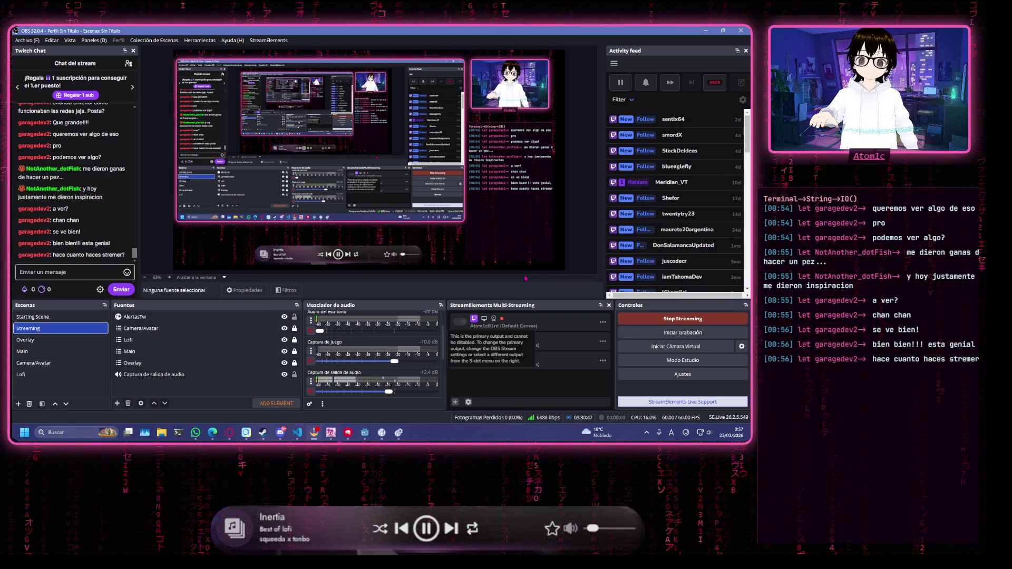
left_click(281, 432)
mouse_move(250, 40)
left_mouse_down()
mouse_move(52, 140)
mouse_move(12, 142)
left_mouse_up()
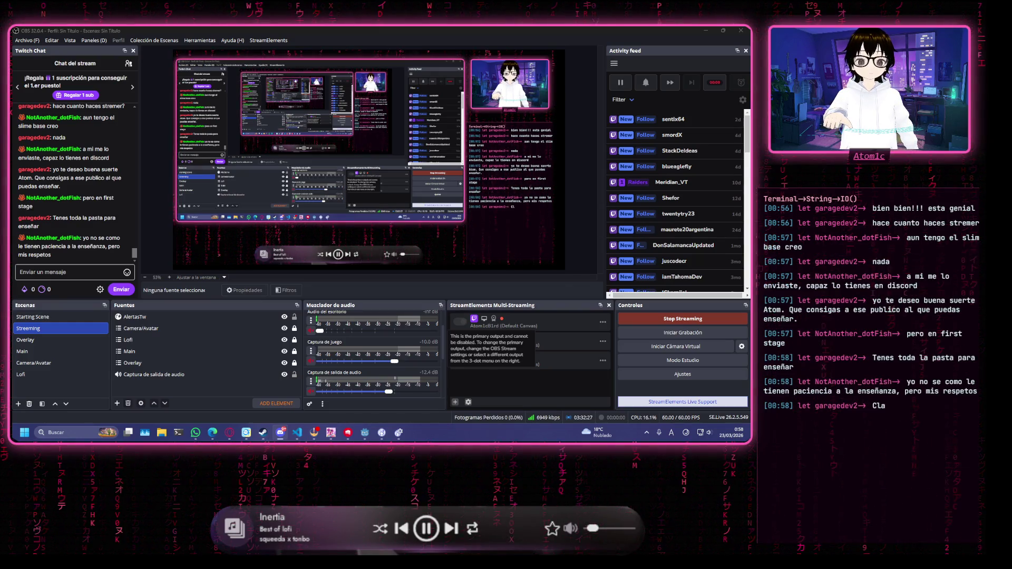
key("alt+Tab")
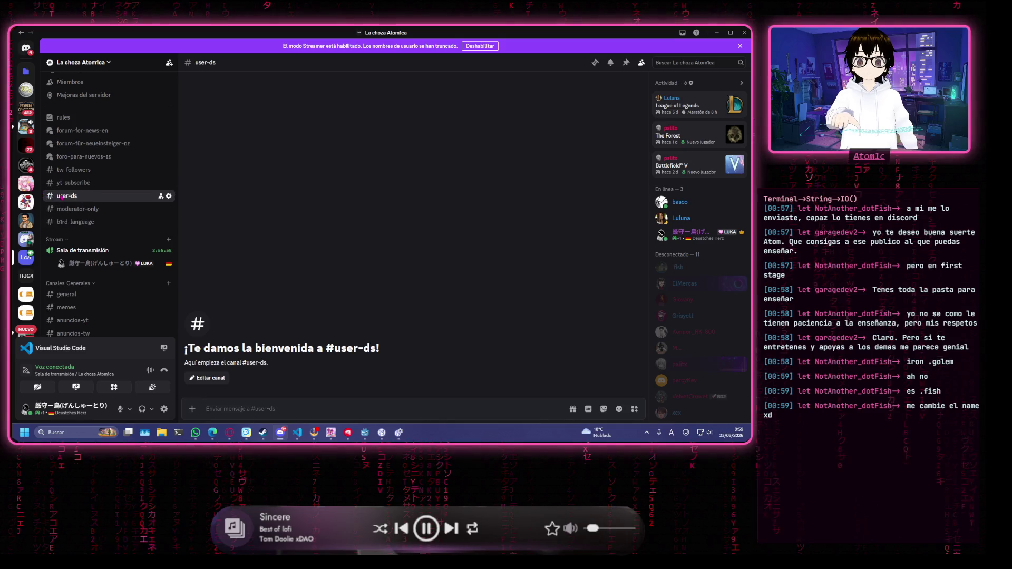
left_click(100, 222)
left_click(102, 211)
left_click(121, 170)
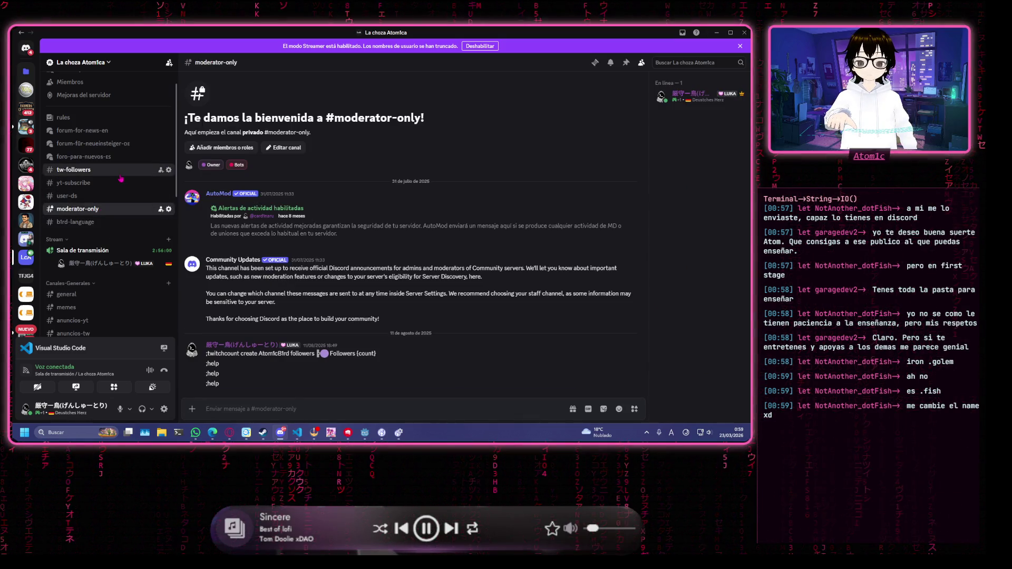
scroll(103, 253, "down", 5)
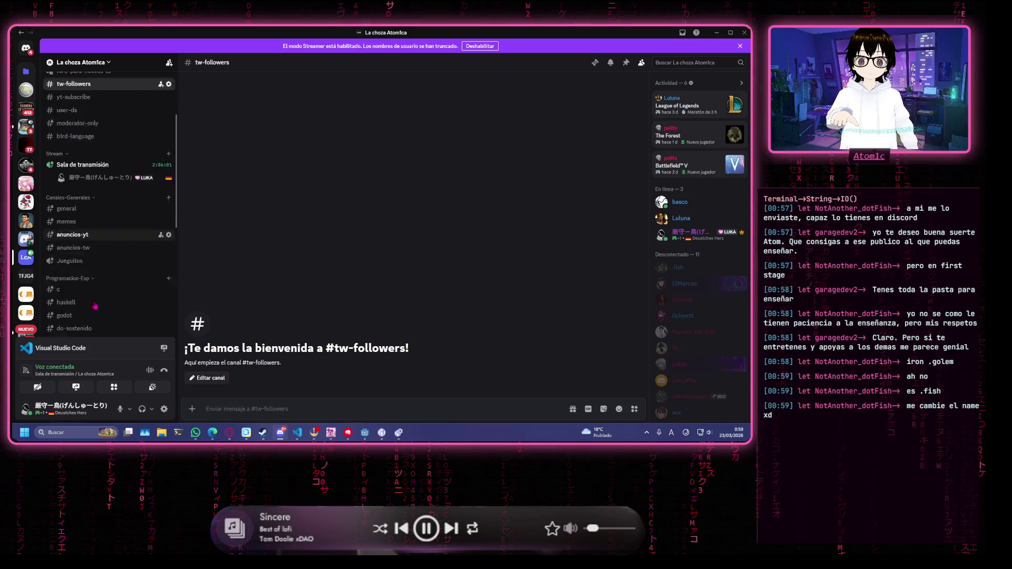
scroll(100, 275, "down", 3)
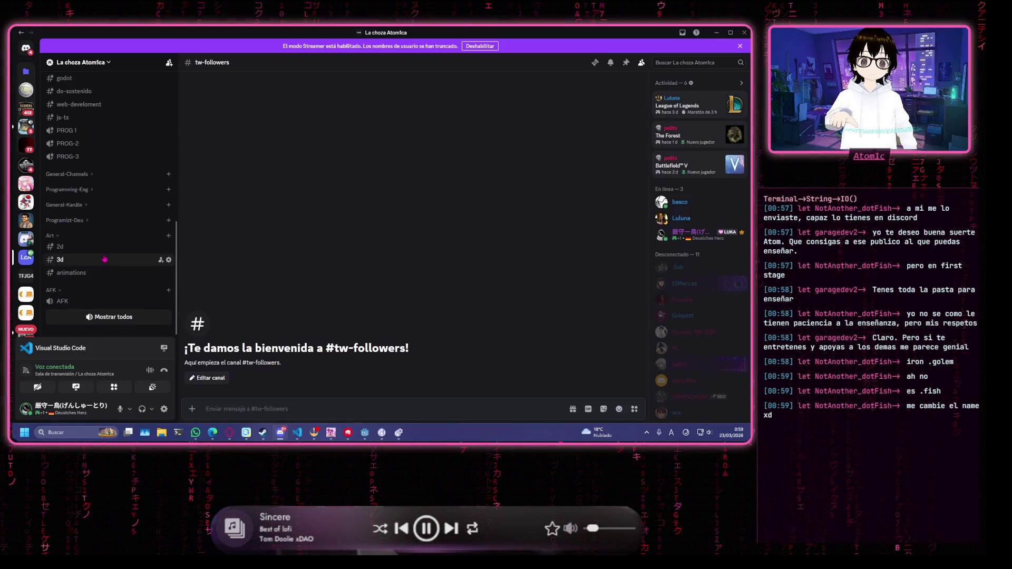
key("alt+Tab")
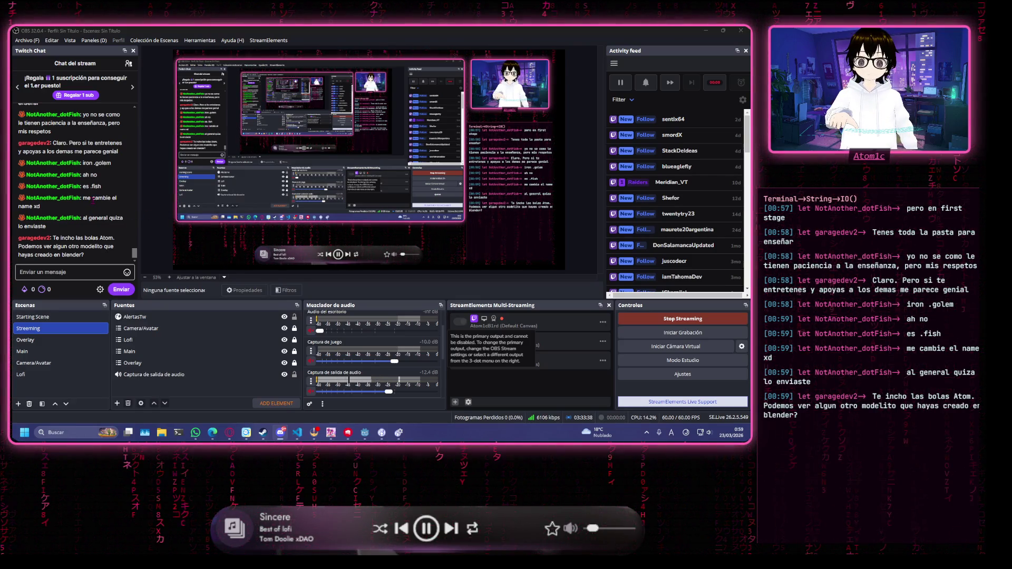
Minimize the OBS, Godot and Steam library windows, then bring Godot back to the front
left_click(707, 30)
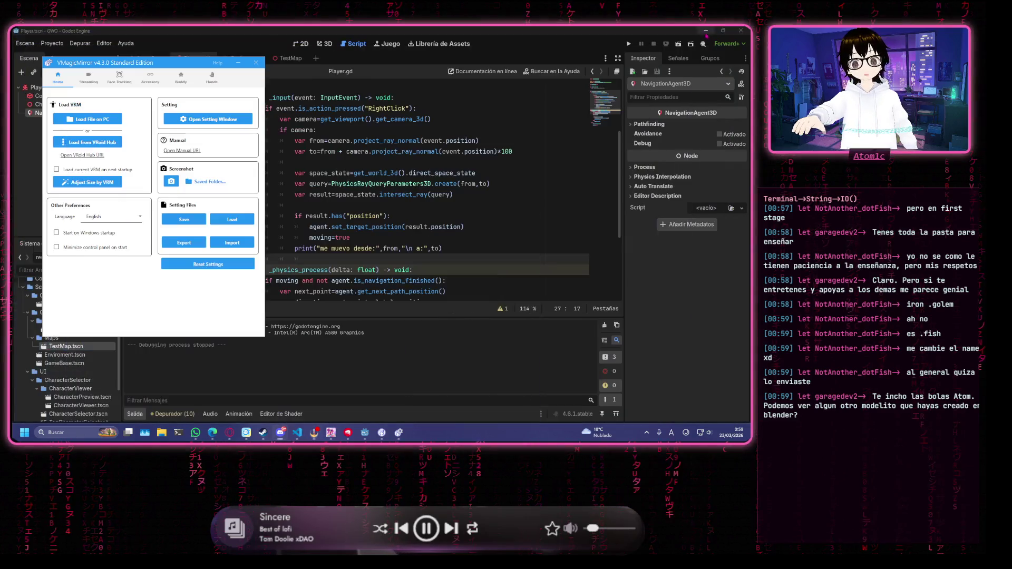
left_click(707, 30)
left_click(706, 30)
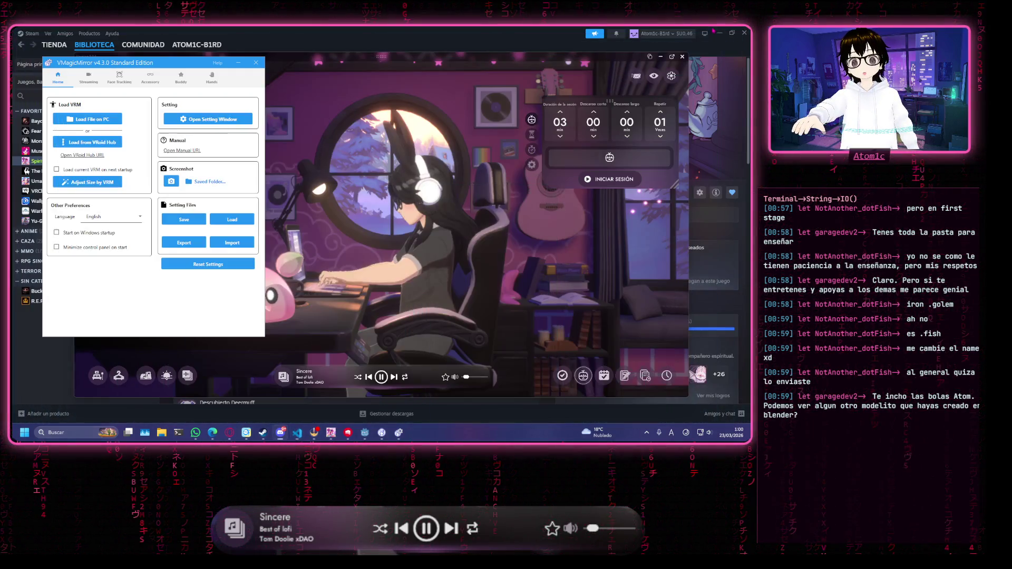
left_click(718, 33)
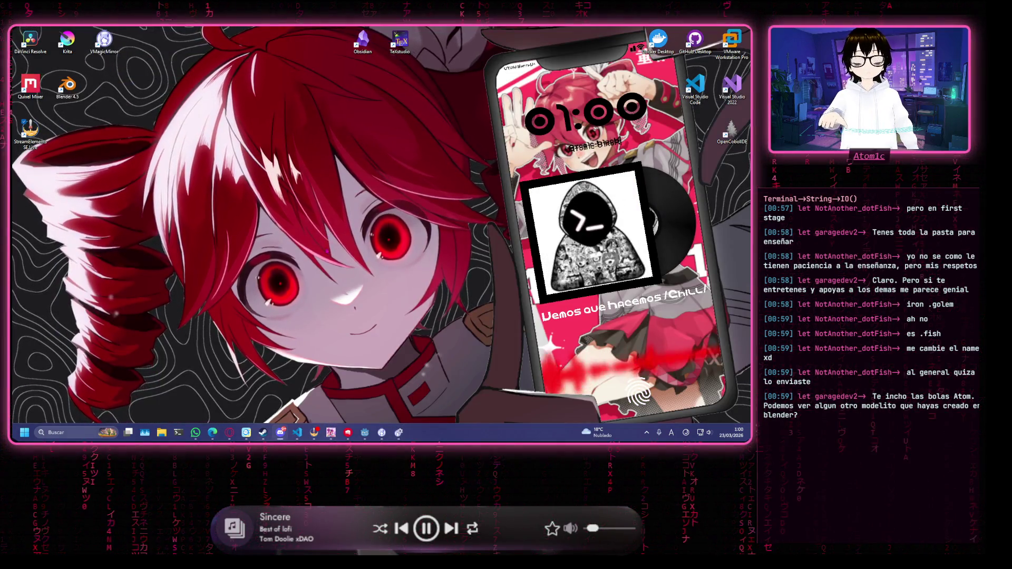
key("alt+Tab")
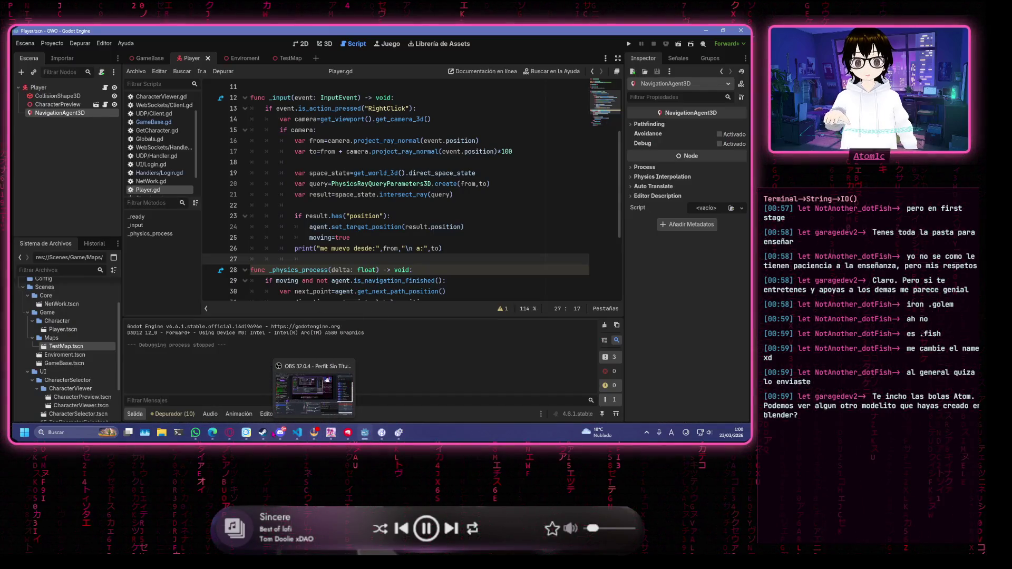
Bring up OBS, hide it and Godot to reach the desktop, and launch Blender
mouse_move(288, 438)
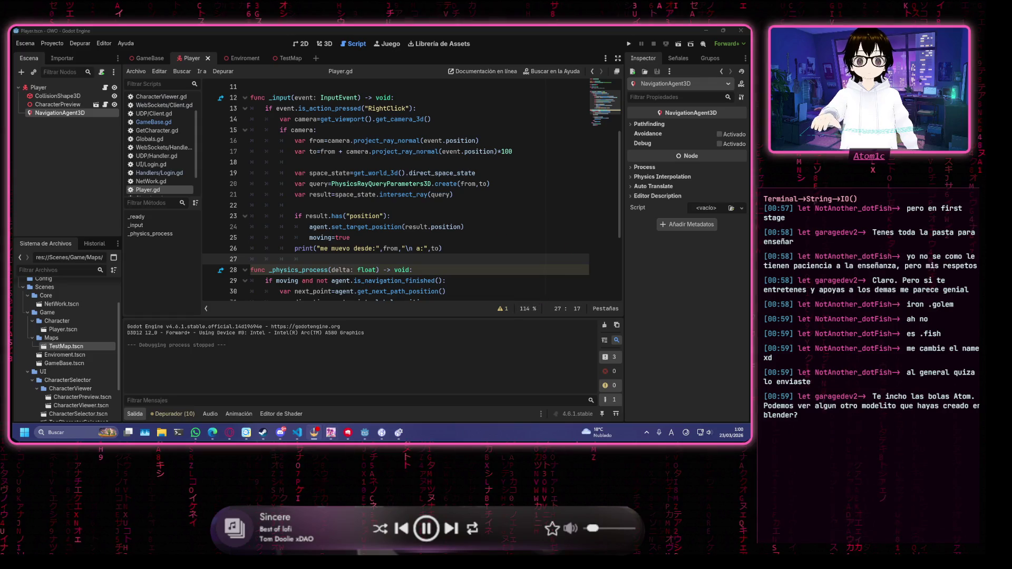
left_click(314, 432)
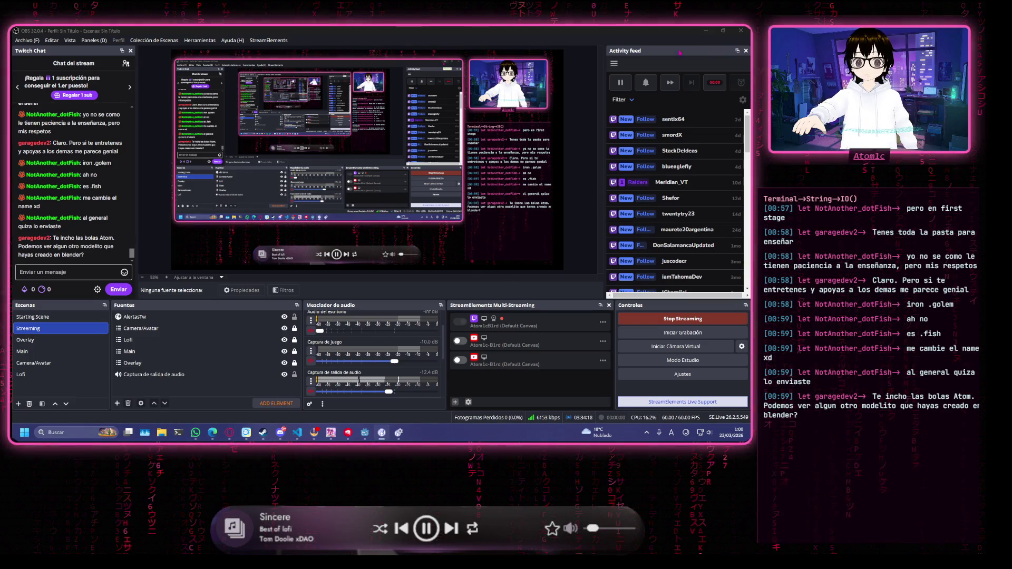
left_click(713, 30)
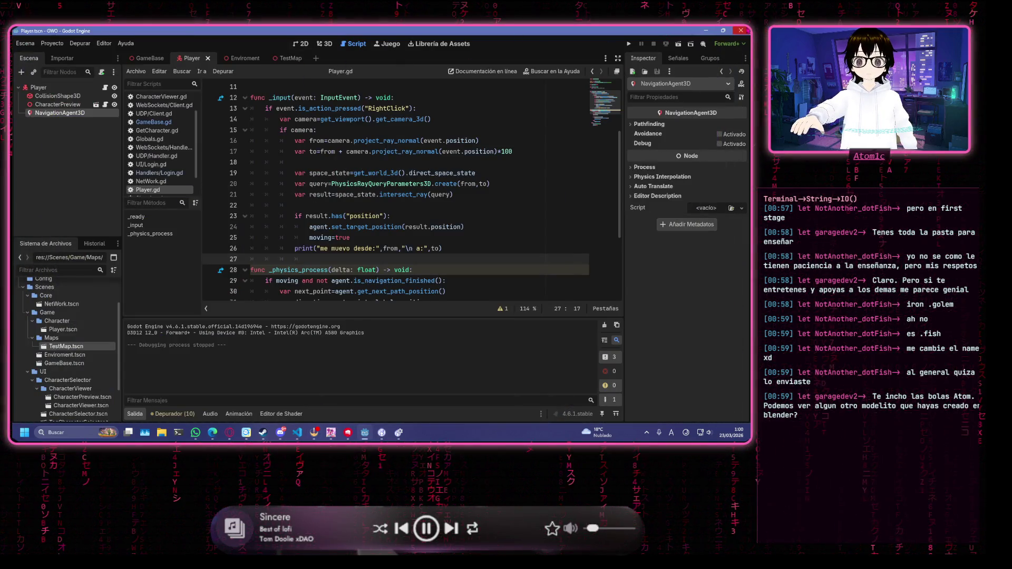
left_click(704, 30)
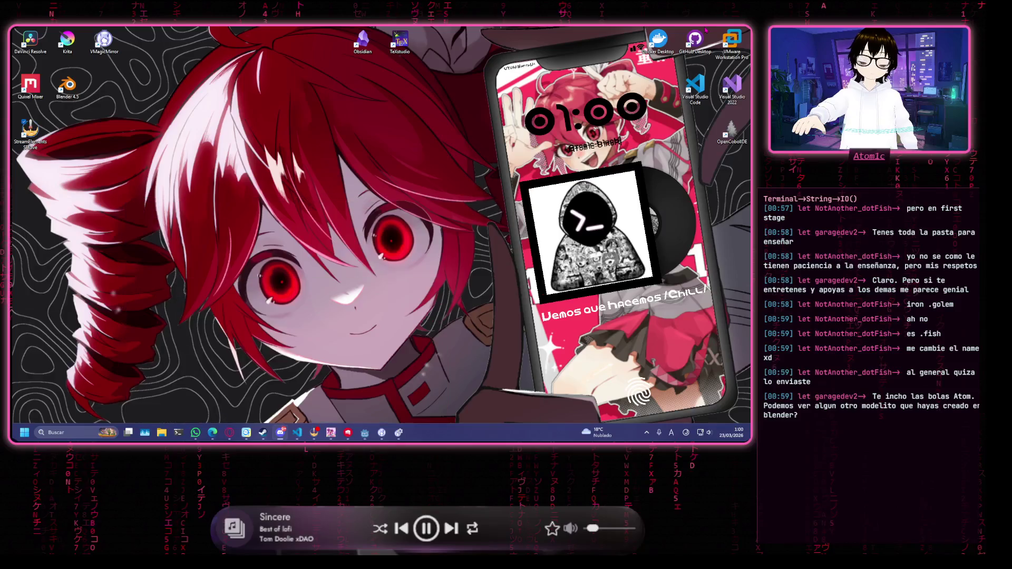
double_click(69, 85)
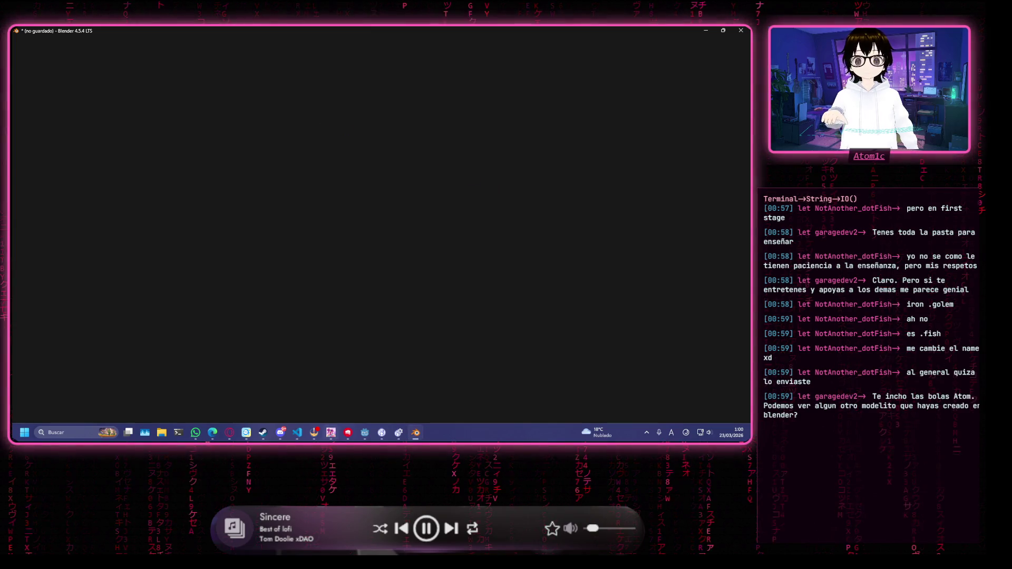
Dismiss Blender's splash screen after trying RegiIce.blend, and select the default cube
left_click(365, 433)
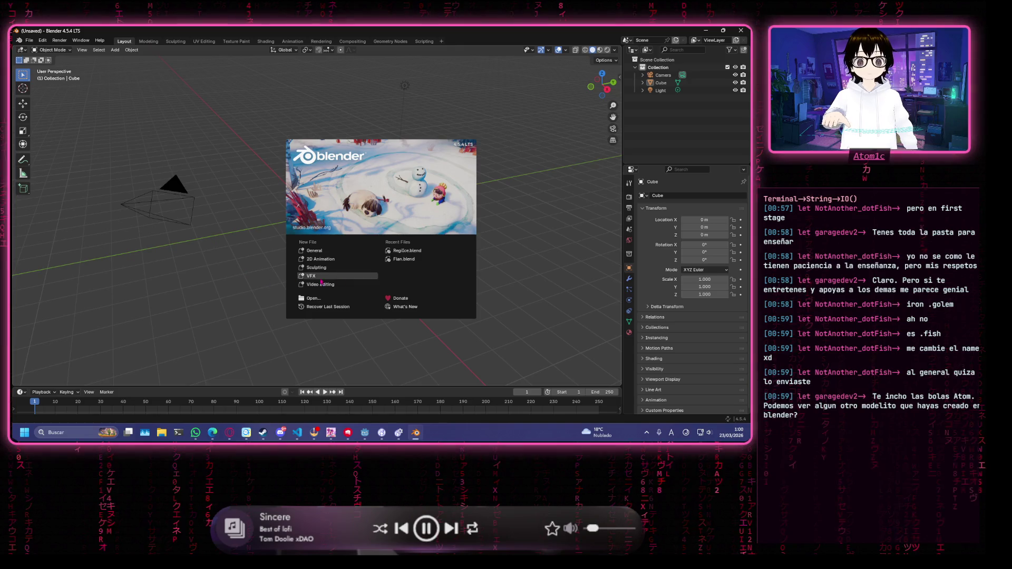
left_click(418, 251)
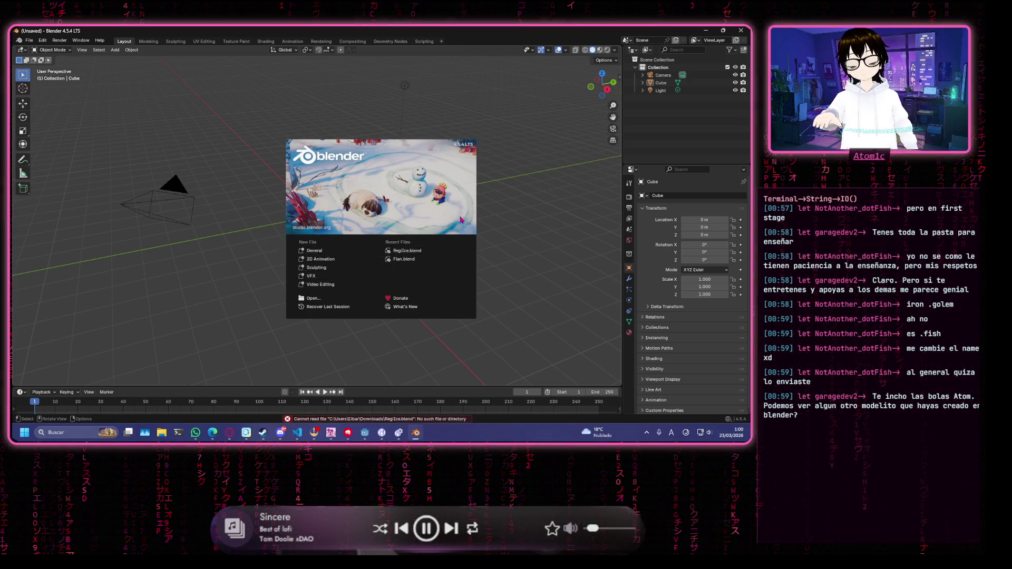
left_click(369, 253)
left_click(316, 218)
Glance at the Canva design in the browser, then return to Blender
mouse_move(203, 433)
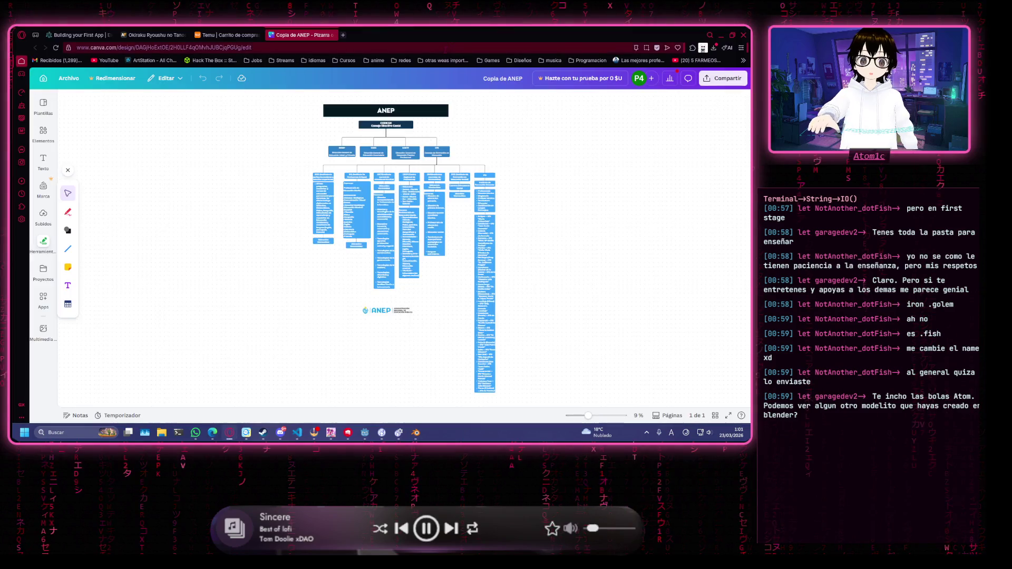
left_click(260, 388)
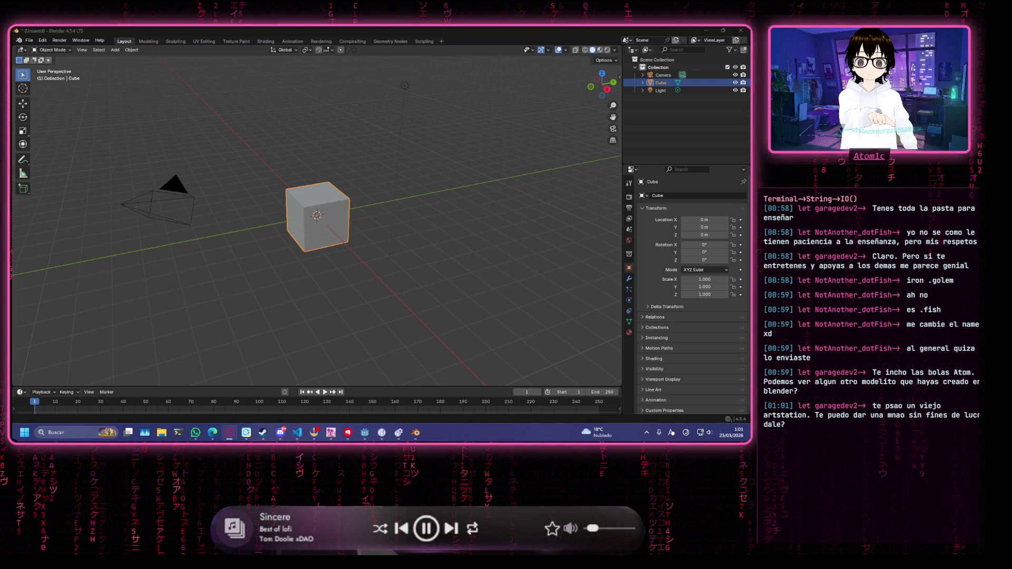
left_click(870, 105)
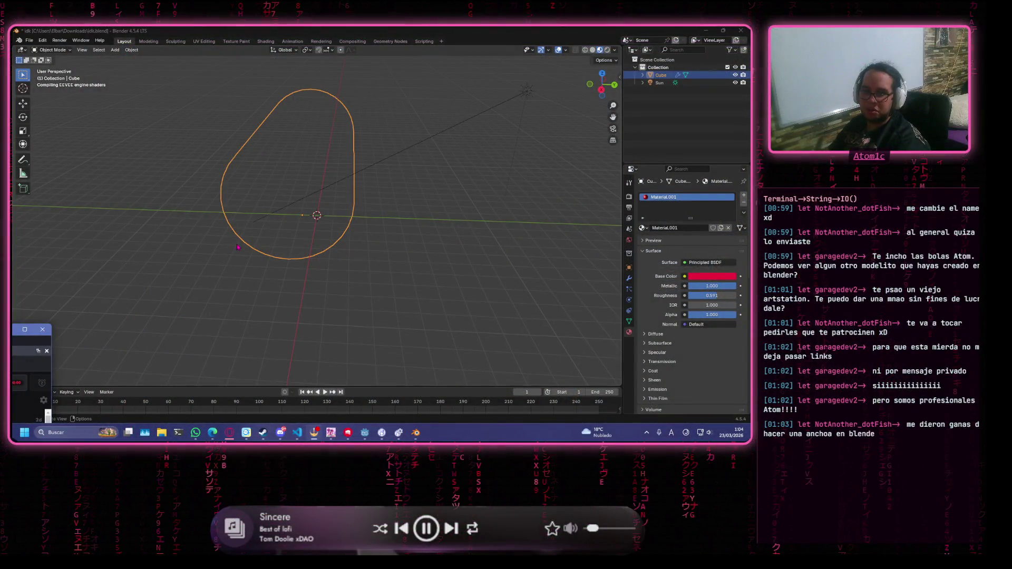
Orbit and zoom around the red tank model in idk.blend, then select it
left_click(355, 242)
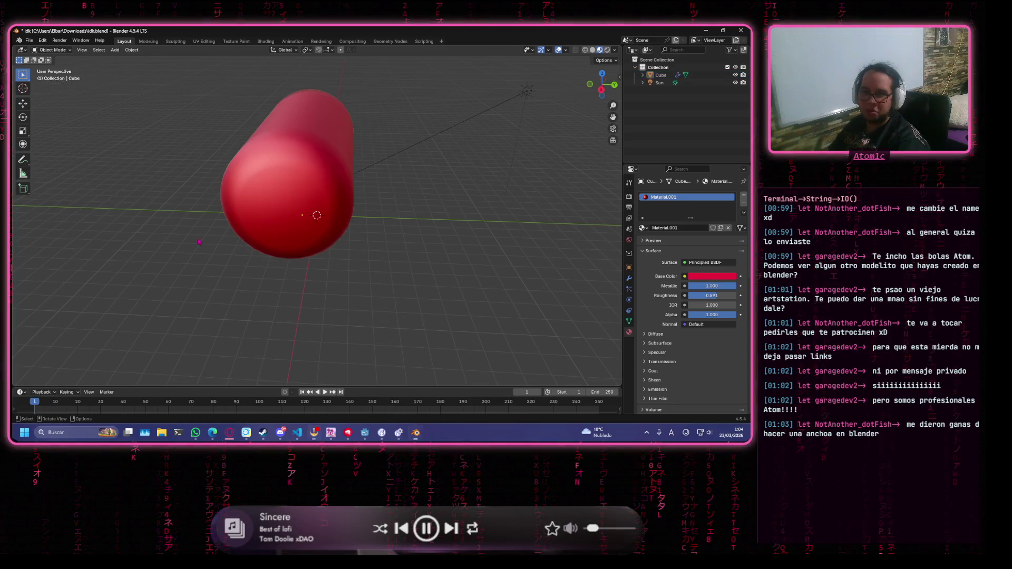
left_click_drag(355, 242, 284, 244)
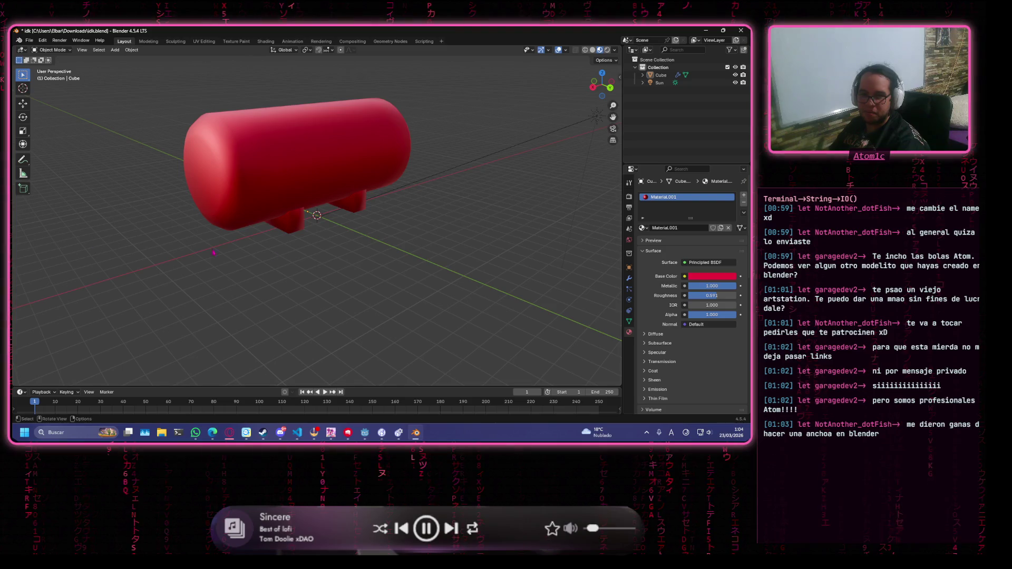
scroll(390, 246, "down", 3)
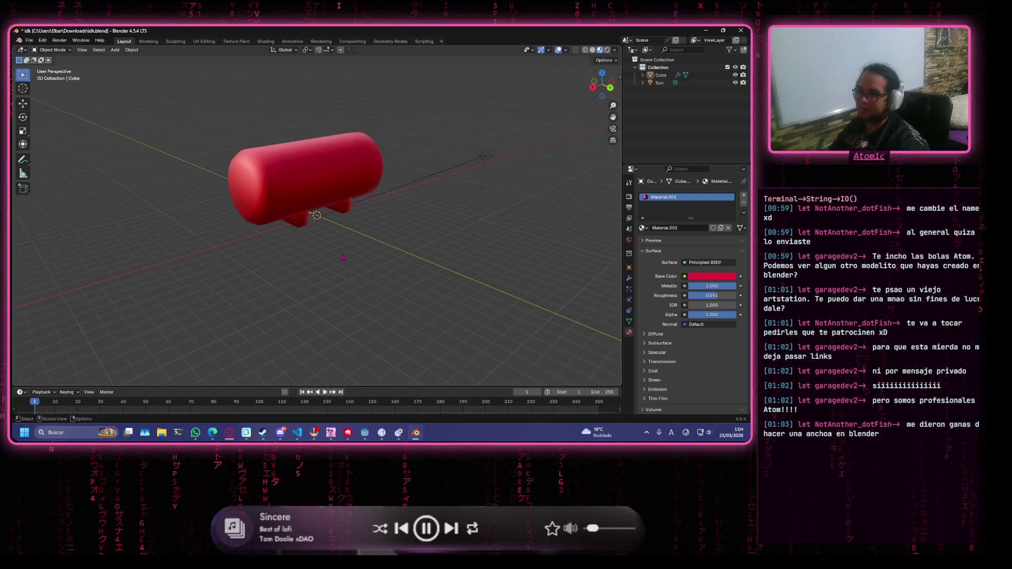
left_click_drag(429, 272, 369, 244)
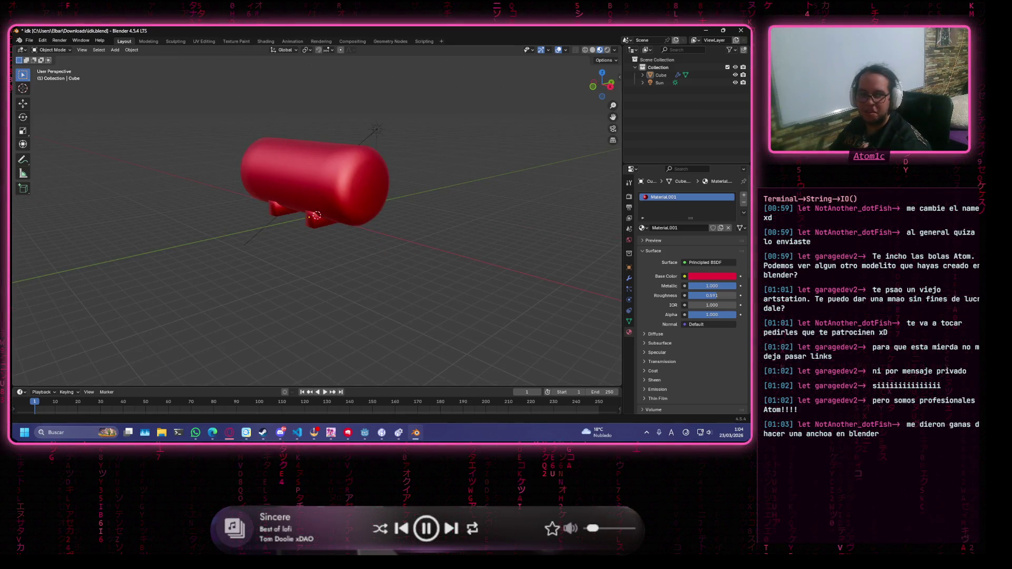
mouse_move(369, 247)
left_mouse_down()
mouse_move(383, 297)
mouse_move(20, 280)
mouse_move(394, 293)
mouse_move(119, 283)
mouse_move(407, 189)
mouse_move(166, 85)
left_mouse_up()
left_click(404, 187)
Check the File menu, then start quitting Blender with Ctrl+Q
left_click(29, 40)
mouse_move(53, 79)
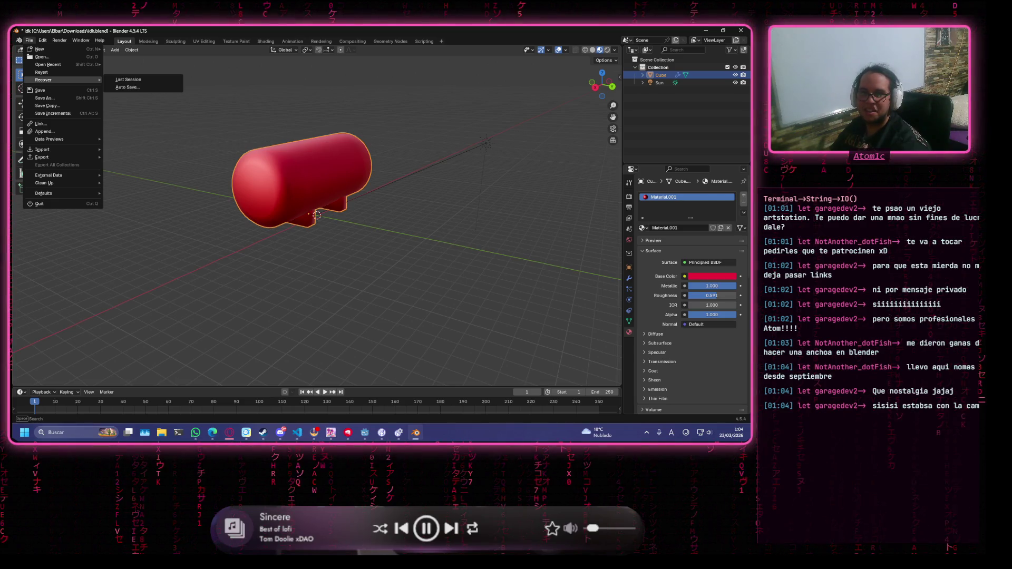
key("alt+Tab")
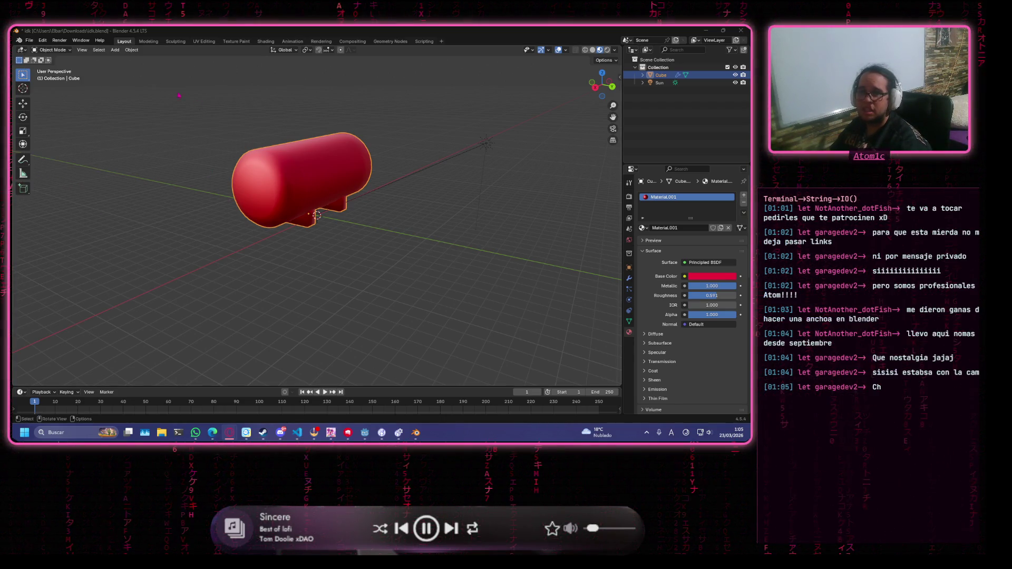
key("alt+Tab")
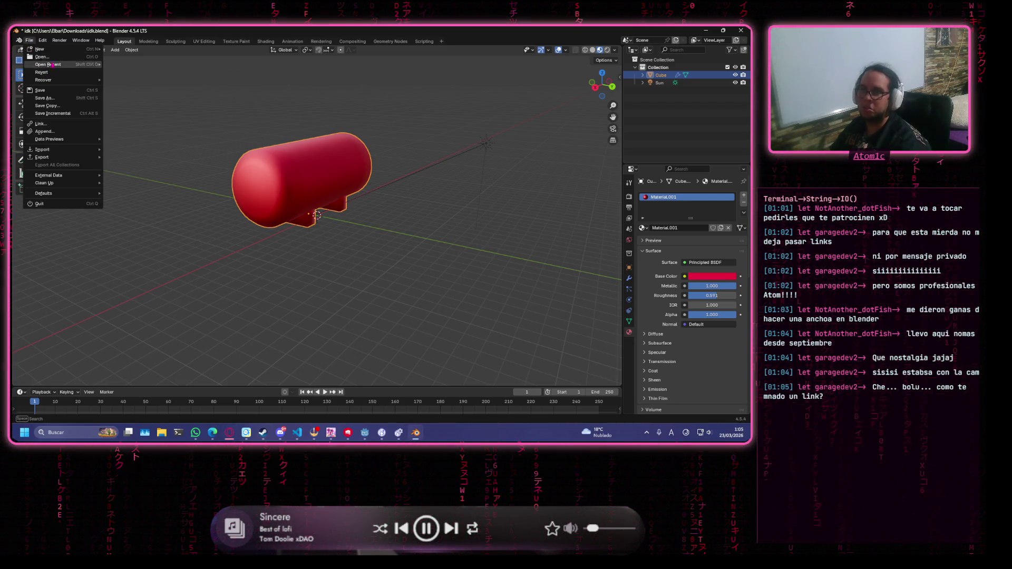
key("ctrl+q")
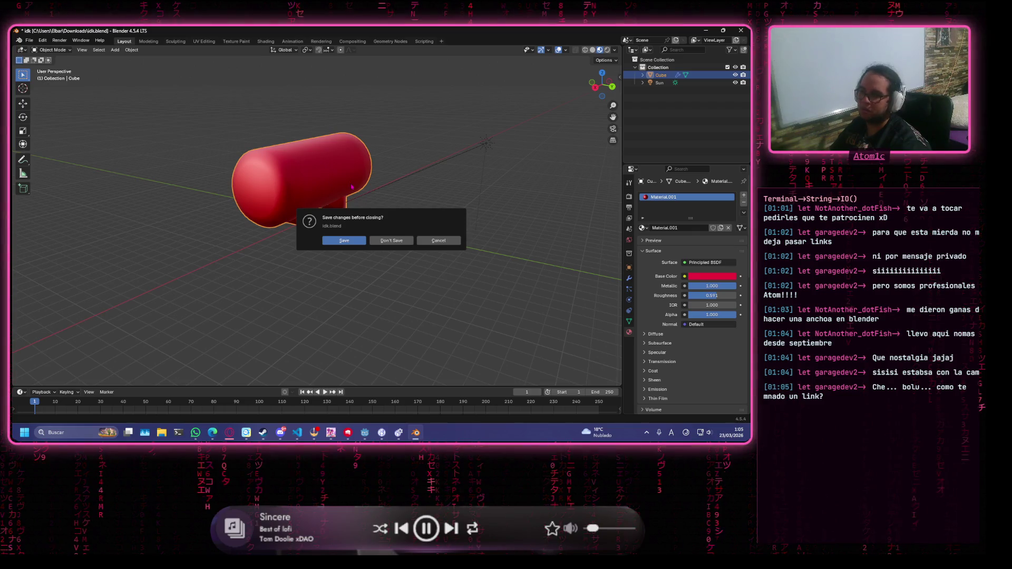
Cancel the quit, open BodyDrake.blend without saving idk.blend, and orbit to the head mesh
left_click(438, 240)
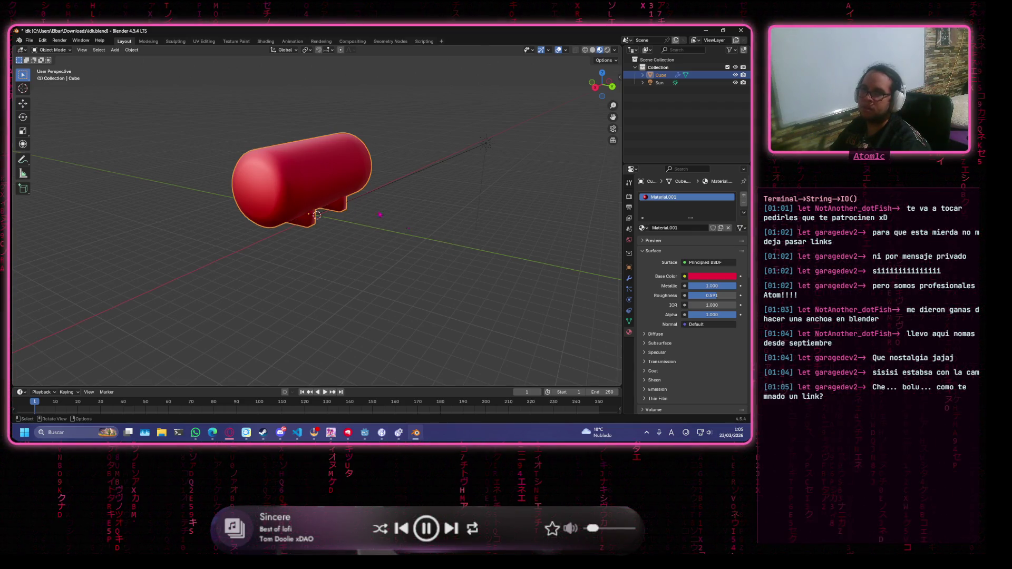
left_click(29, 40)
left_click(41, 57)
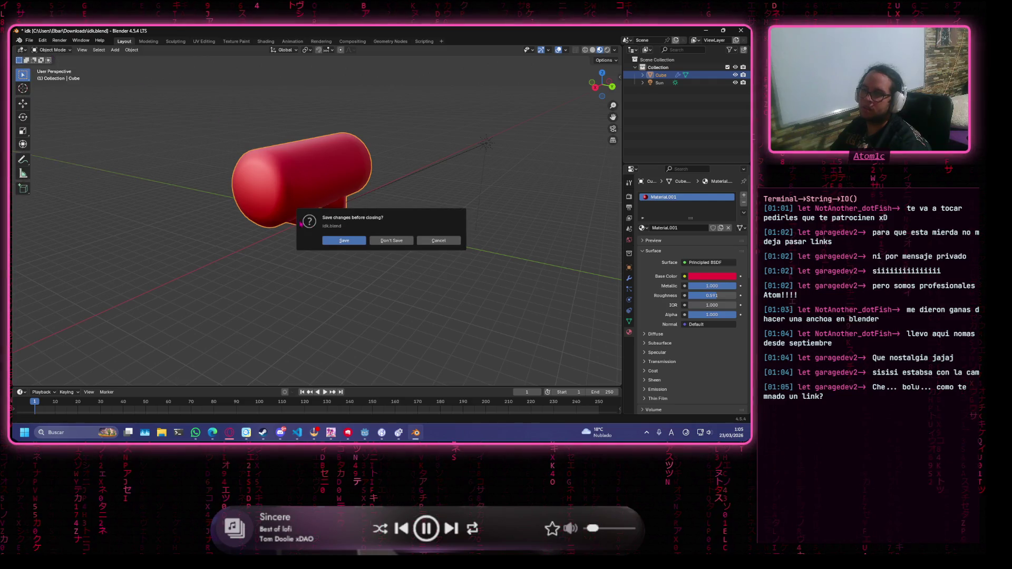
left_click(391, 237)
double_click(323, 166)
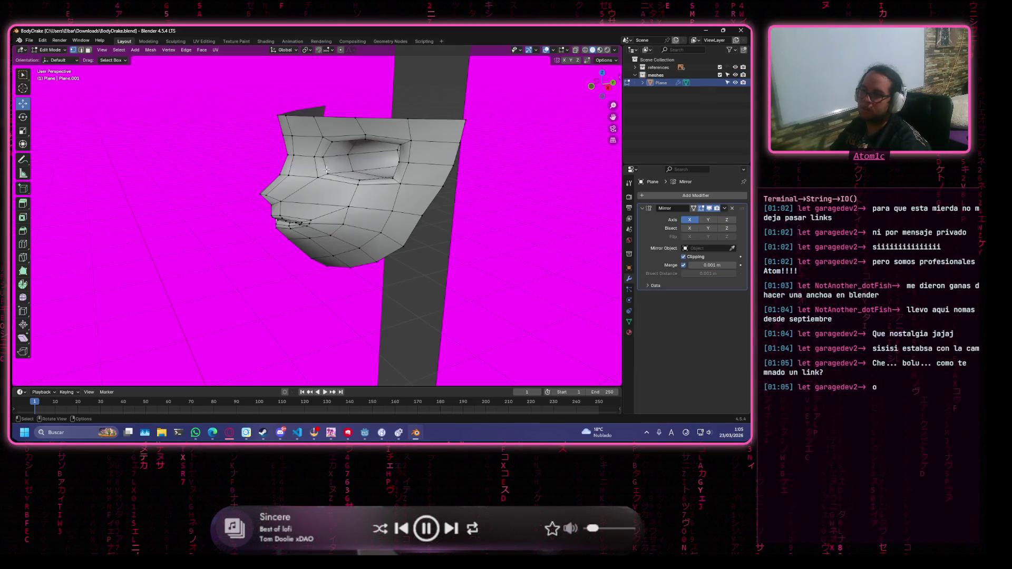
scroll(322, 202, "down", 5)
scroll(317, 211, "up", 5)
mouse_move(321, 203)
left_mouse_down()
mouse_move(310, 208)
mouse_move(320, 278)
mouse_move(253, 211)
mouse_move(29, 233)
left_mouse_up()
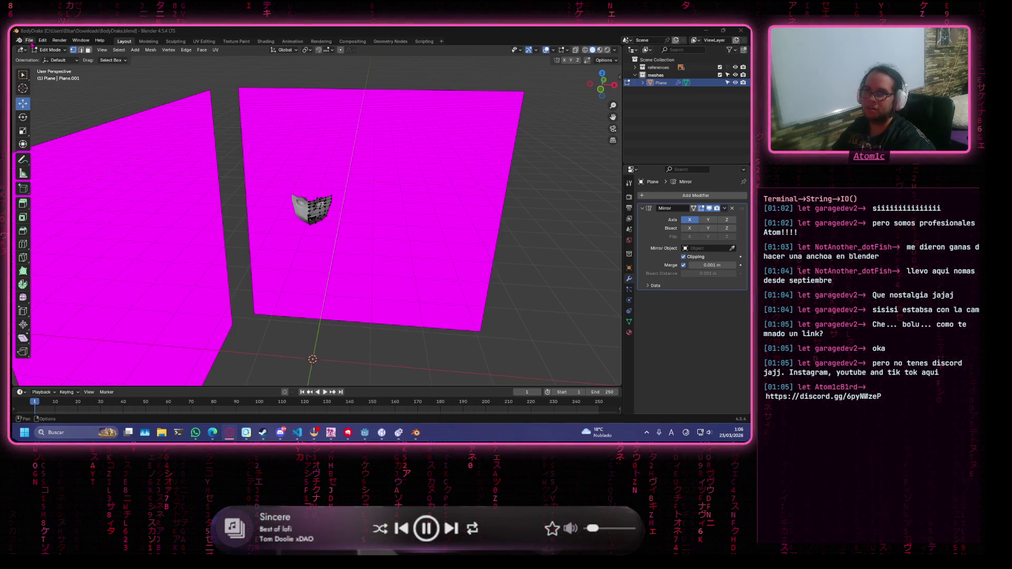
Open RegiIce.blend from Downloads, then zoom and orbit around the pale-blue crystal golem sculpt
left_click(31, 42)
left_click(39, 56)
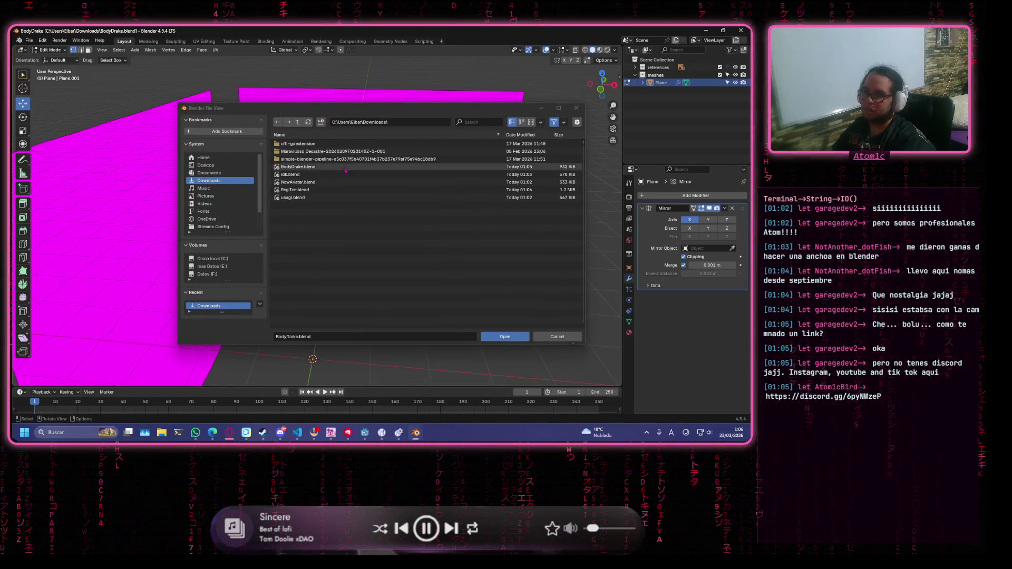
double_click(342, 190)
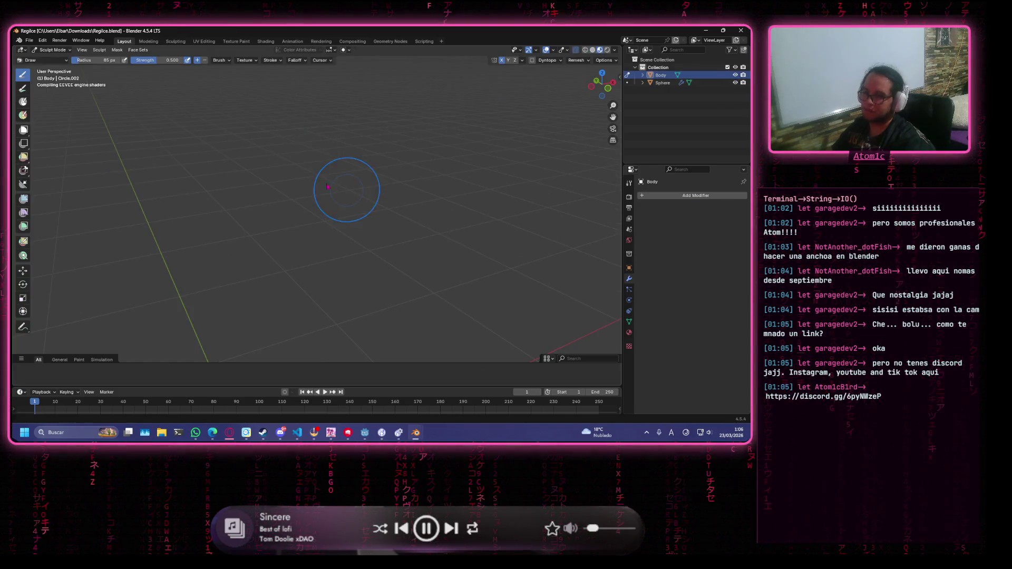
scroll(392, 213, "up", 2)
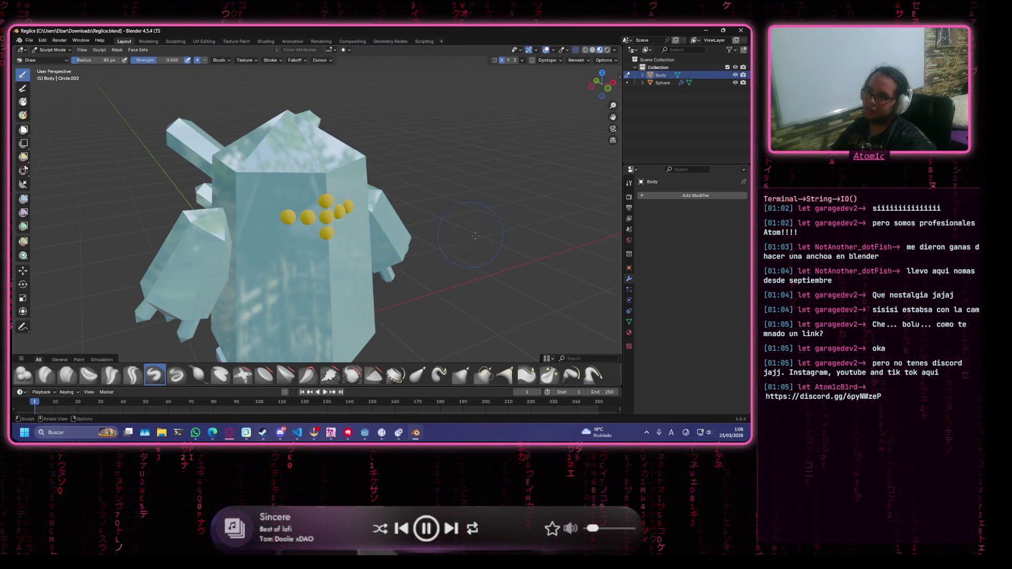
scroll(433, 222, "down", 4)
scroll(460, 228, "up", 1)
mouse_move(460, 228)
left_mouse_down()
mouse_move(473, 222)
mouse_move(394, 239)
mouse_move(388, 226)
left_mouse_up()
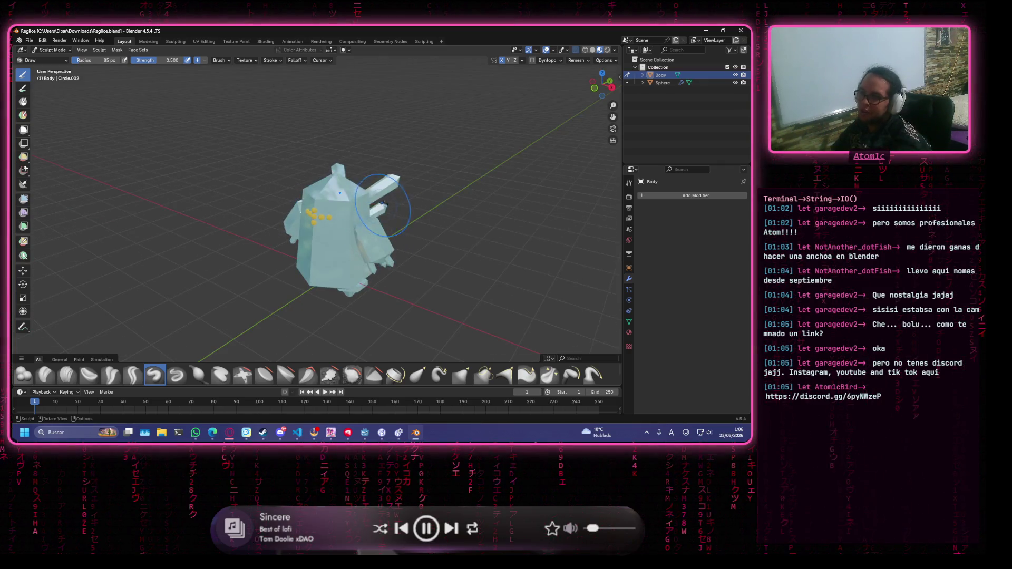
scroll(385, 219, "up", 2)
scroll(383, 214, "up", 4)
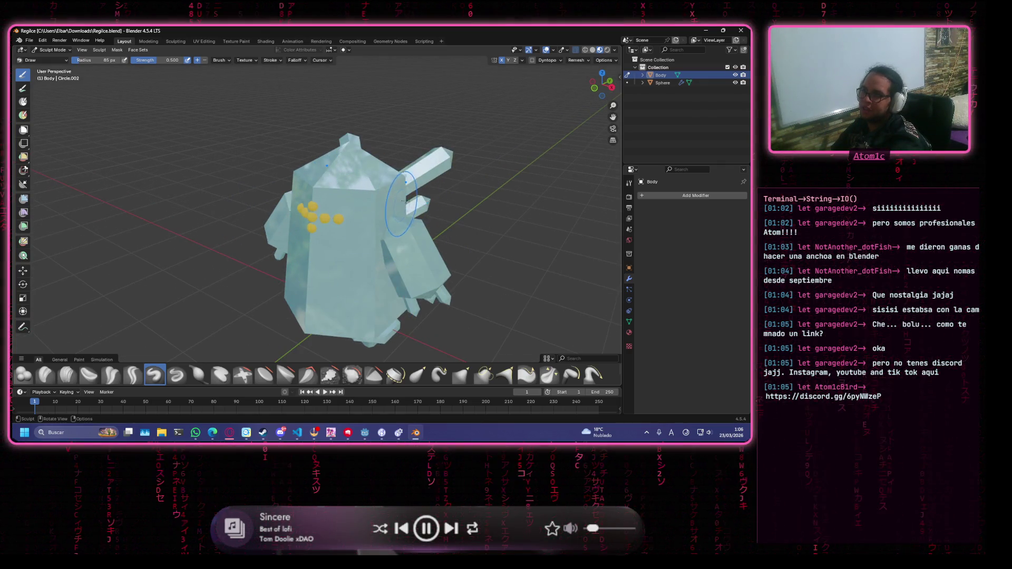
left_click(422, 42)
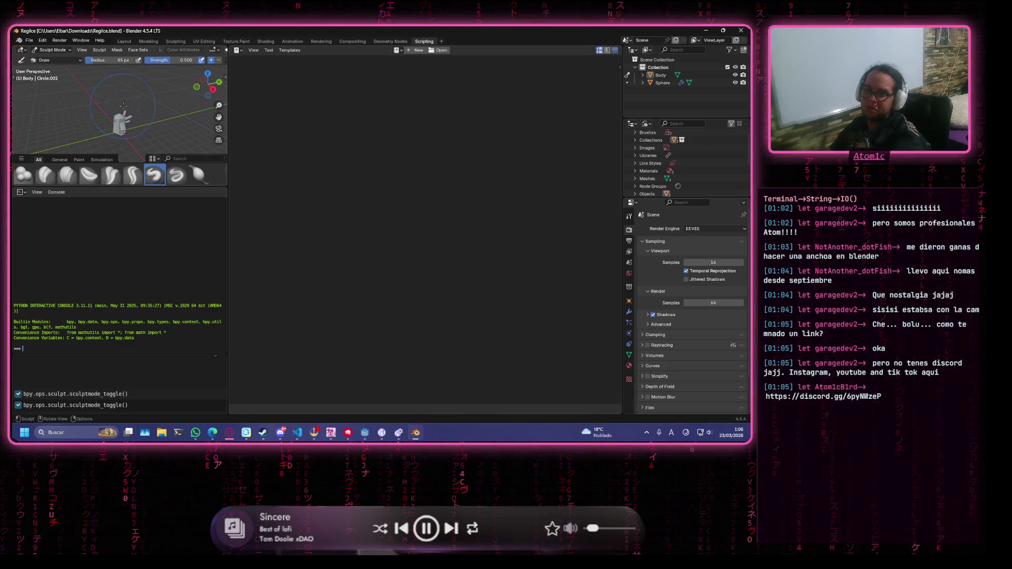
scroll(109, 114, "up", 5)
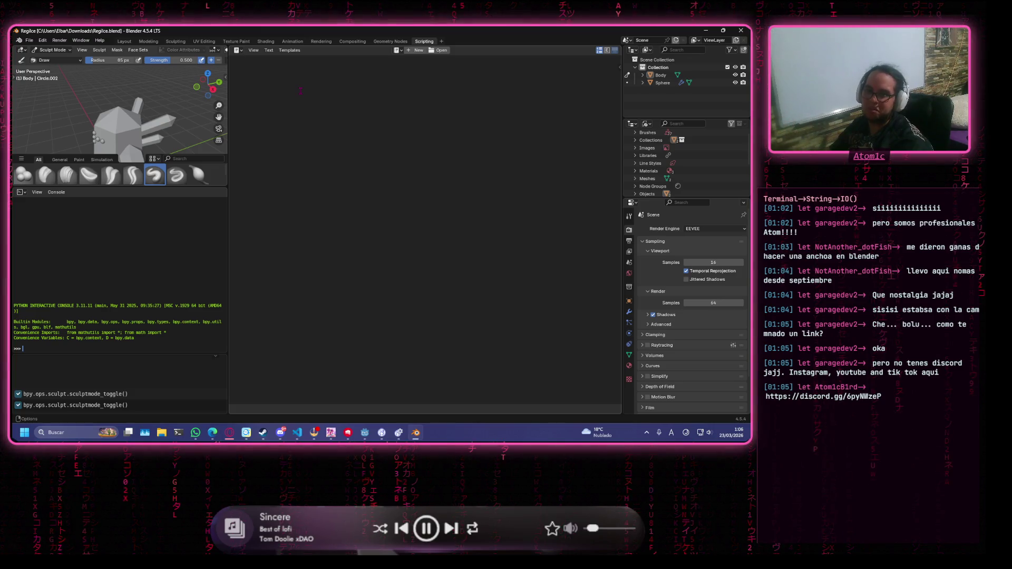
left_click(126, 42)
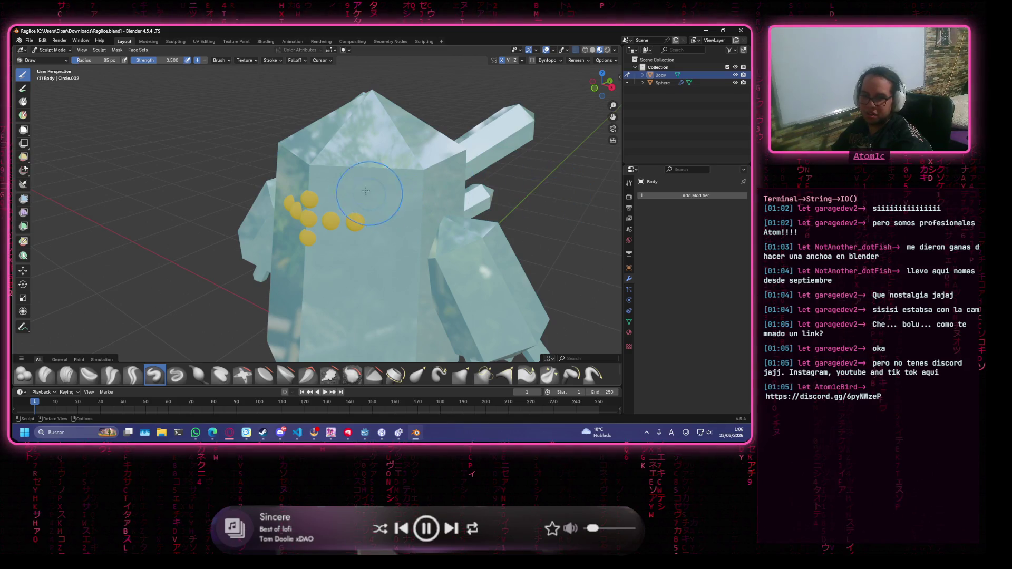
scroll(377, 178, "down", 3)
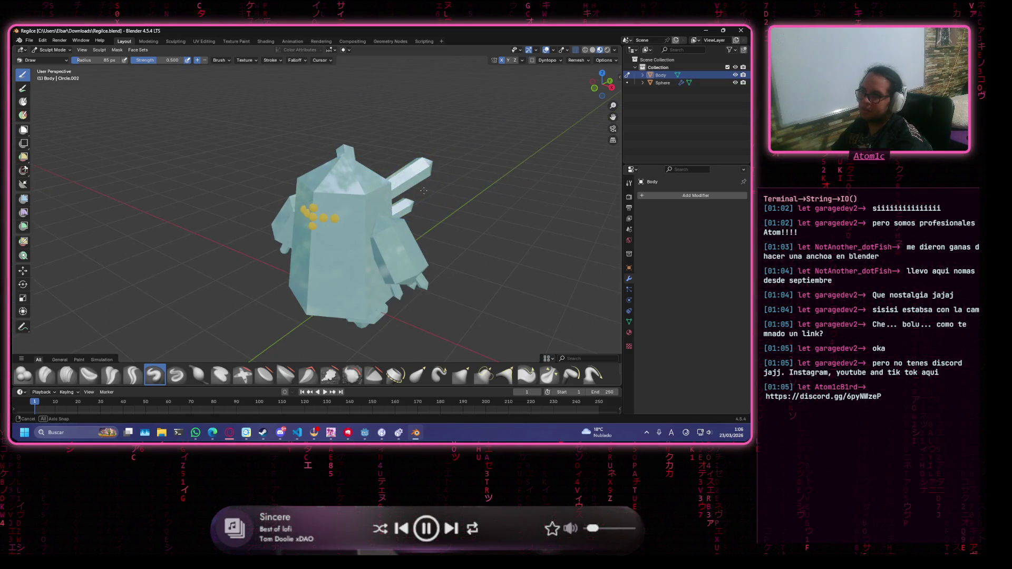
left_click_drag(424, 190, 251, 115)
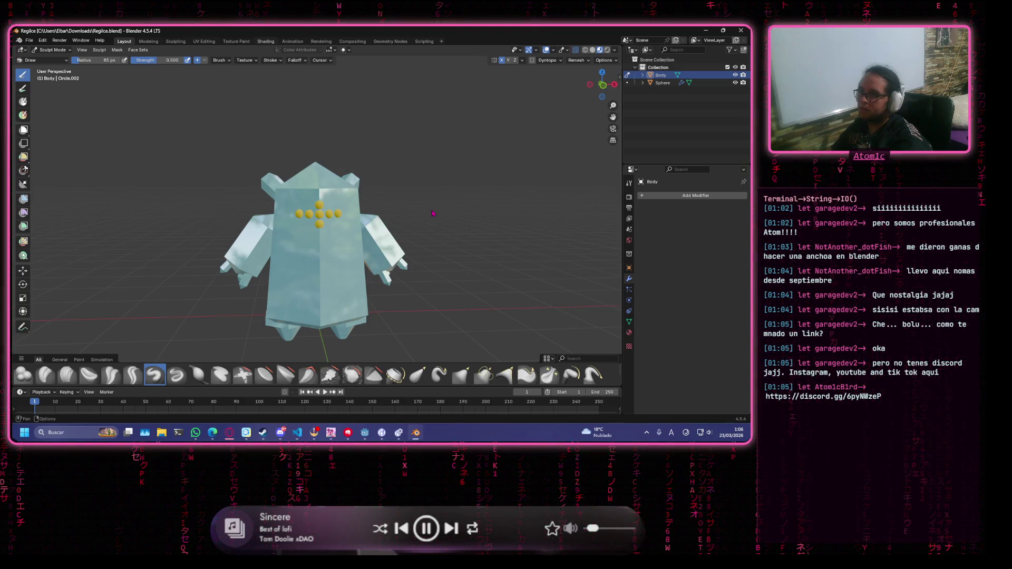
key("ctrl+Page_Down")
key("ctrl+Page_Down")
key("ctrl+Page_Down")
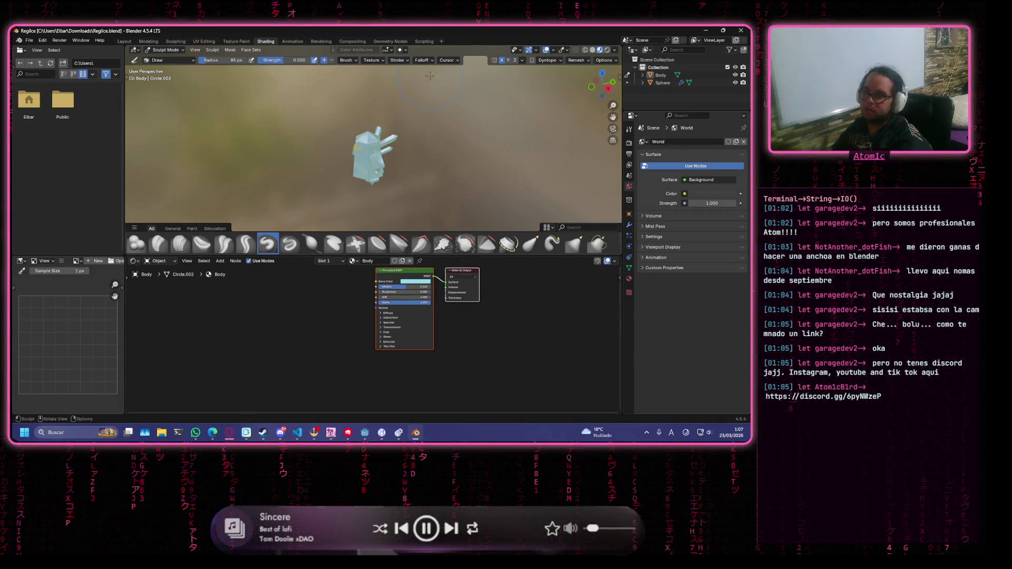
left_click(415, 42)
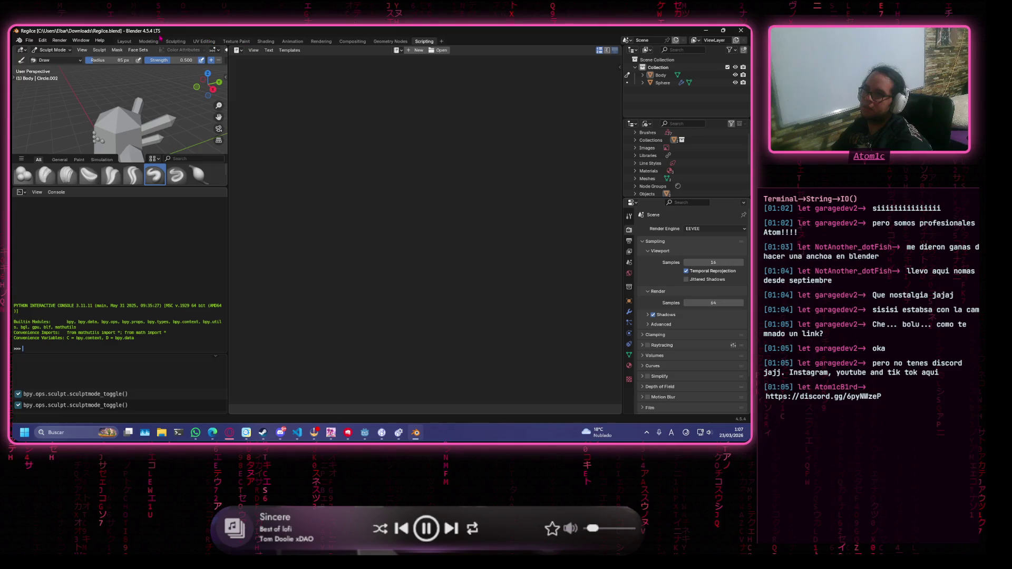
left_click(125, 41)
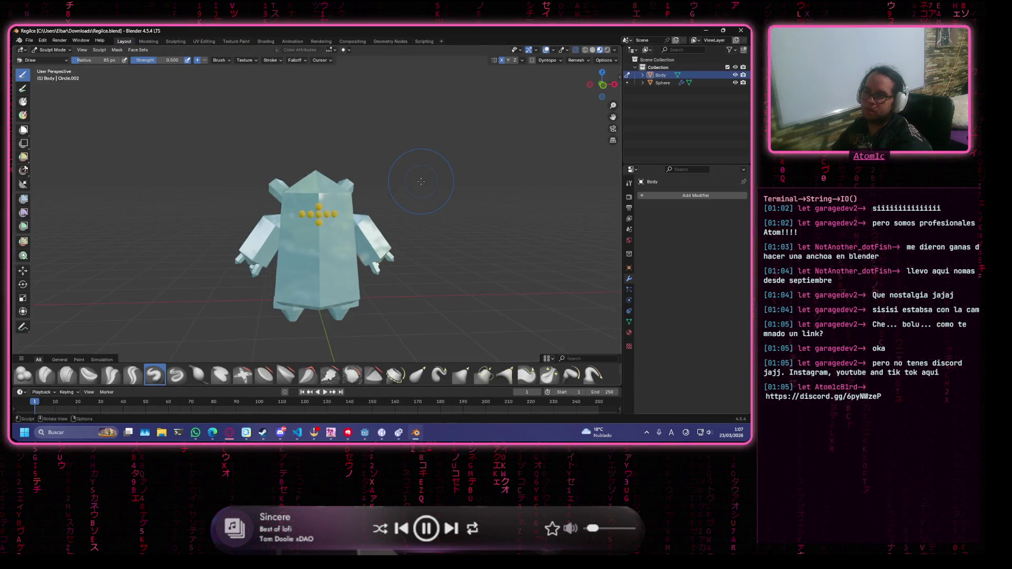
scroll(232, 191, "up", 5)
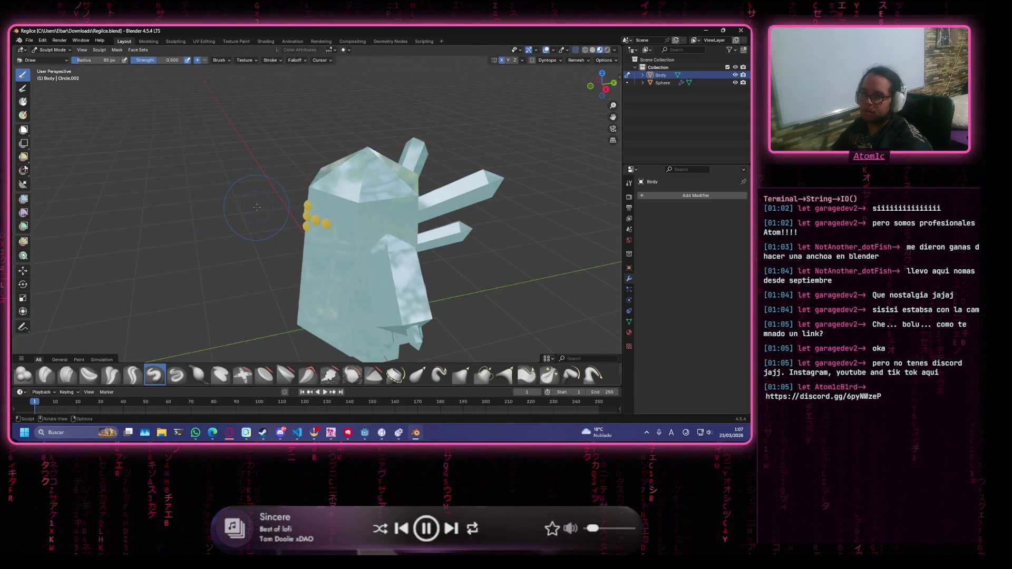
left_click_drag(250, 207, 260, 200)
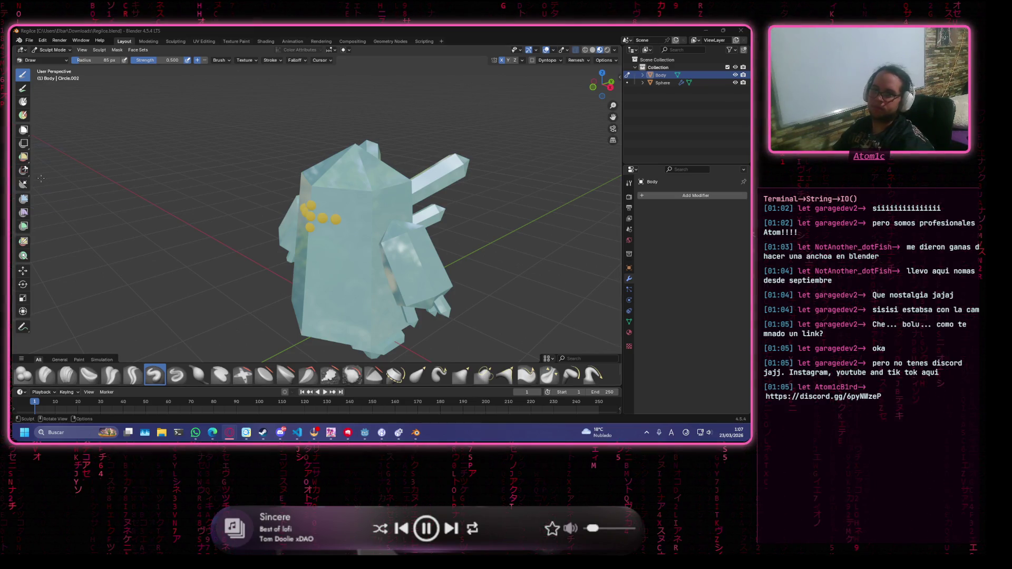
left_click(29, 40)
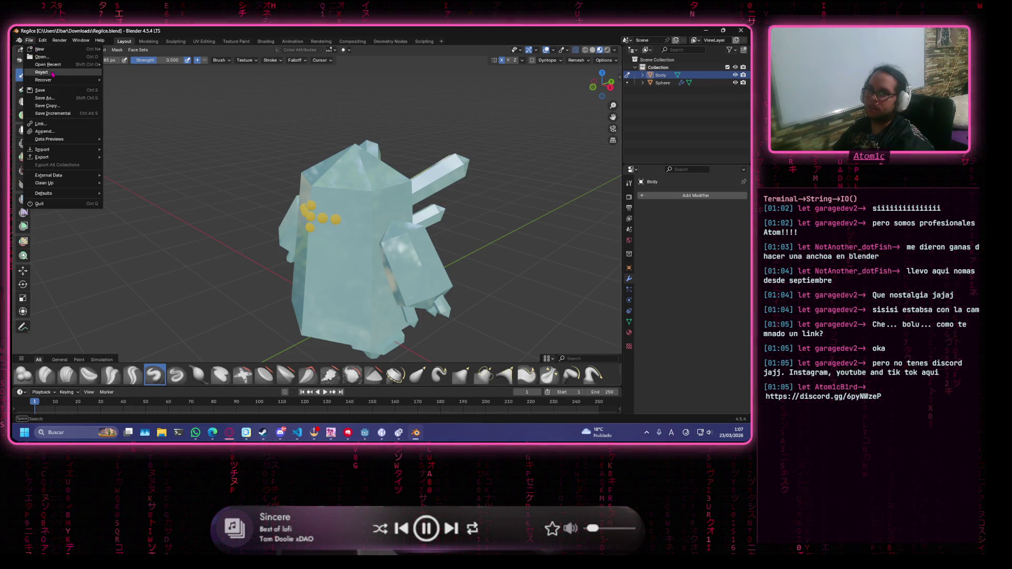
Open chibiToMMo.blend from Downloads and zoom in on the chibi character
left_click(57, 60)
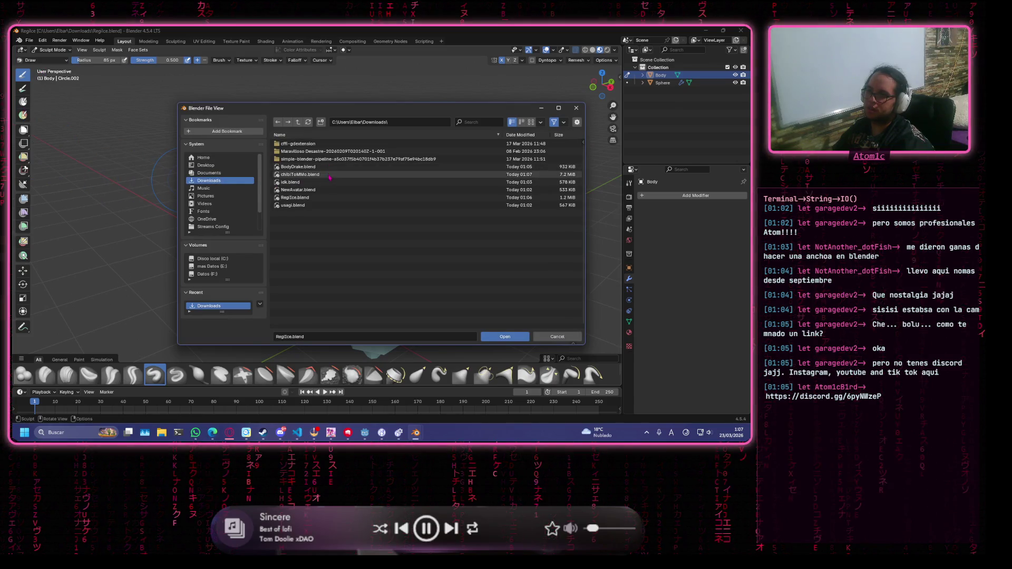
double_click(329, 179)
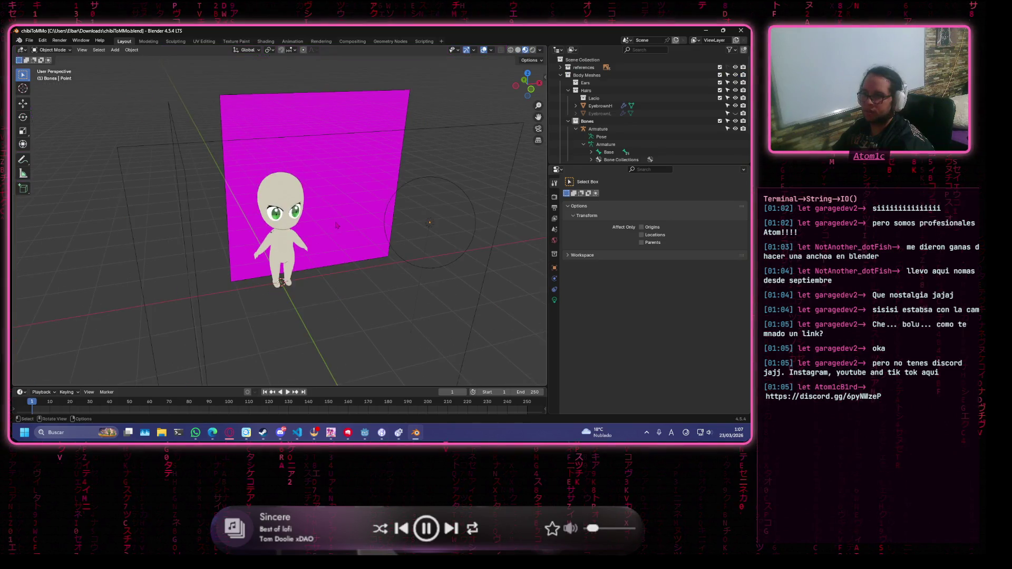
scroll(389, 228, "down", 2)
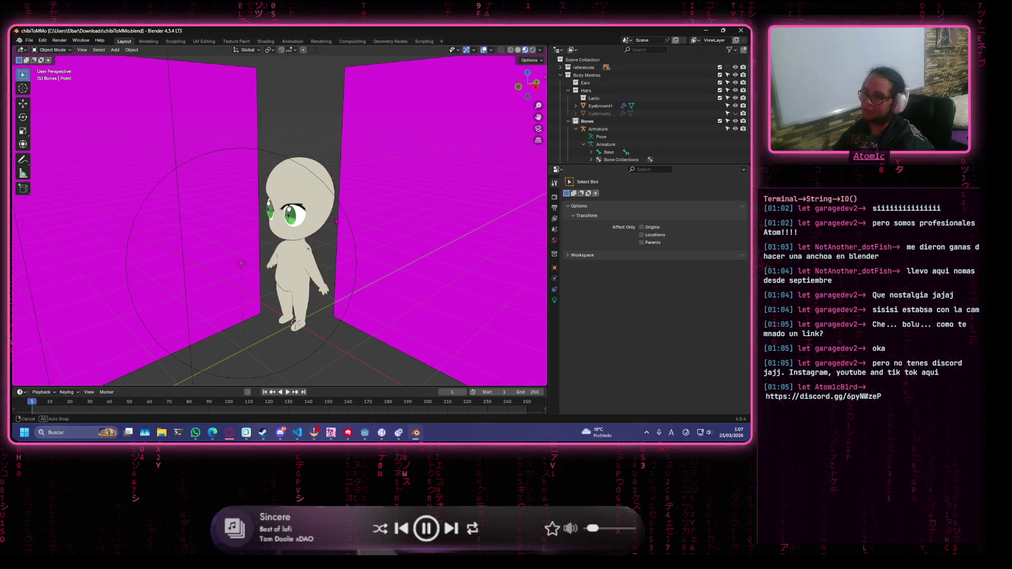
scroll(326, 225, "up", 5)
scroll(325, 230, "down", 4)
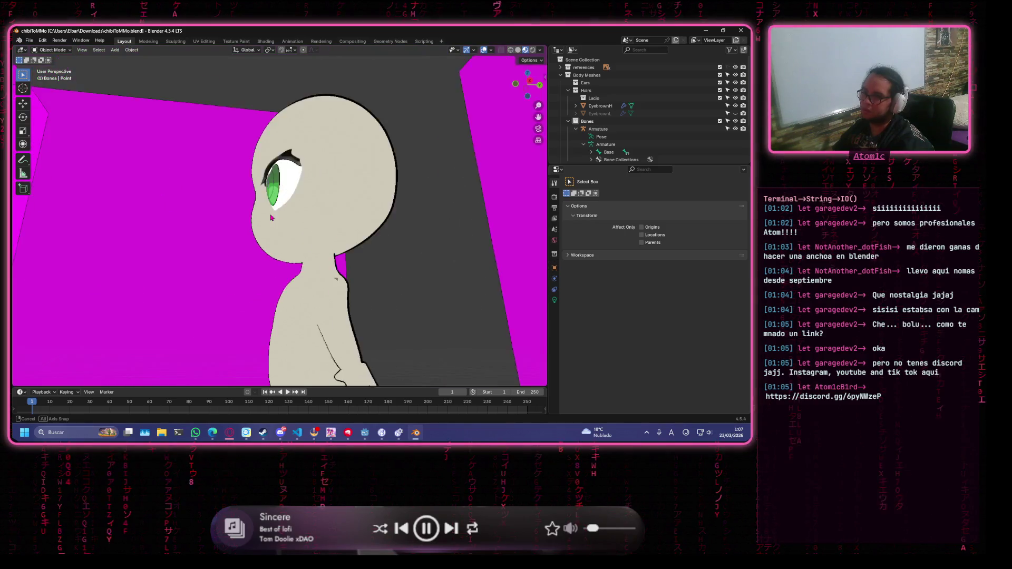
scroll(362, 227, "left", 5)
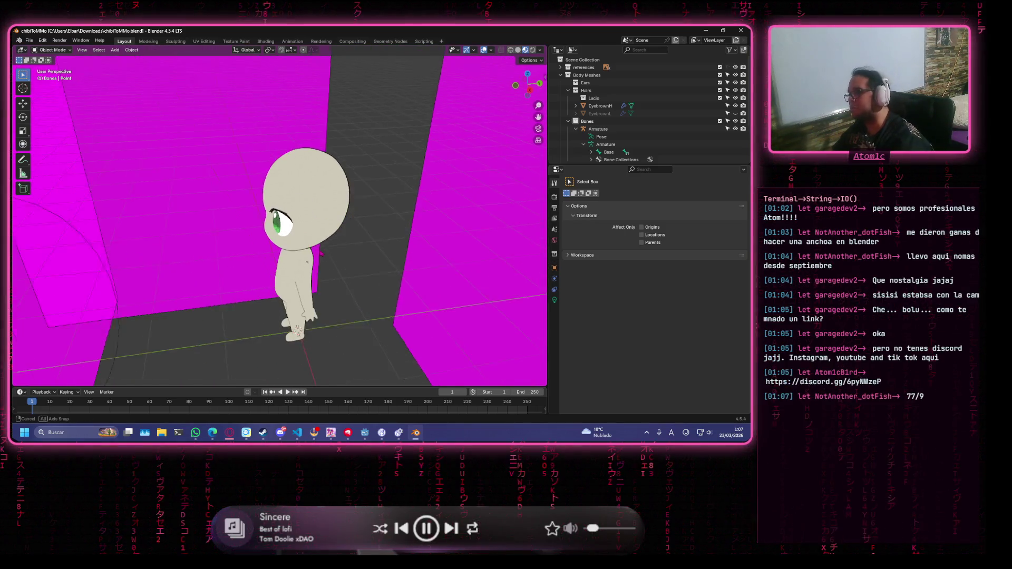
scroll(327, 239, "up", 3)
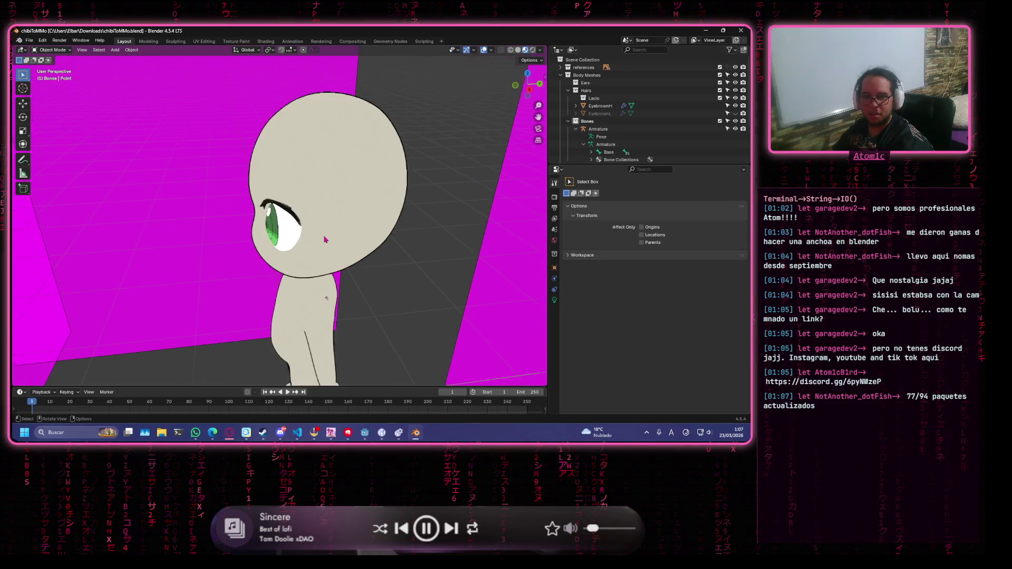
scroll(326, 247, "down", 3)
Pan and zoom around the chibi between the magenta walls, then bring up the ArtStation browser
scroll(326, 246, "right", 5)
scroll(317, 243, "up", 2)
scroll(288, 238, "left", 5)
scroll(324, 236, "up", 2)
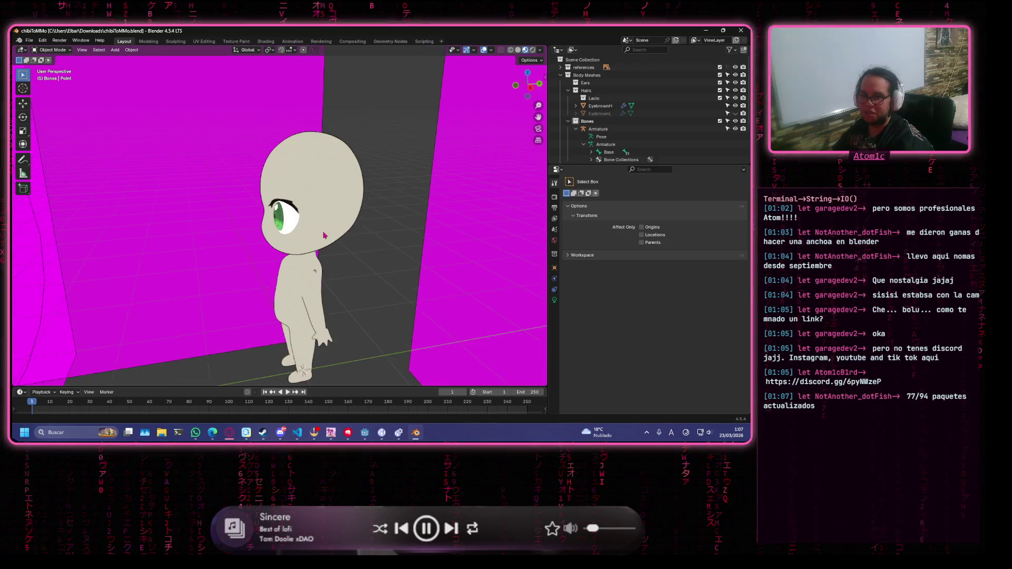
scroll(342, 254, "right", 5)
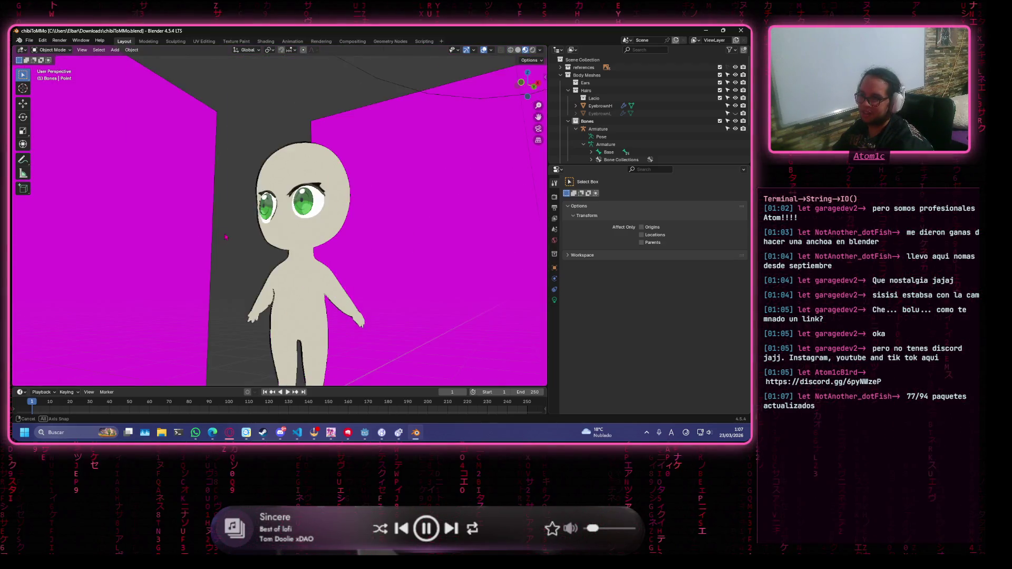
scroll(196, 266, "right", 5)
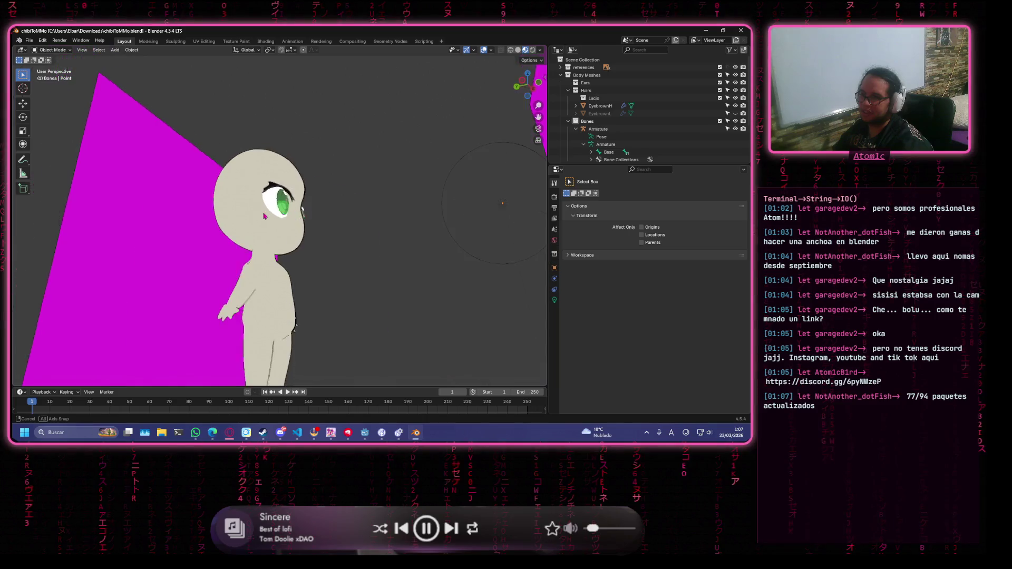
scroll(202, 227, "up", 2)
scroll(203, 228, "right", 5)
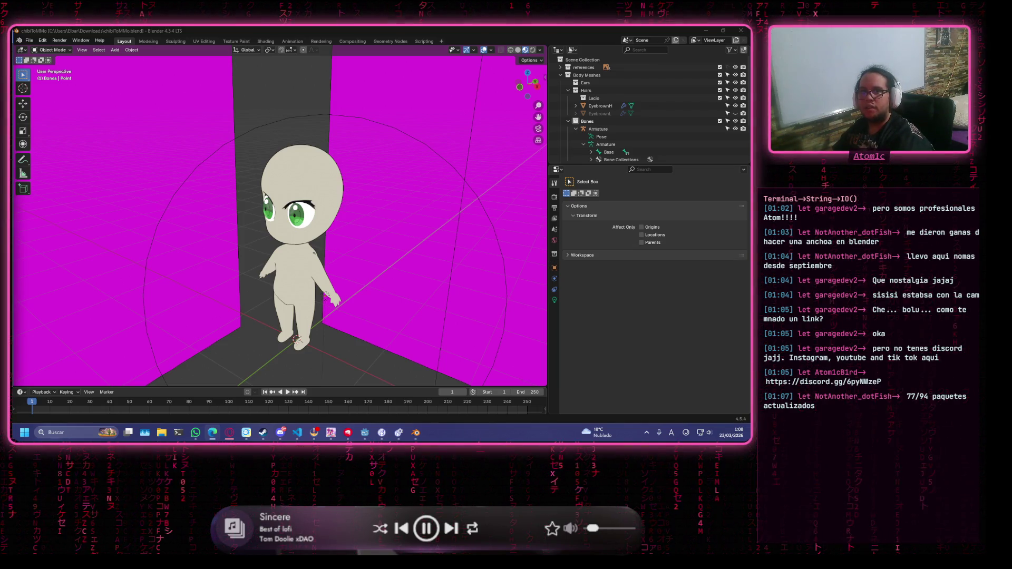
scroll(280, 219, "down", 1)
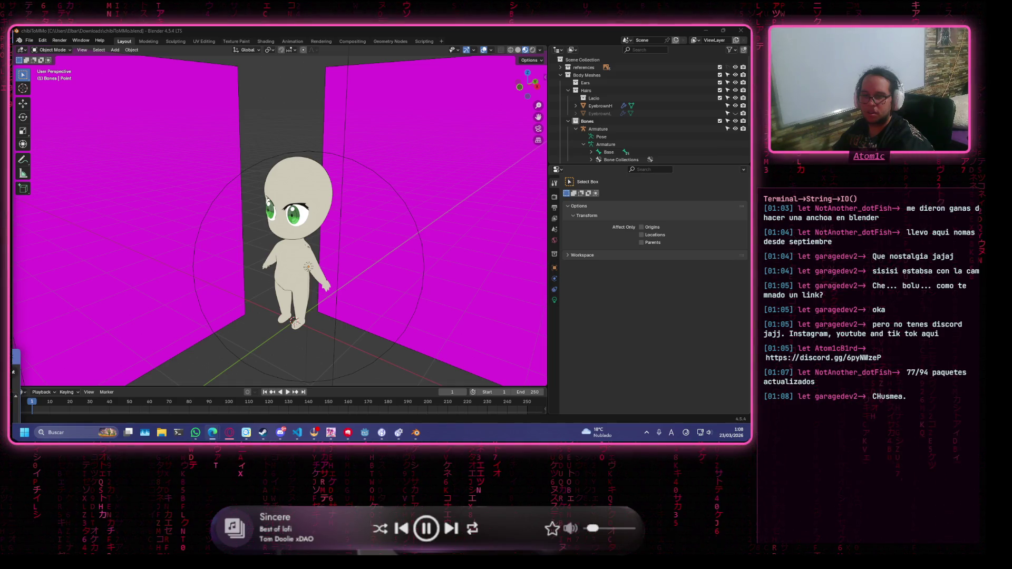
left_click(16, 364)
Maximise the ArtStation browser, scroll to the portfolio top, and open the M4 Assault Rifle artwork
scroll(409, 240, "down", 5)
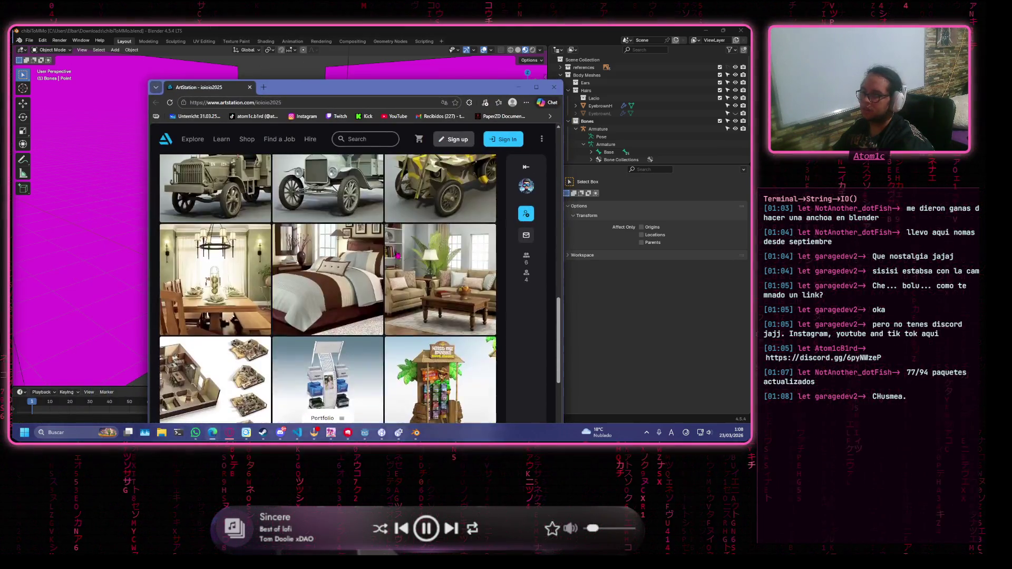
mouse_move(406, 87)
left_mouse_down()
mouse_move(419, 45)
mouse_move(534, 66)
left_mouse_up()
scroll(383, 262, "up", 5)
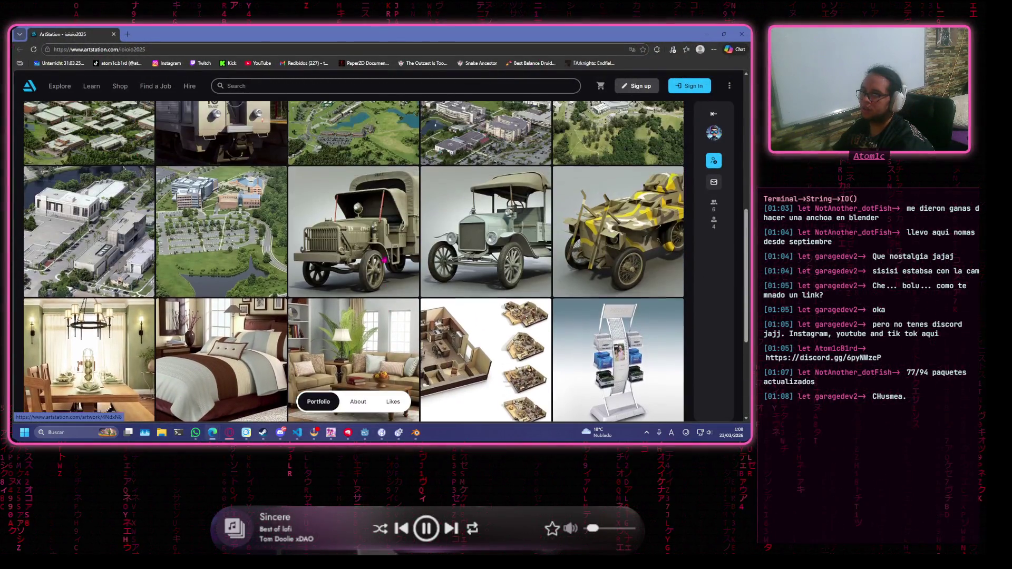
scroll(383, 262, "up", 3)
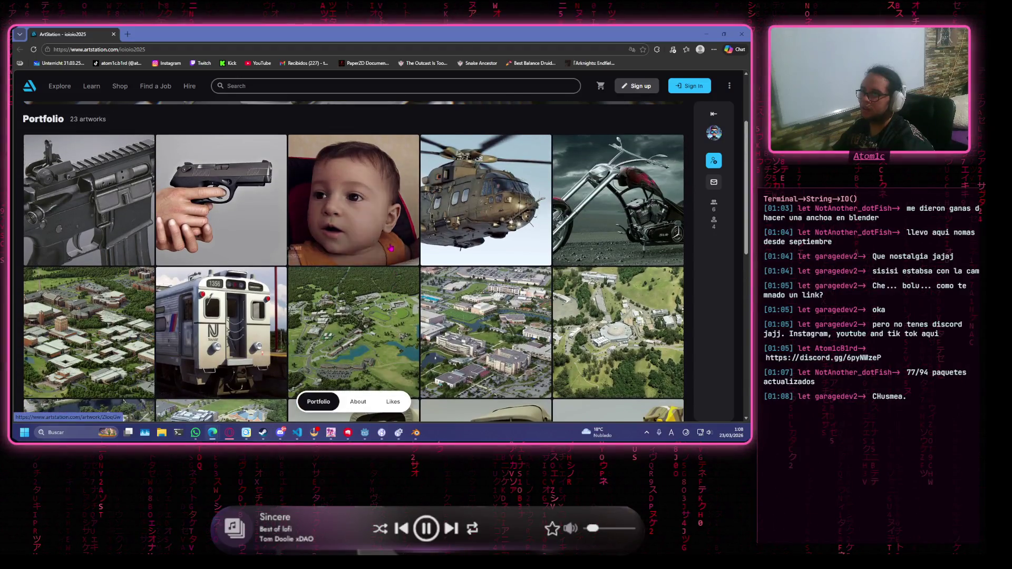
scroll(354, 191, "up", 2)
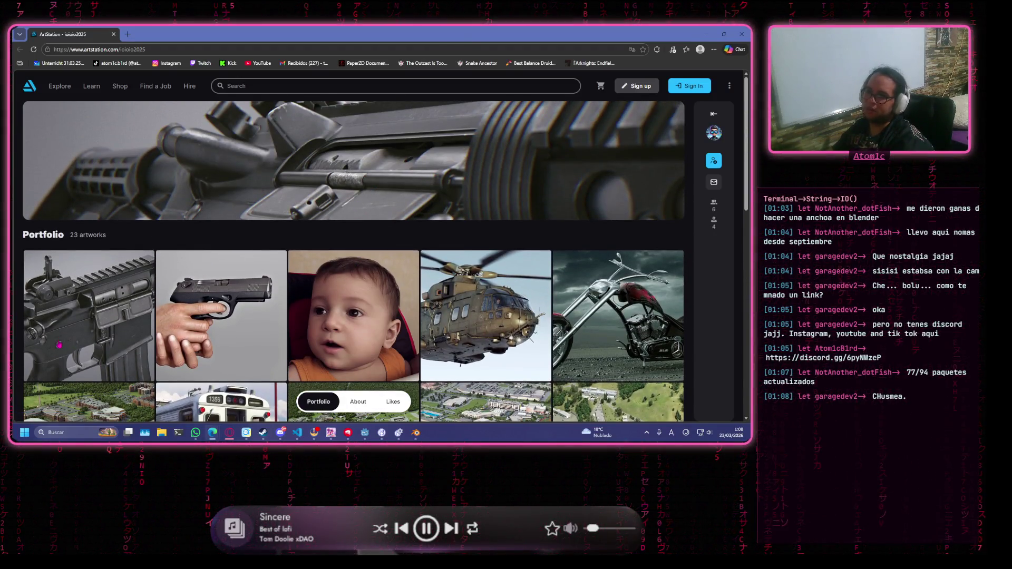
left_click(95, 319)
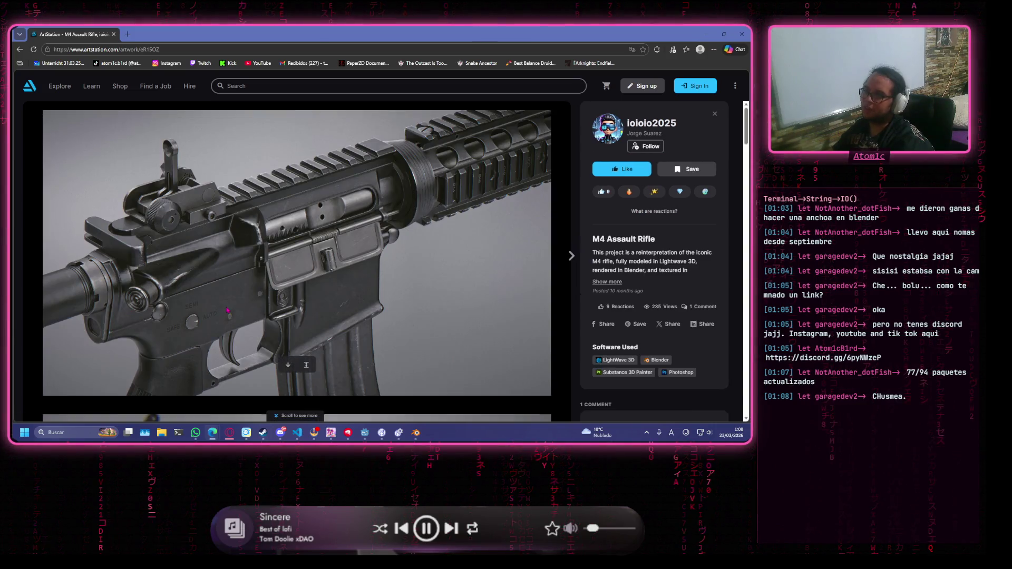
Scroll through the M4 Assault Rifle renders, go back, and open the Beretta PX4 artwork
scroll(235, 314, "down", 3)
scroll(234, 315, "down", 10)
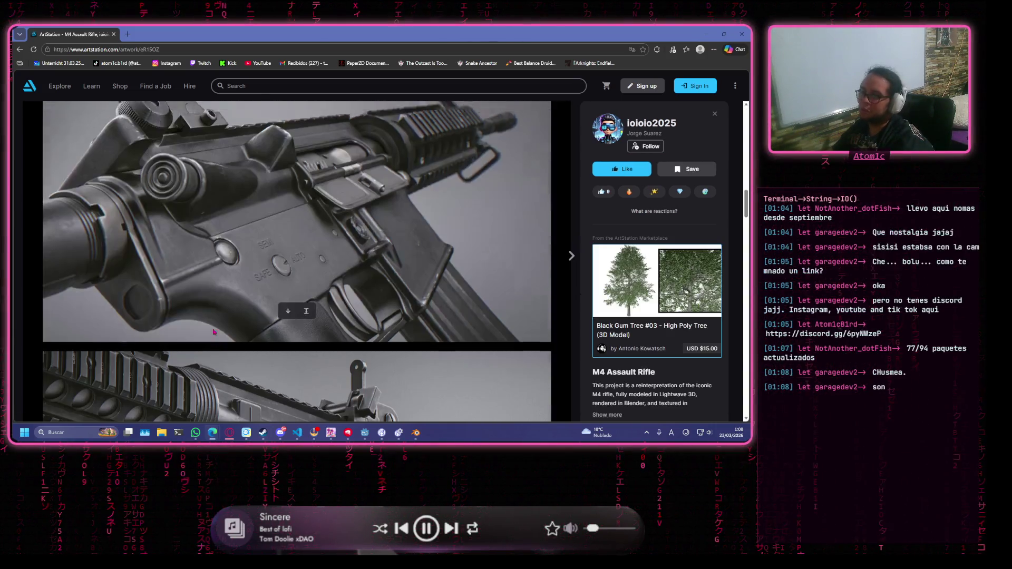
scroll(211, 334, "down", 2)
scroll(209, 333, "down", 9)
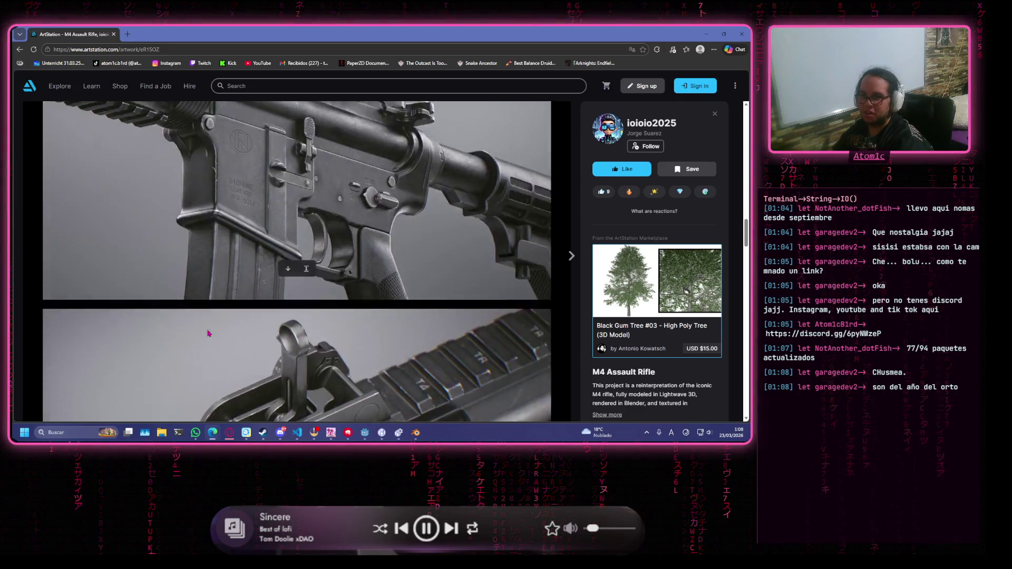
scroll(209, 333, "down", 10)
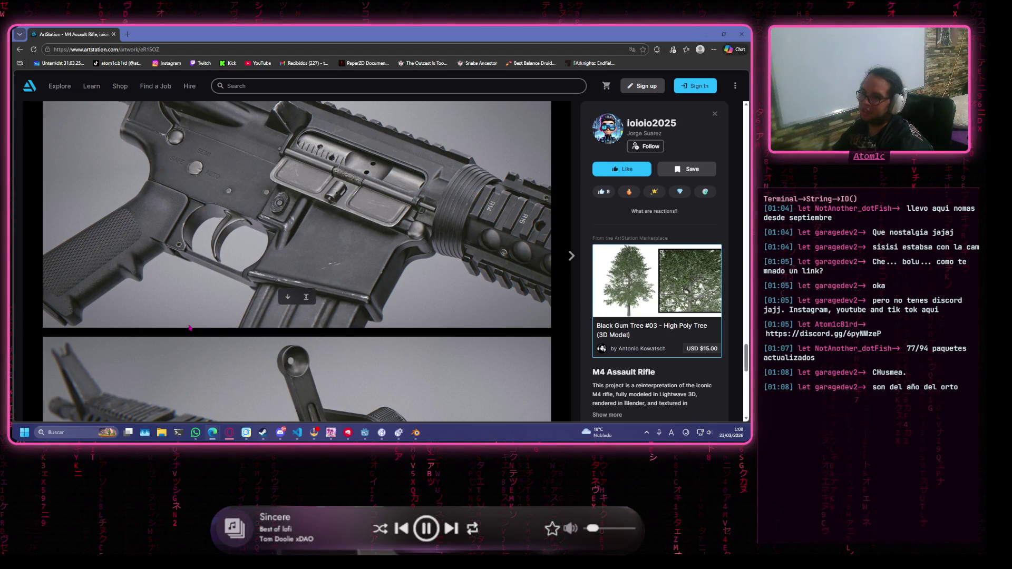
scroll(190, 327, "down", 4)
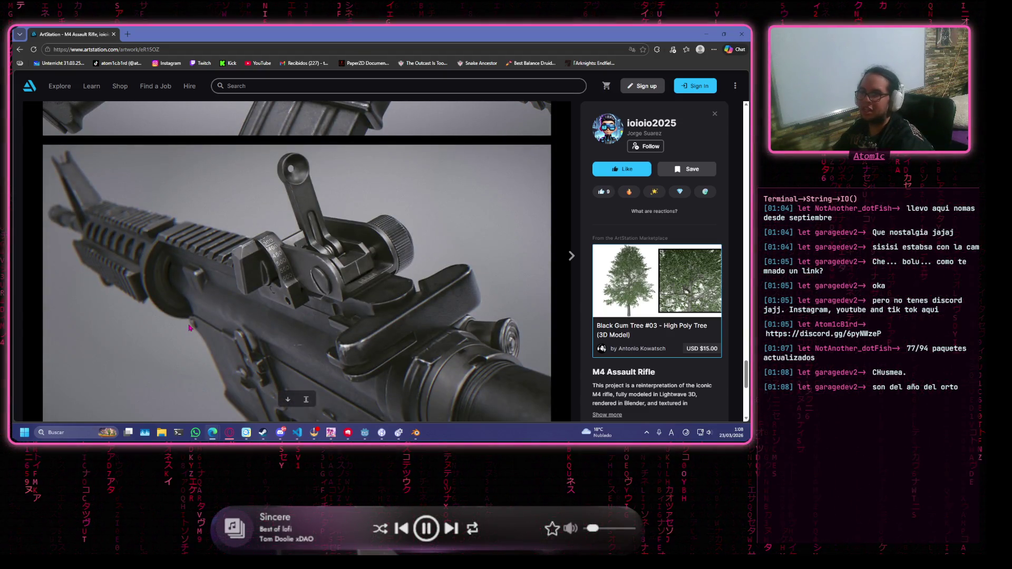
scroll(211, 280, "down", 7)
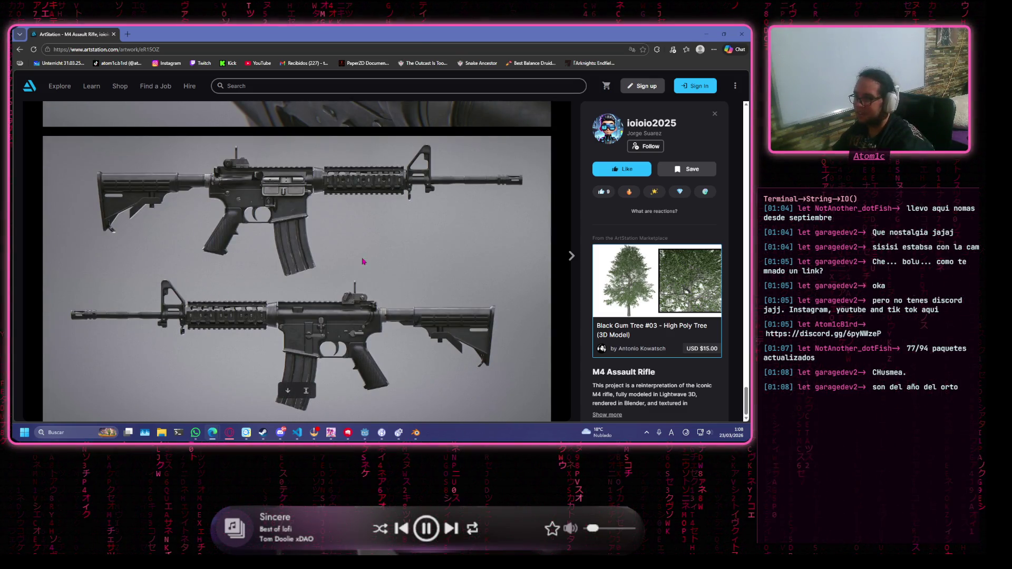
key("alt+Left")
left_click(225, 278)
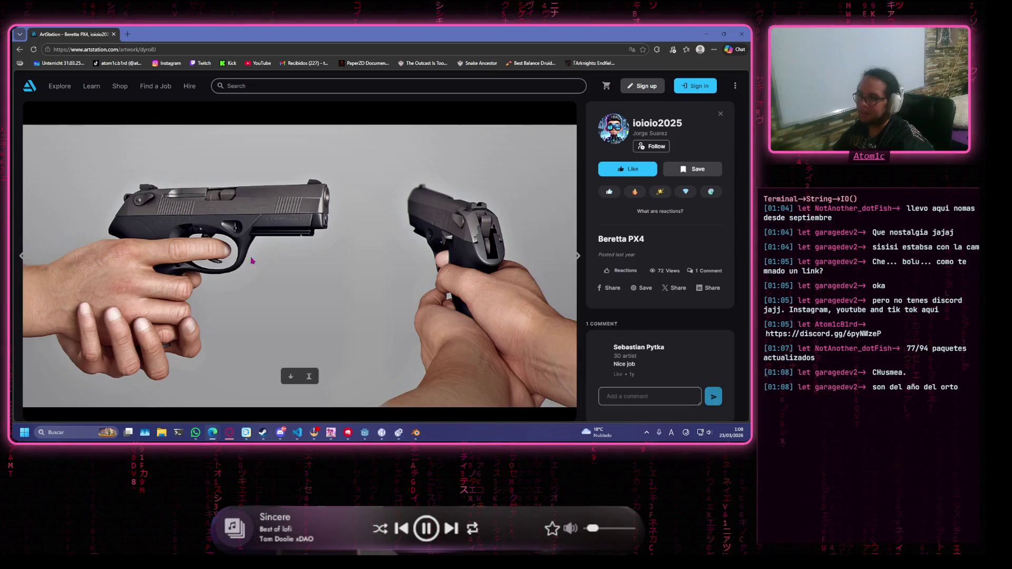
Page through The wait, Merlin, MotoOcc, TrenTransit, the university maps and Miami to Shady Grove
left_click(577, 256)
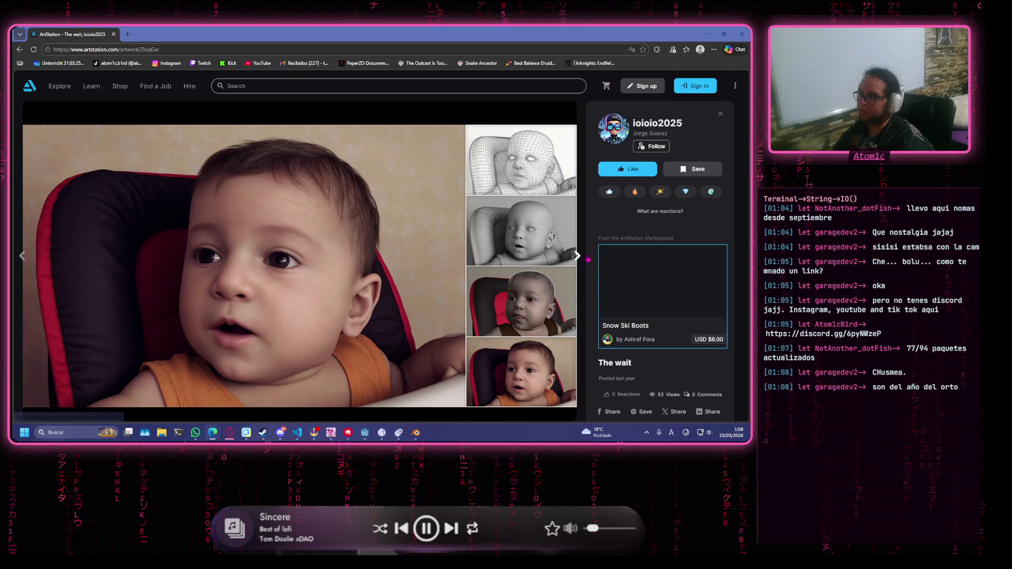
left_click(578, 256)
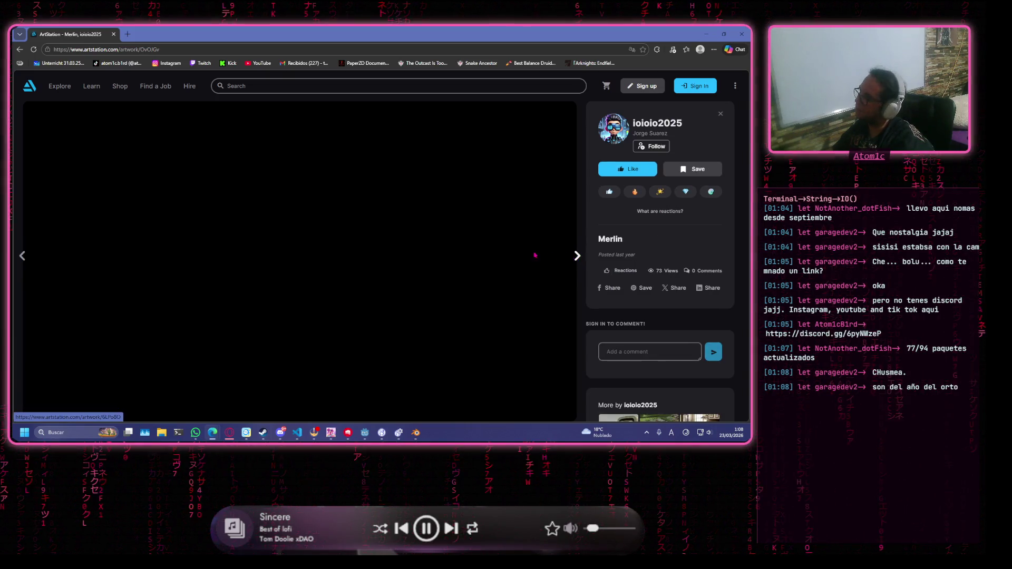
left_click(577, 257)
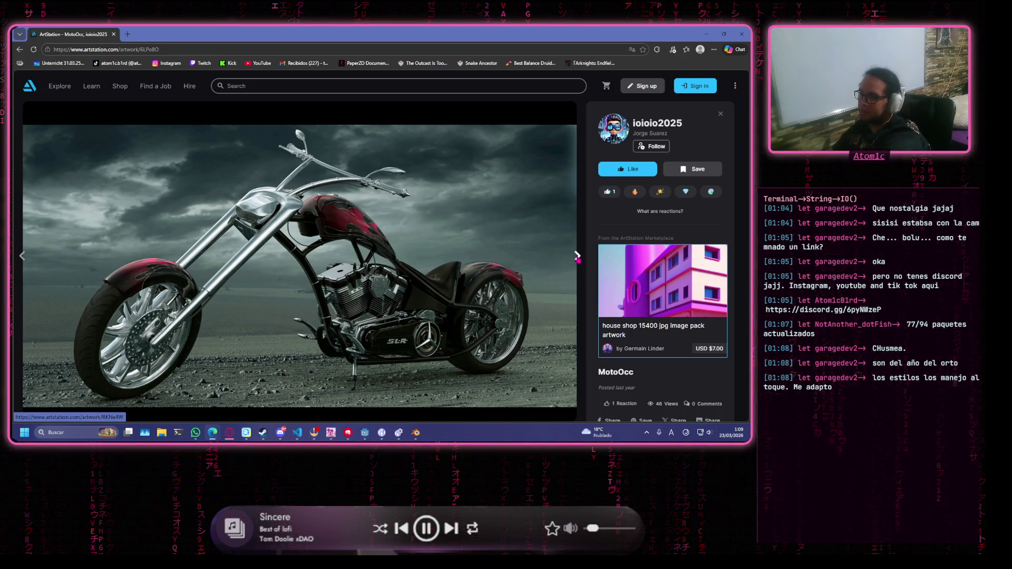
left_click(577, 256)
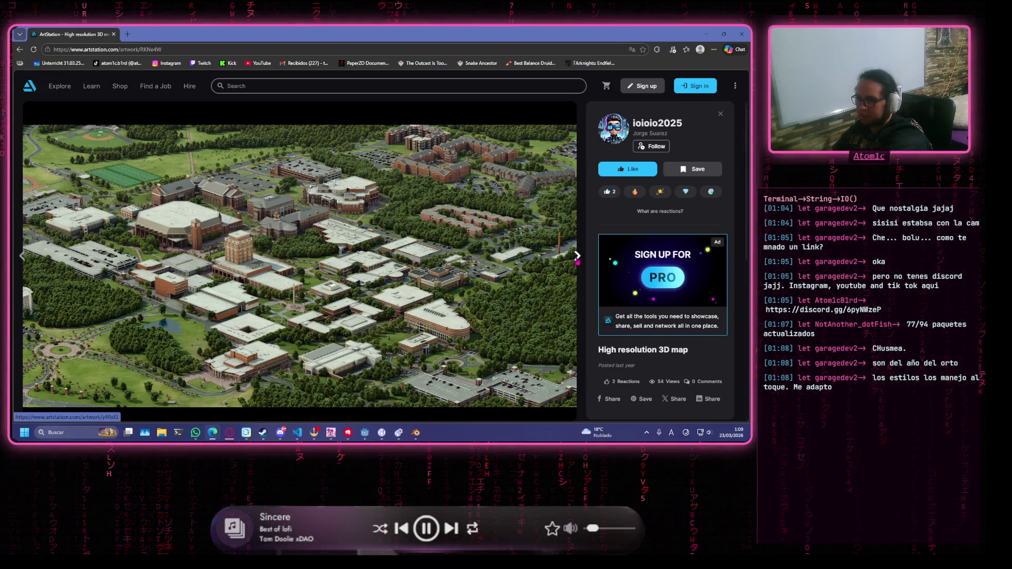
left_click(578, 257)
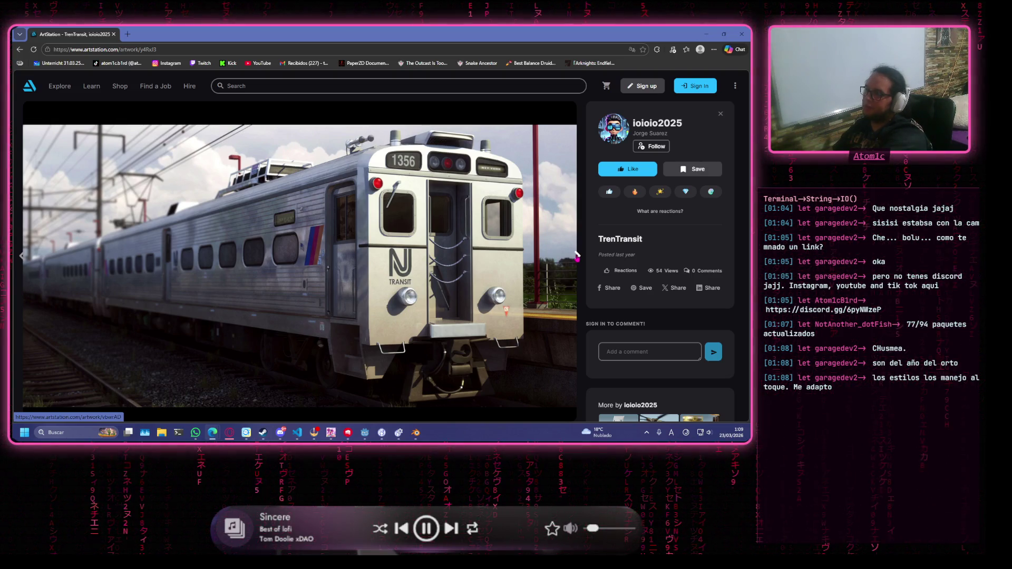
left_click(577, 255)
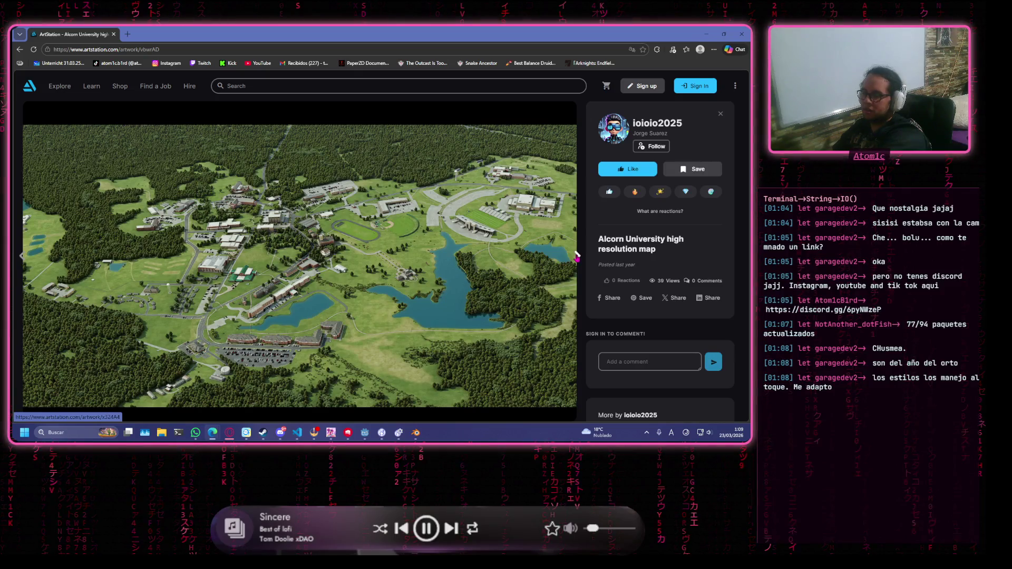
left_click(577, 256)
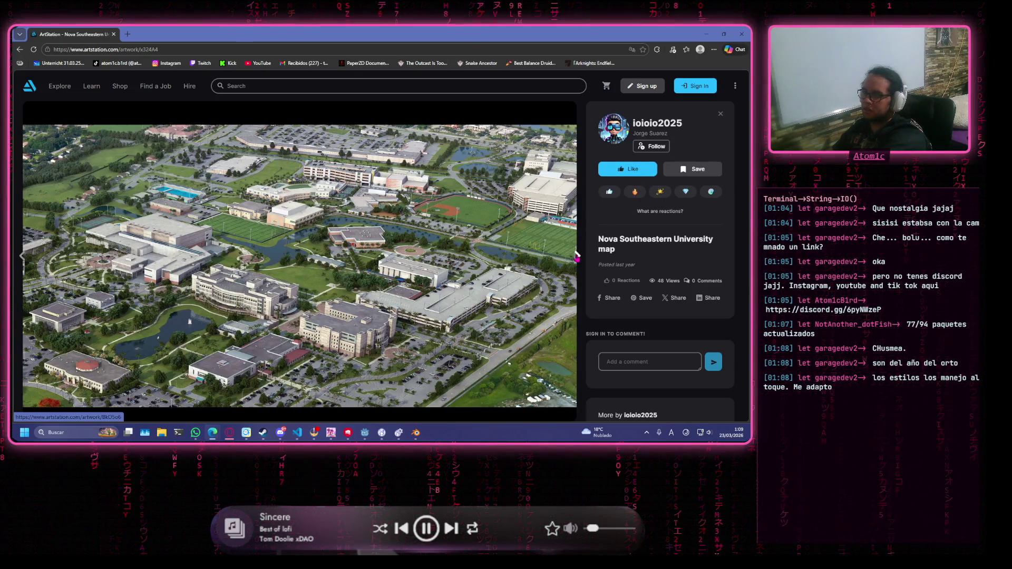
left_click(577, 256)
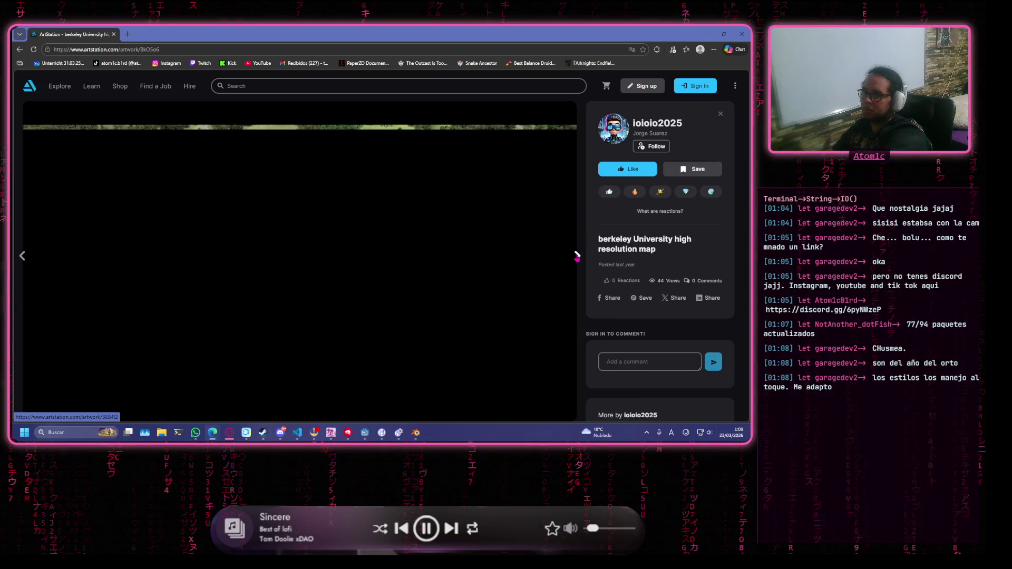
left_click(578, 256)
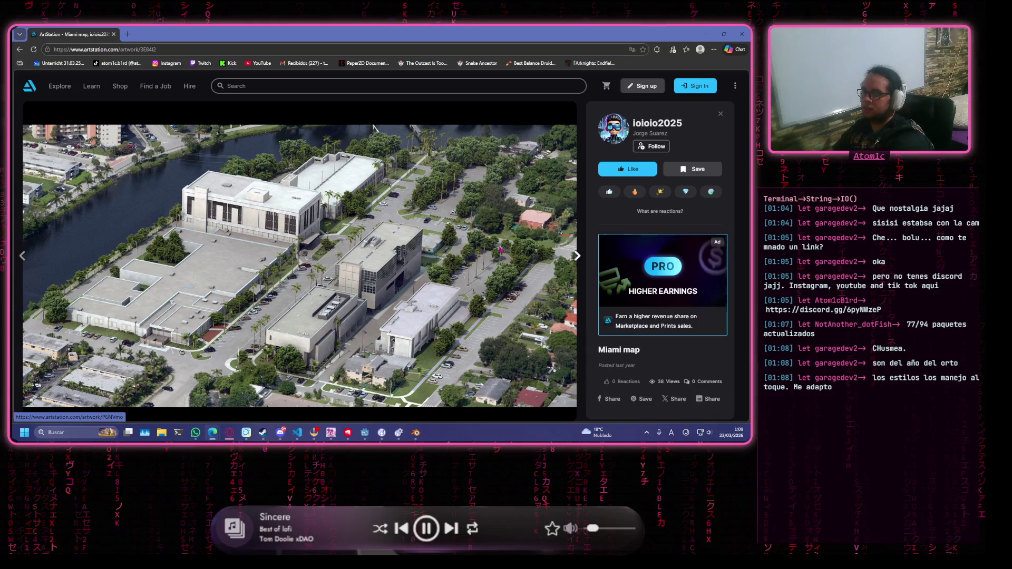
left_click(577, 256)
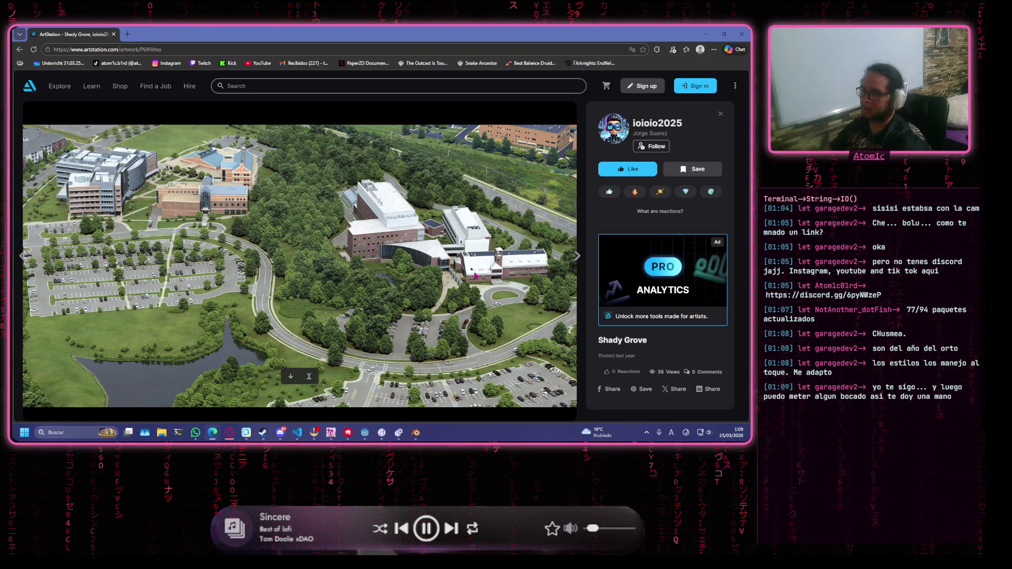
Page through US42962, USMC269, KingArmored, Comedor, Dormitorio, Living, Plantas corte and Precept, then close the viewer
left_click(577, 256)
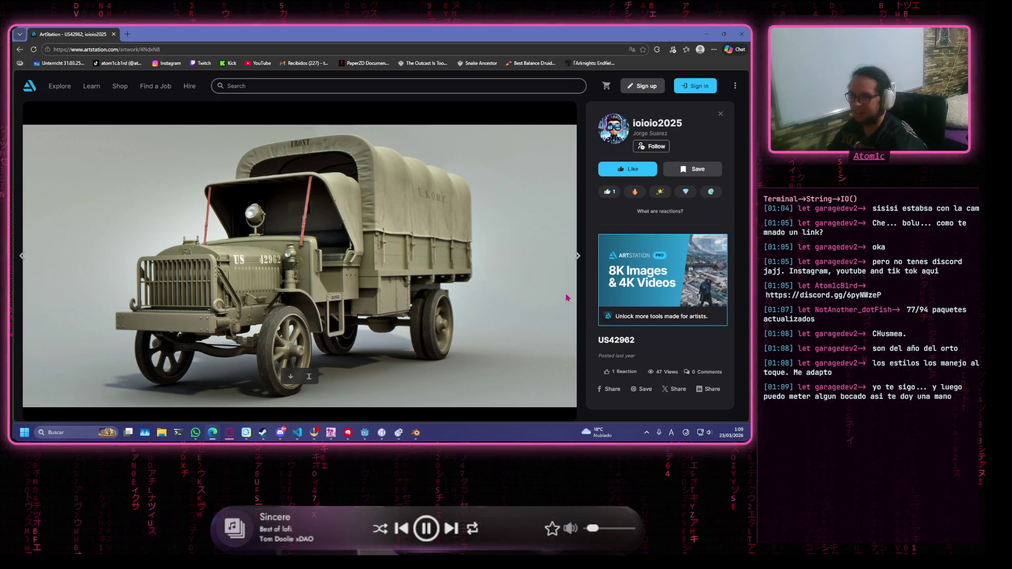
left_click(577, 255)
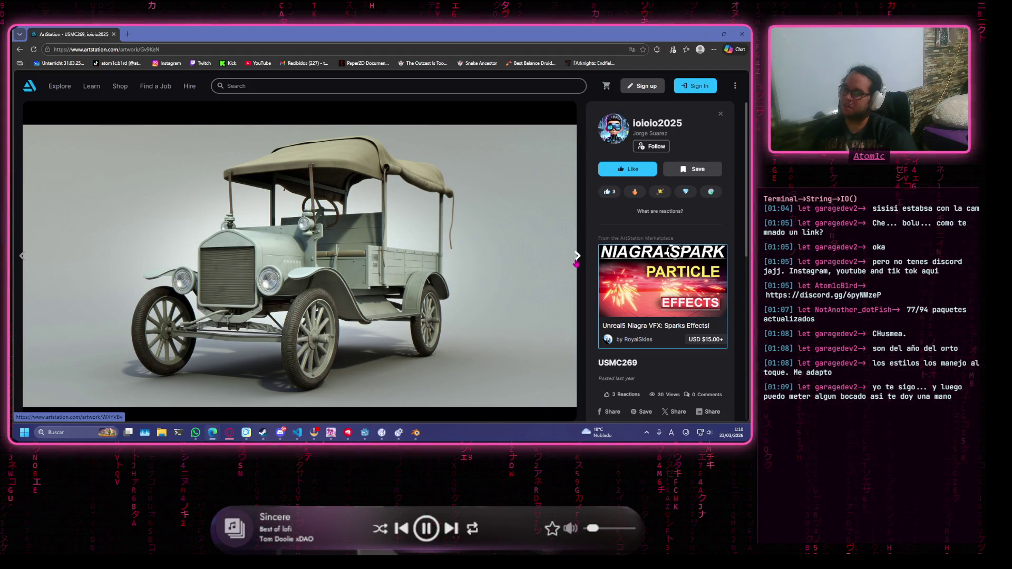
left_click(577, 256)
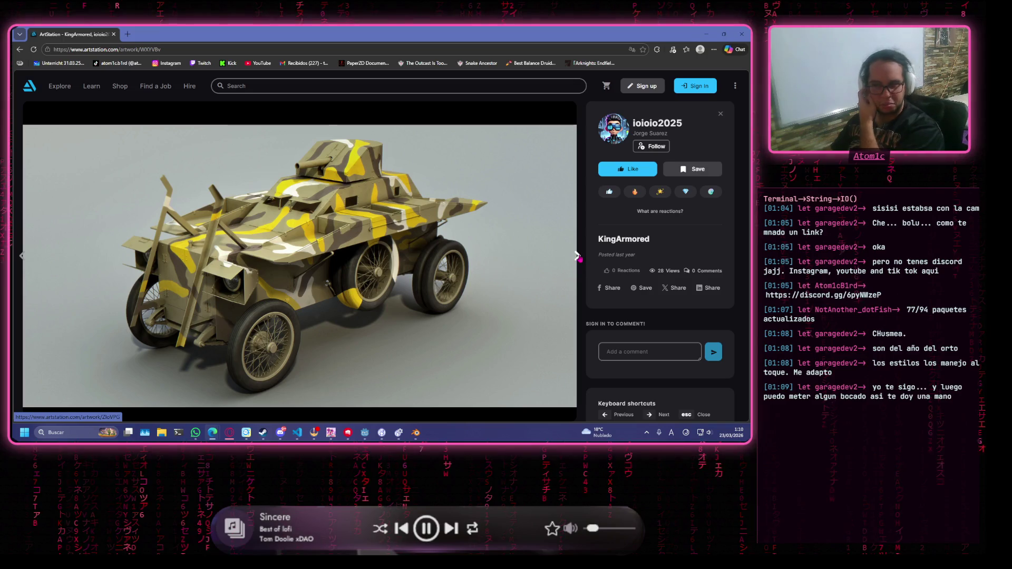
left_click(577, 256)
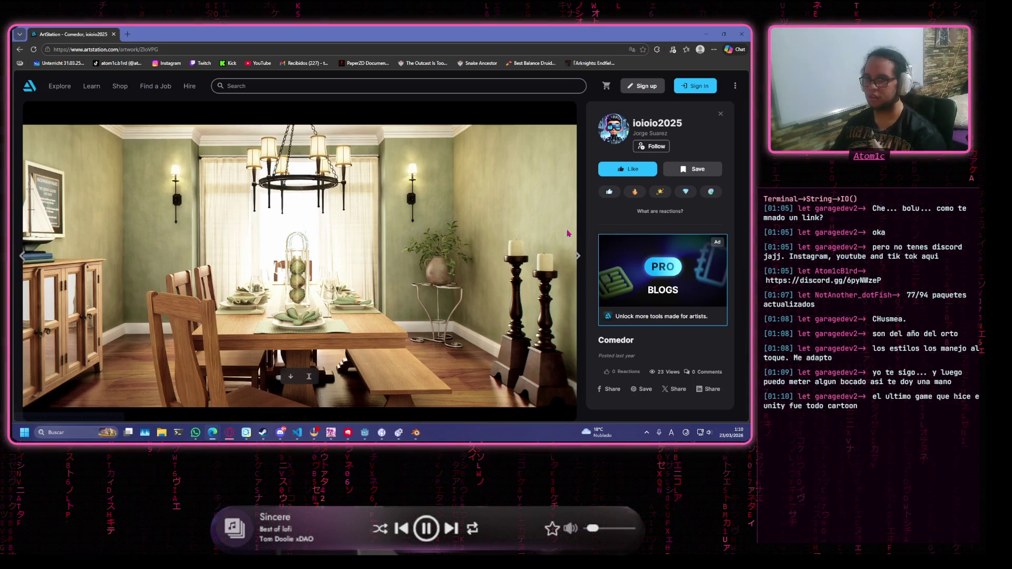
left_click(574, 257)
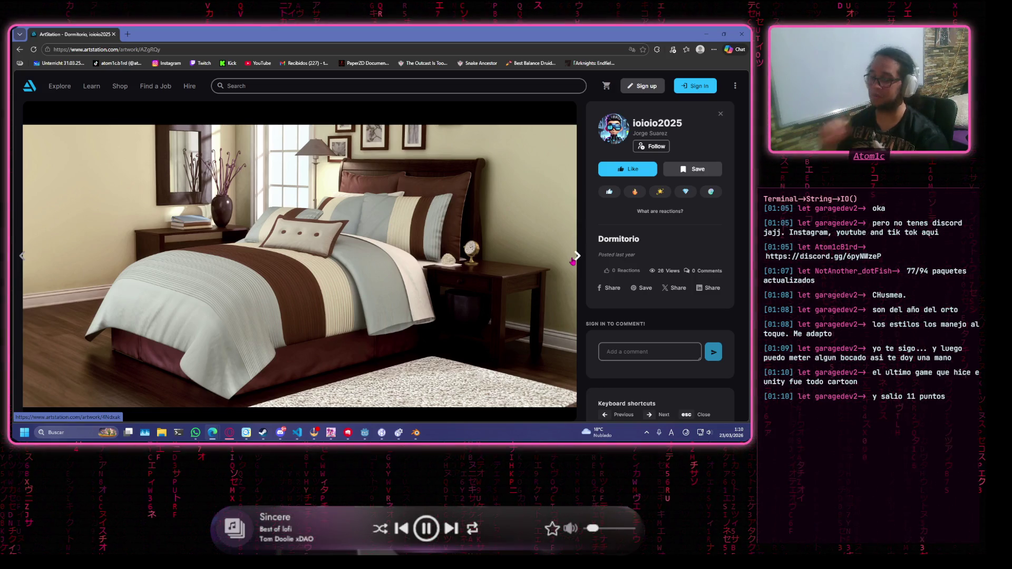
left_click(573, 261)
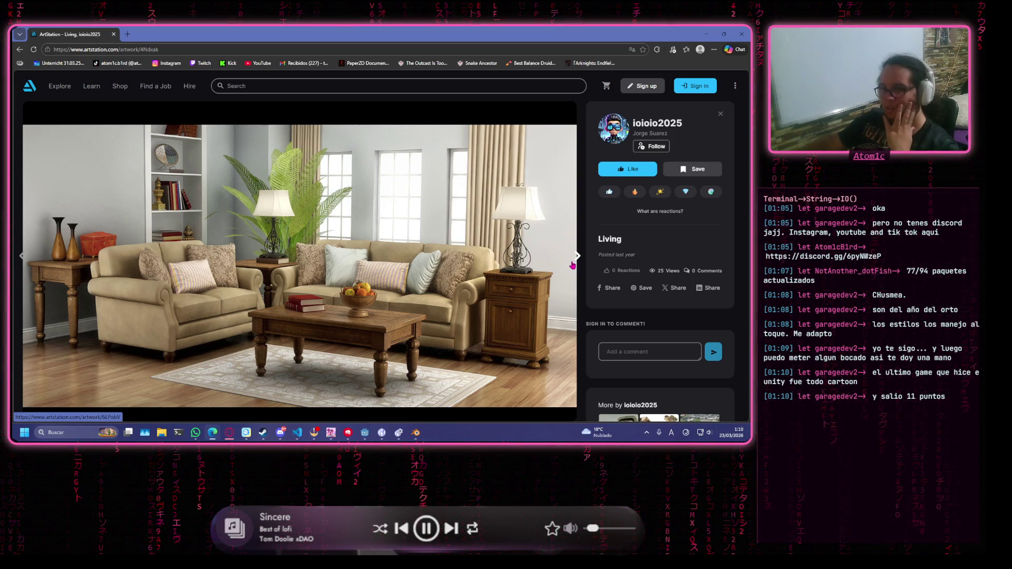
left_click(573, 264)
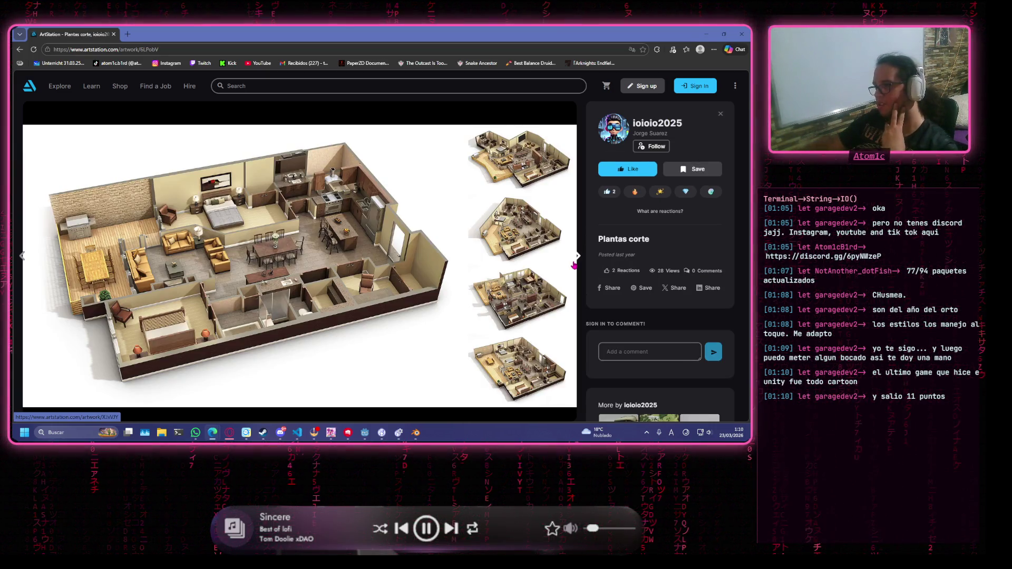
left_click(574, 265)
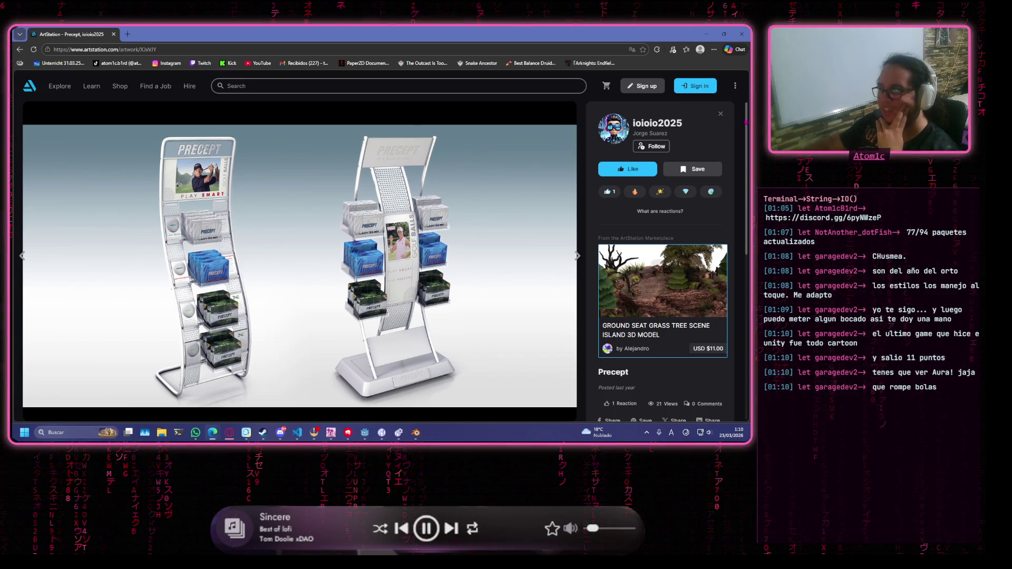
key("Escape")
scroll(488, 259, "down", 10)
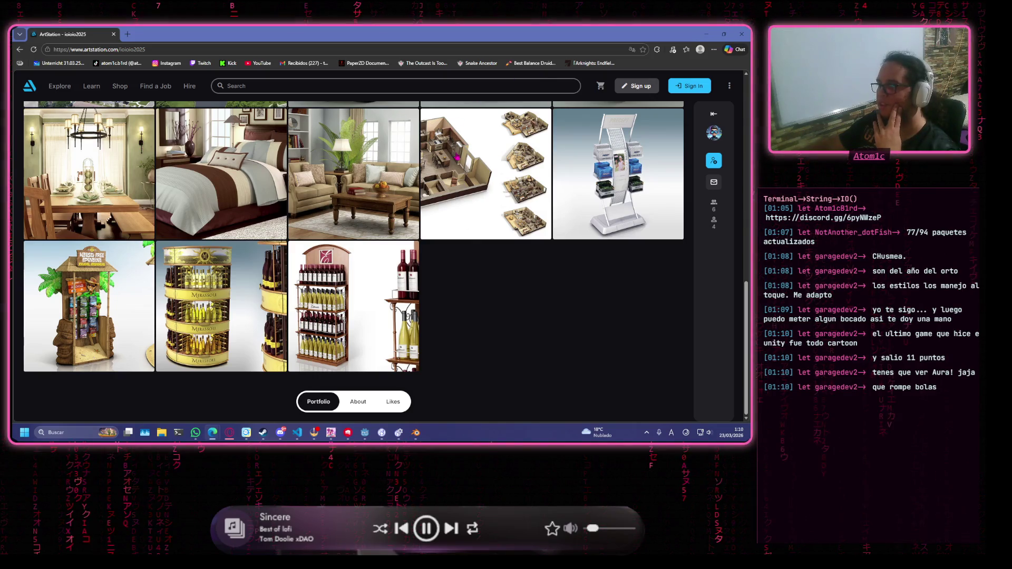
Open the Estancia wine-display artwork from the bottom rows of the ArtStation portfolio
left_click(352, 314)
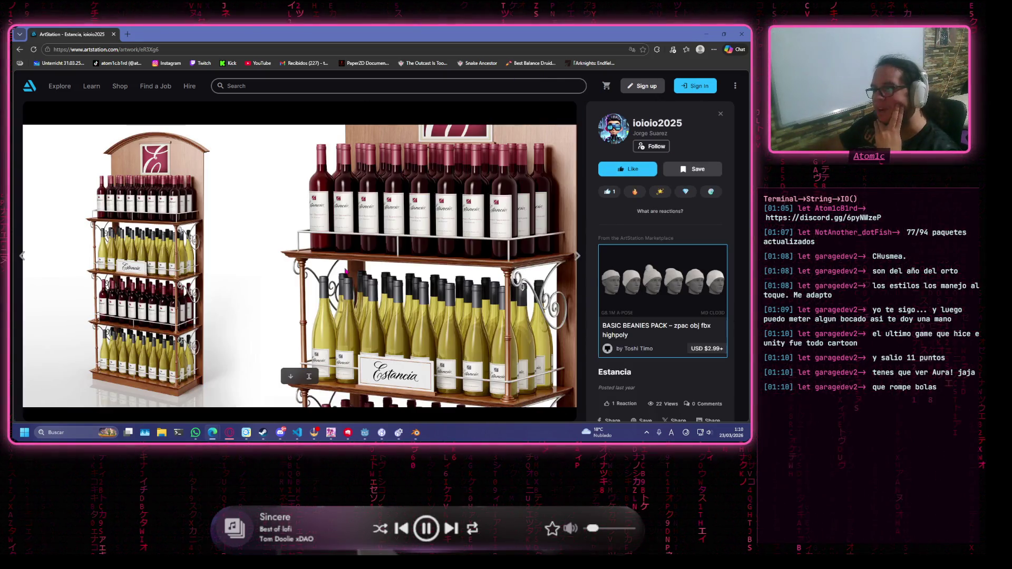